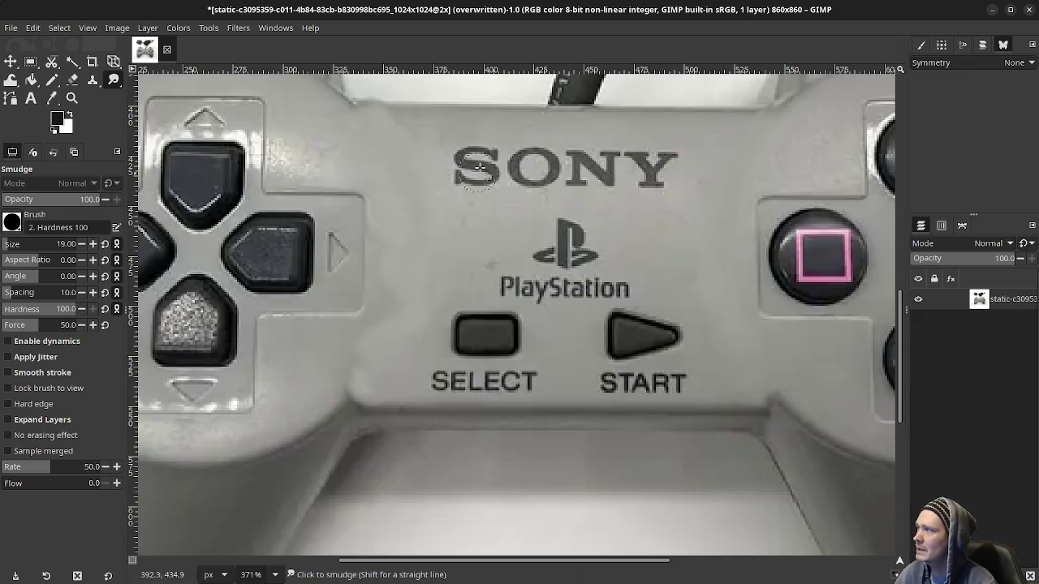
- Quit GIMP, discarding the unsaved controller texture edits, then close the Blender window
click(1030, 11)
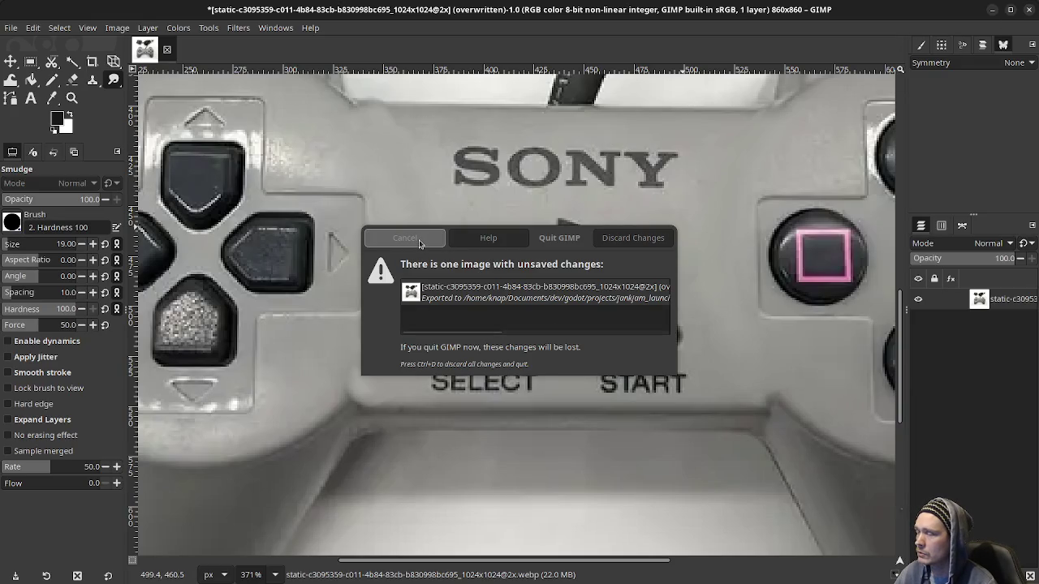
click(651, 238)
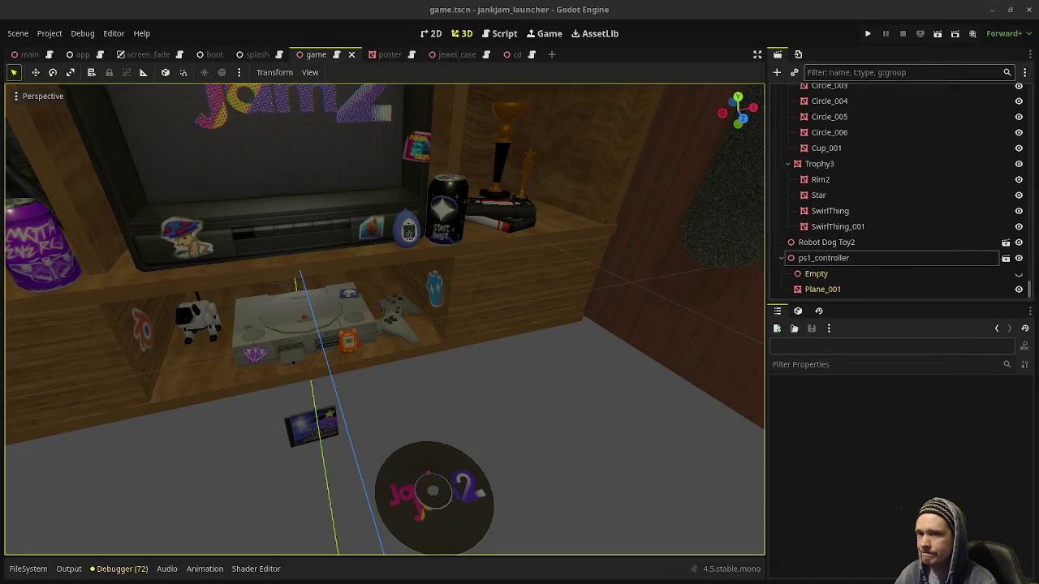
click(992, 10)
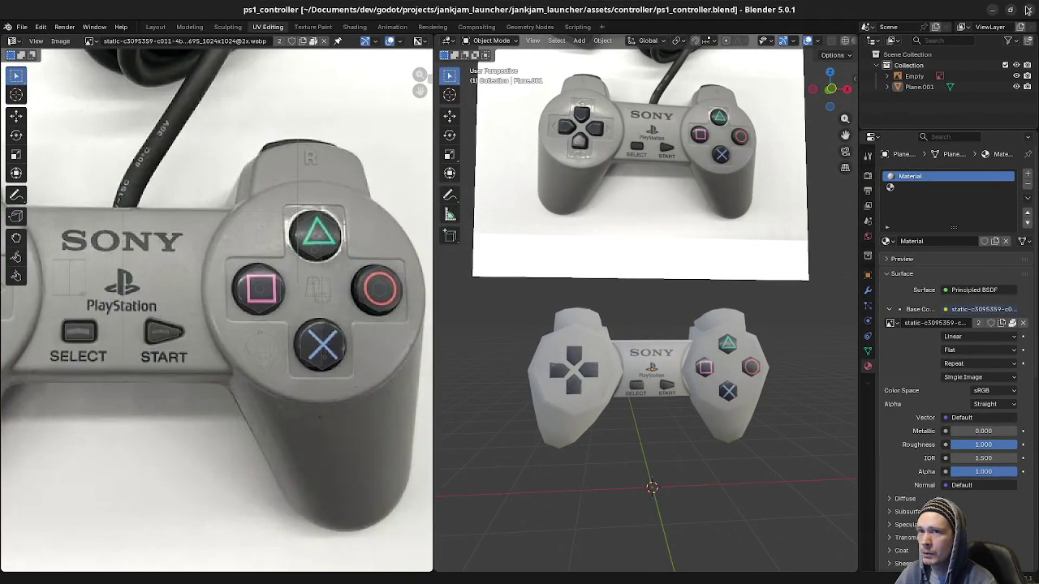
click(1027, 10)
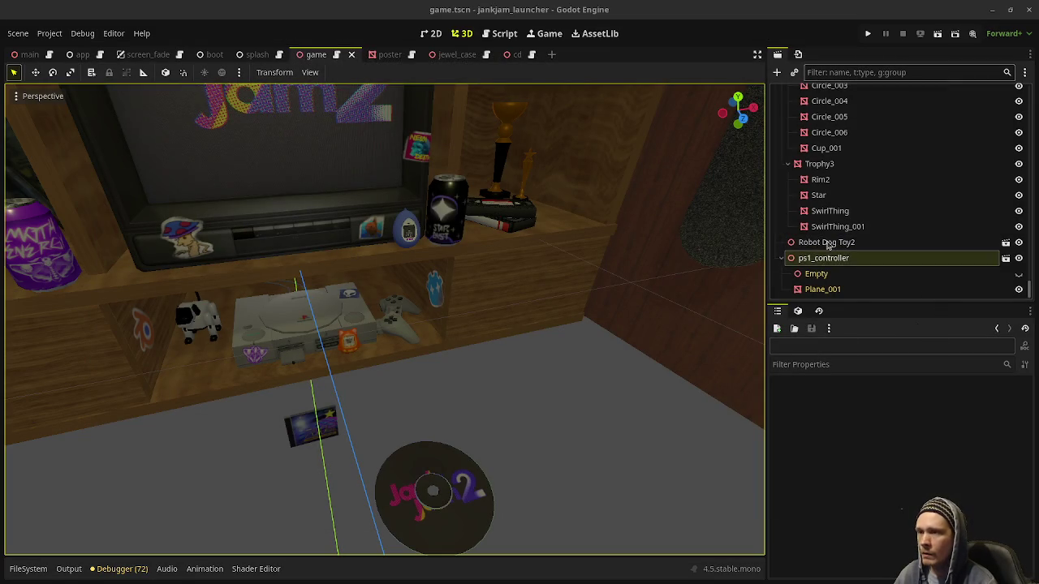
- Select the Deco group in the Scene dock and open the Create New Node dialog
scroll(827, 171, up, 10)
scroll(828, 170, up, 10)
scroll(830, 195, down, 6)
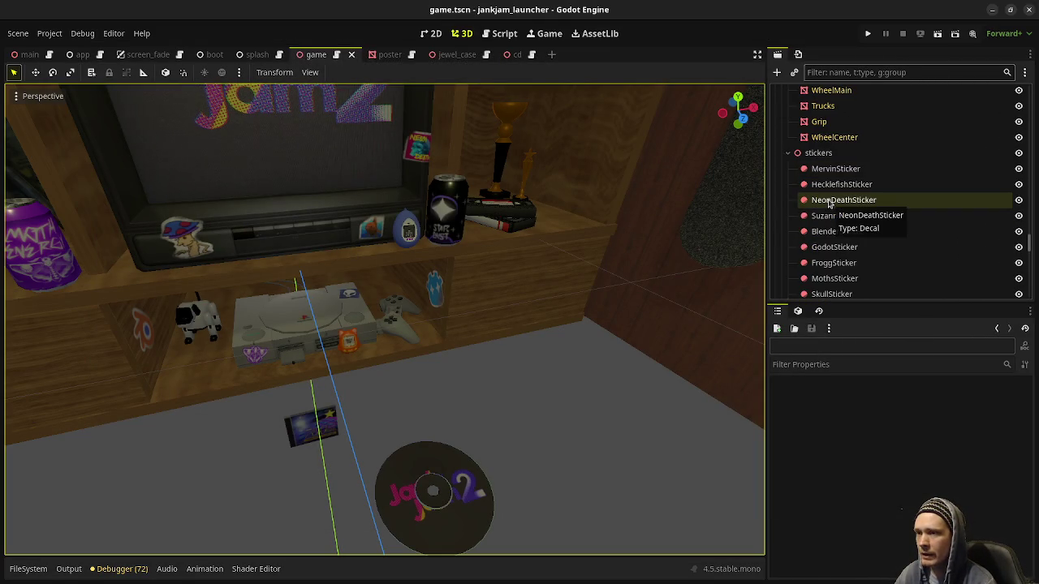
scroll(829, 203, down, 3)
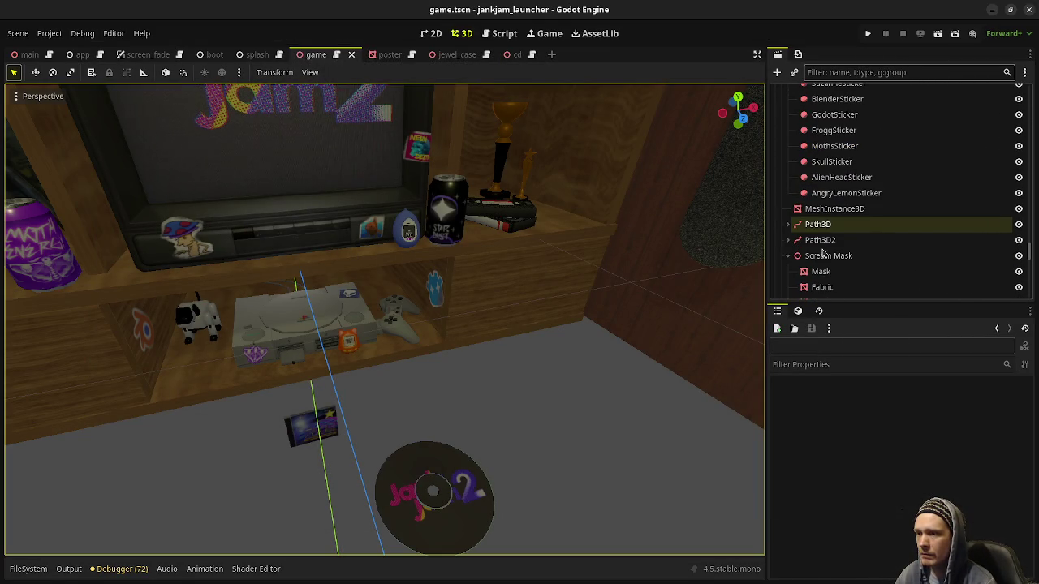
click(304, 214)
scroll(826, 258, down, 3)
scroll(826, 258, down, 10)
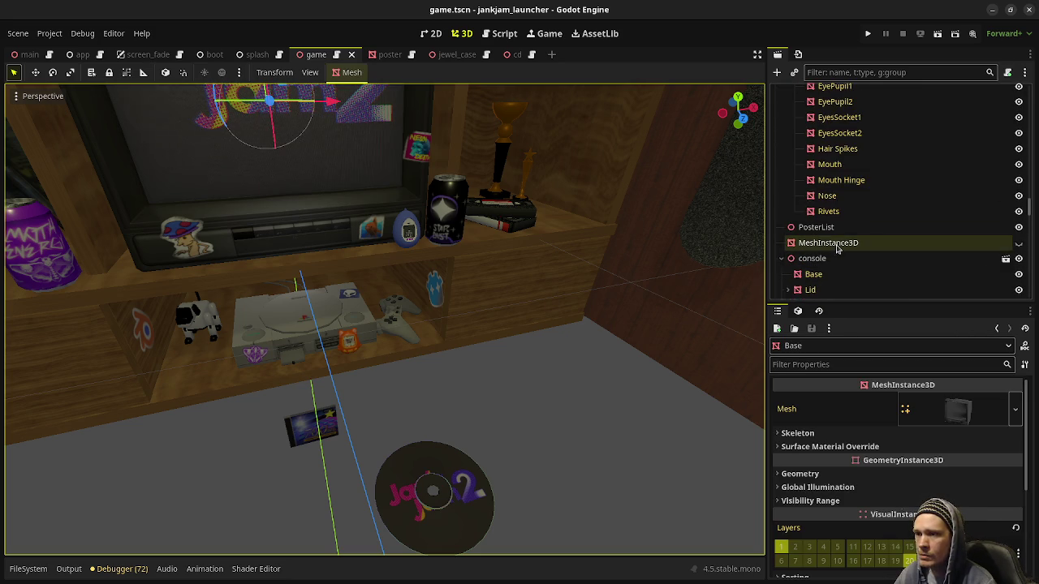
scroll(838, 246, down, 8)
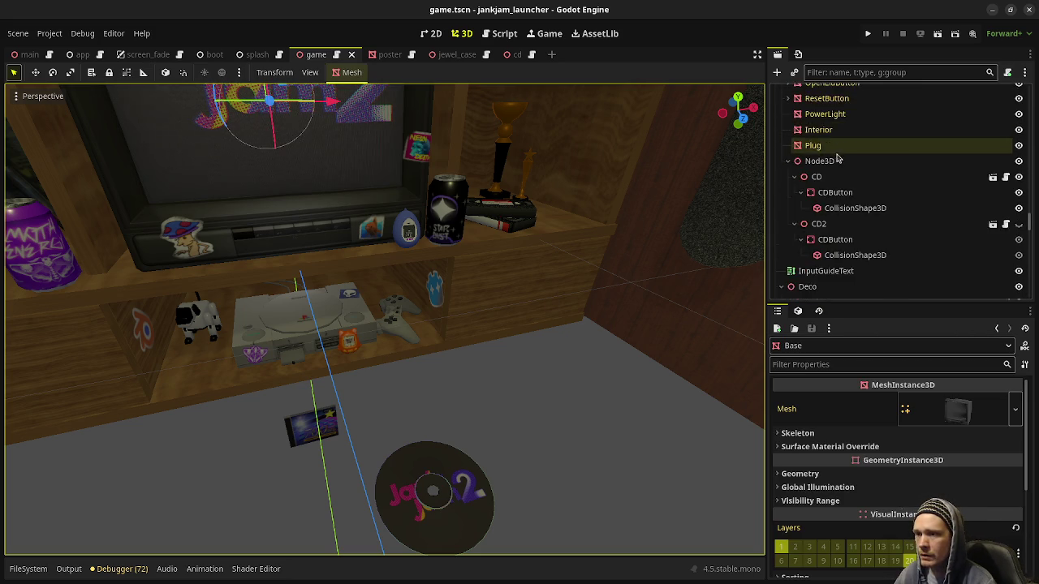
click(823, 154)
key(ctrl+a)
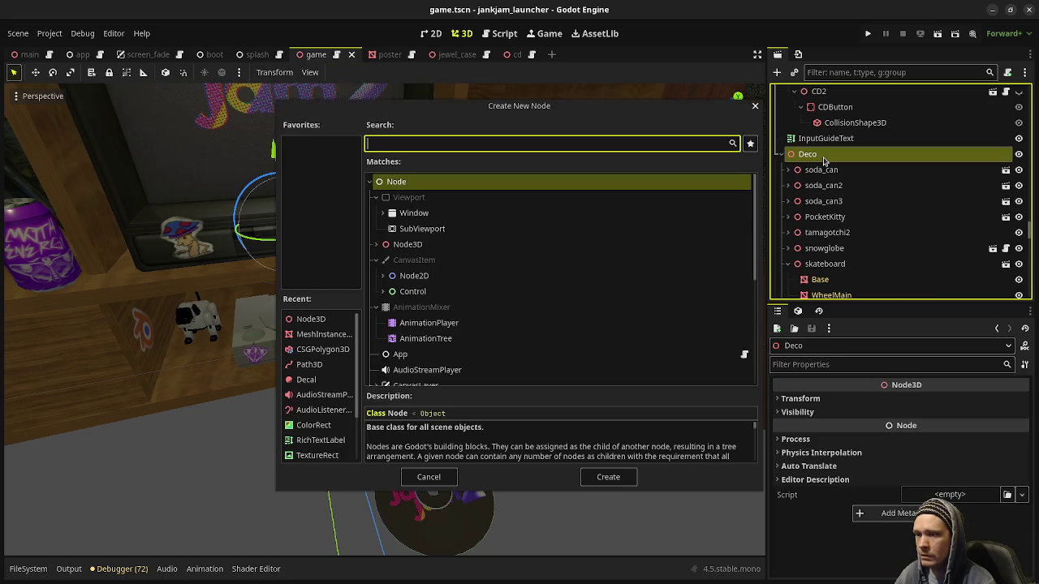
- Create a MeshInstance3D under Deco and give it a new BoxMesh
text(meshinsta)
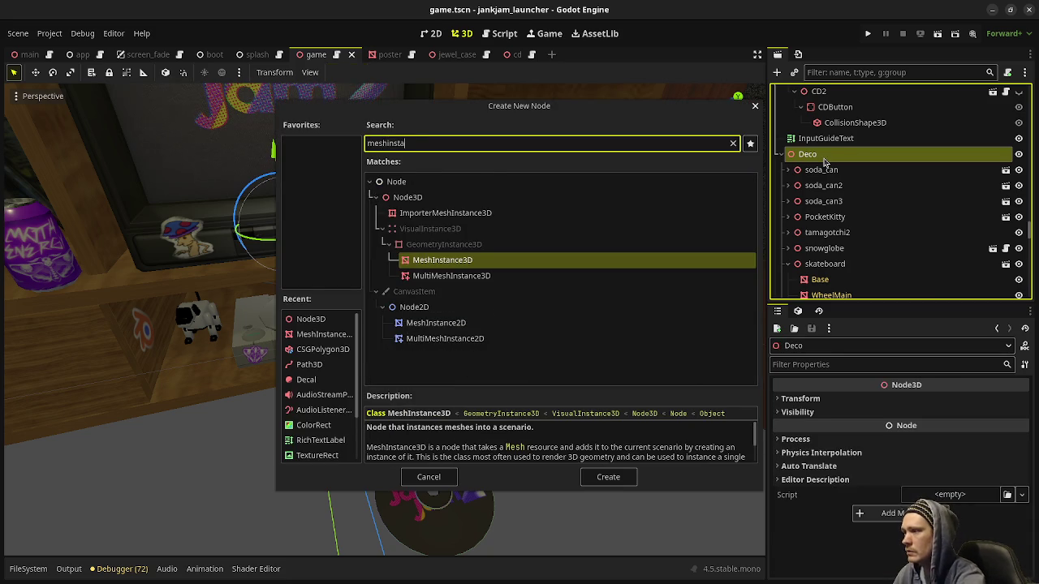
key(Return)
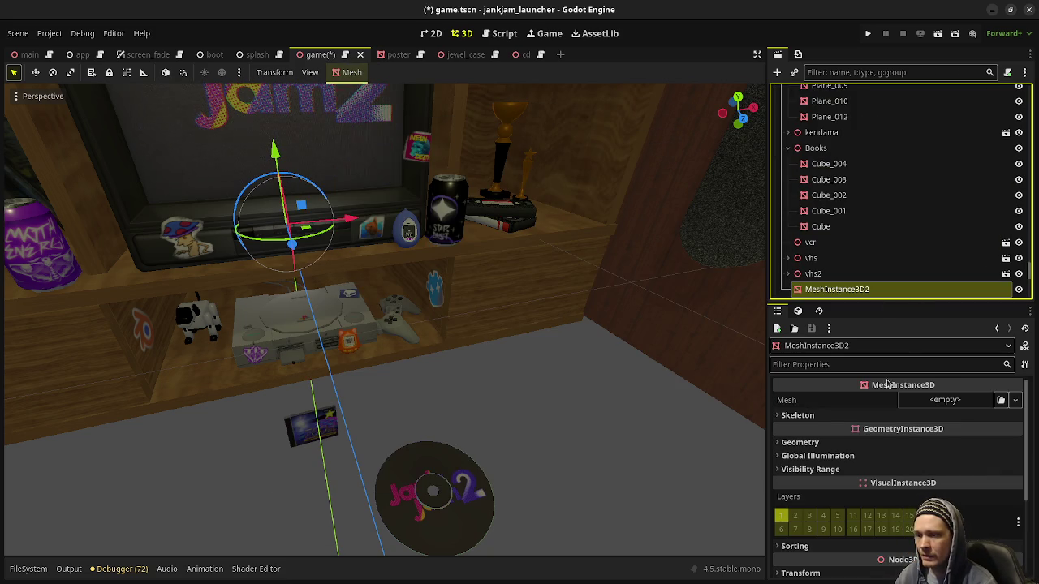
click(940, 399)
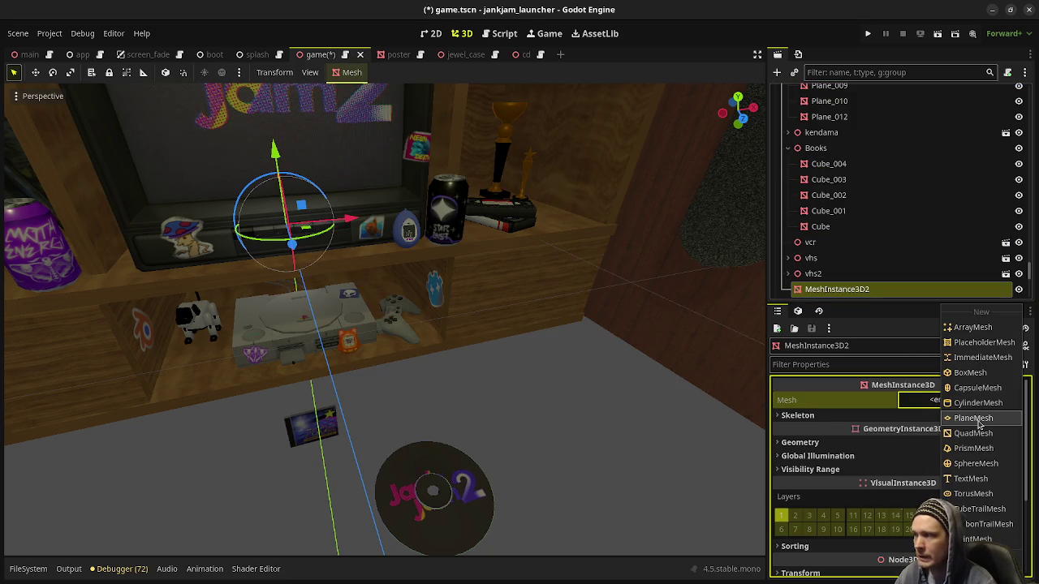
click(971, 372)
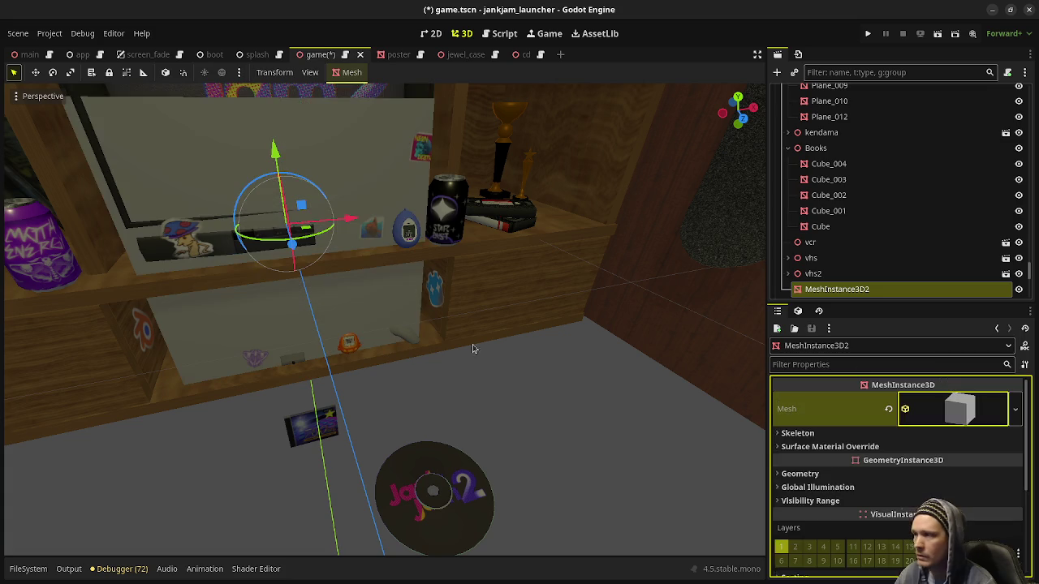
drag(450, 339, 520, 344)
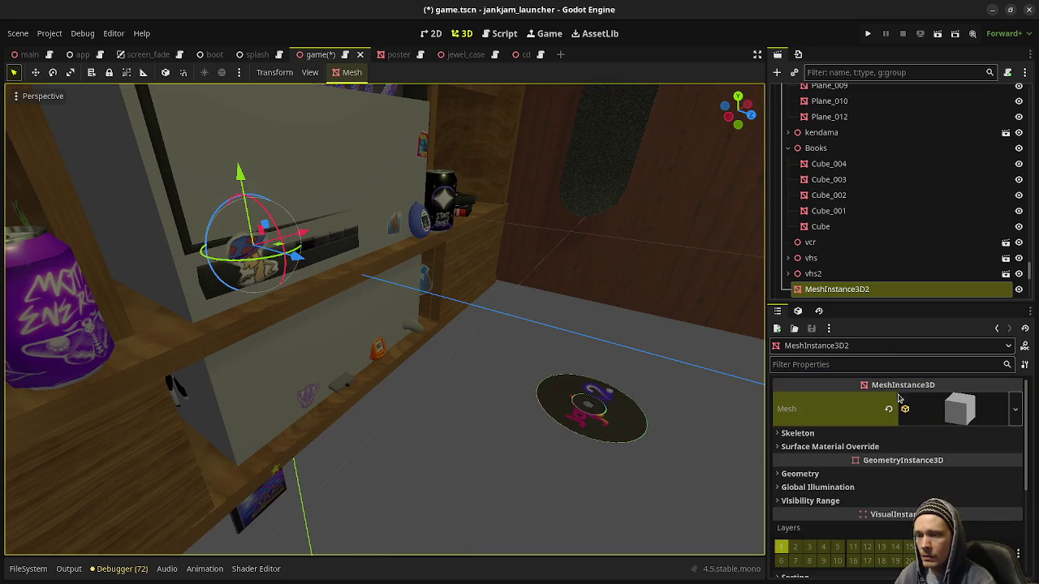
- Size the box to roughly 0.326 × 0.038 × 0.555 m and shift it along its depth axis
click(961, 405)
drag(834, 533, 792, 534)
drag(881, 533, 848, 533)
click(1001, 536)
key(Return)
mouse_move(298, 257)
mouse_down()
mouse_move(547, 366)
mouse_move(531, 372)
mouse_up()
drag(979, 538, 859, 534)
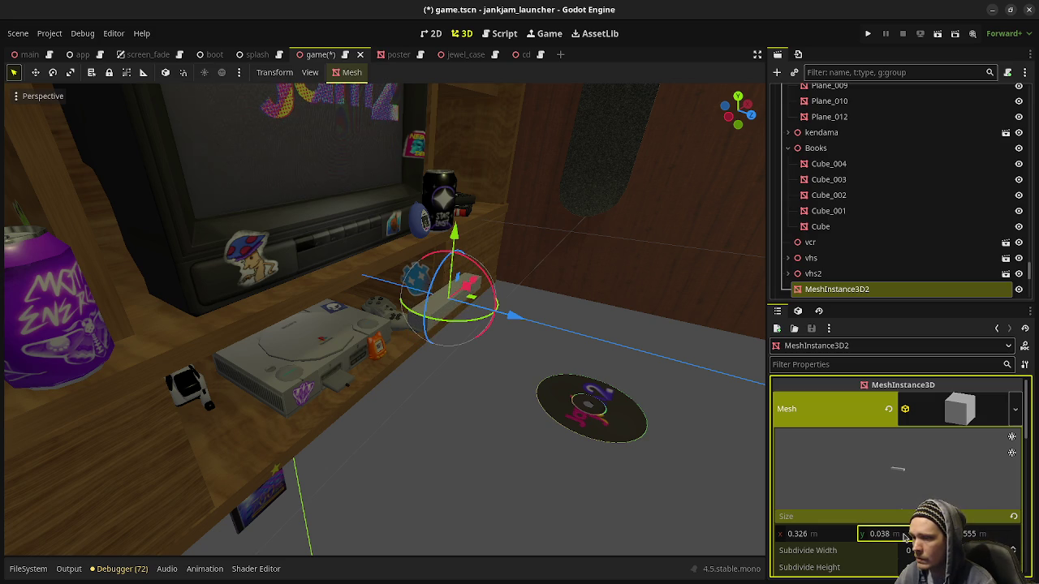
- Lengthen the flat box by editing its Size z value
click(972, 537)
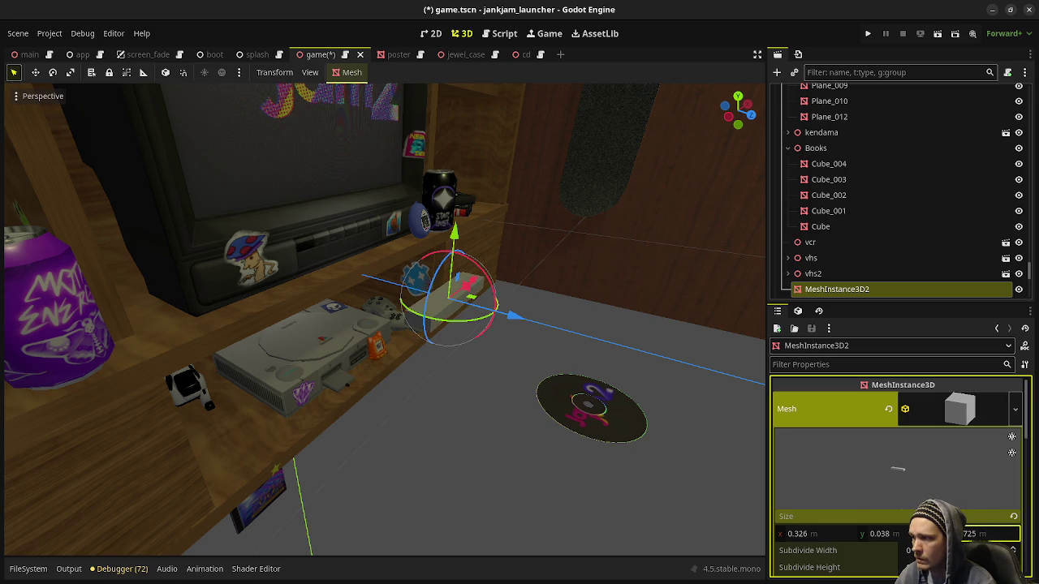
mouse_move(657, 371)
mouse_down()
mouse_move(576, 376)
mouse_move(528, 414)
mouse_move(592, 428)
mouse_move(570, 426)
mouse_up()
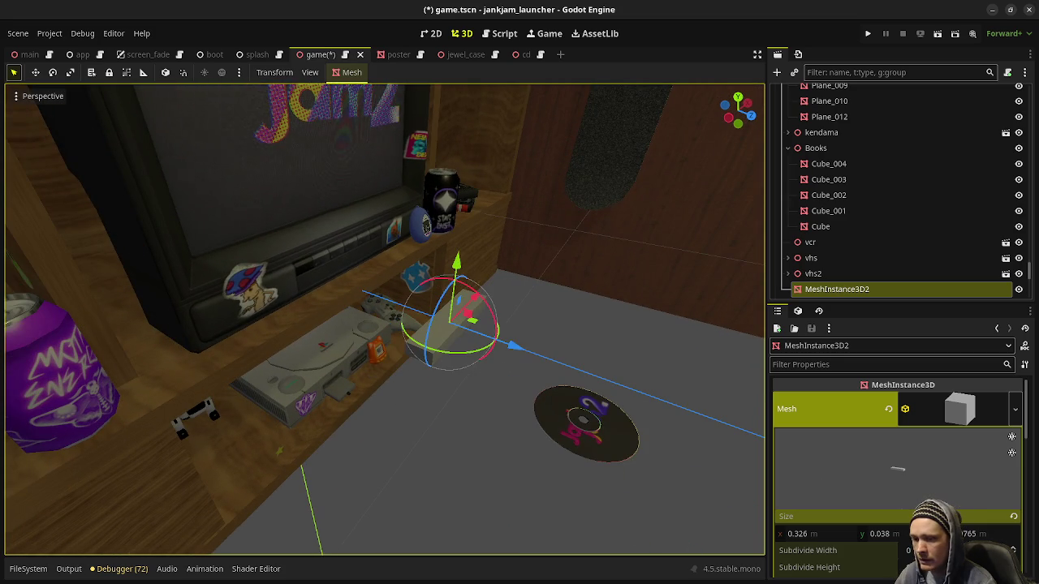
click(970, 536)
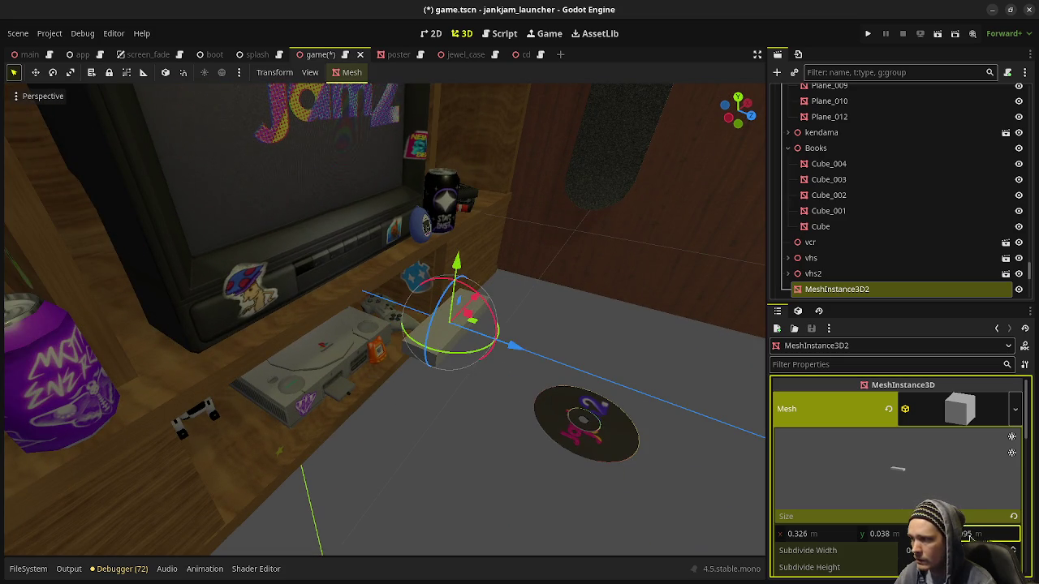
- Move the box along Y, X and Z so it rests on the shelf above the console
mouse_move(534, 393)
mouse_down()
mouse_move(489, 195)
mouse_move(501, 158)
mouse_up()
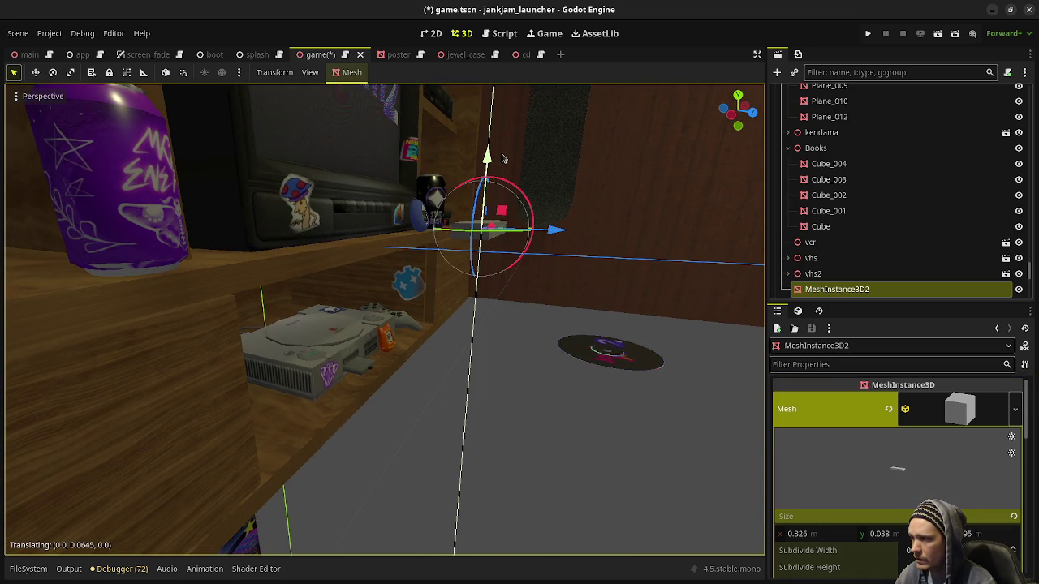
mouse_move(487, 231)
mouse_down()
mouse_move(410, 230)
mouse_move(384, 262)
mouse_move(463, 344)
mouse_move(510, 313)
mouse_move(438, 276)
mouse_up()
scroll(441, 235, down, 3)
scroll(441, 235, up, 5)
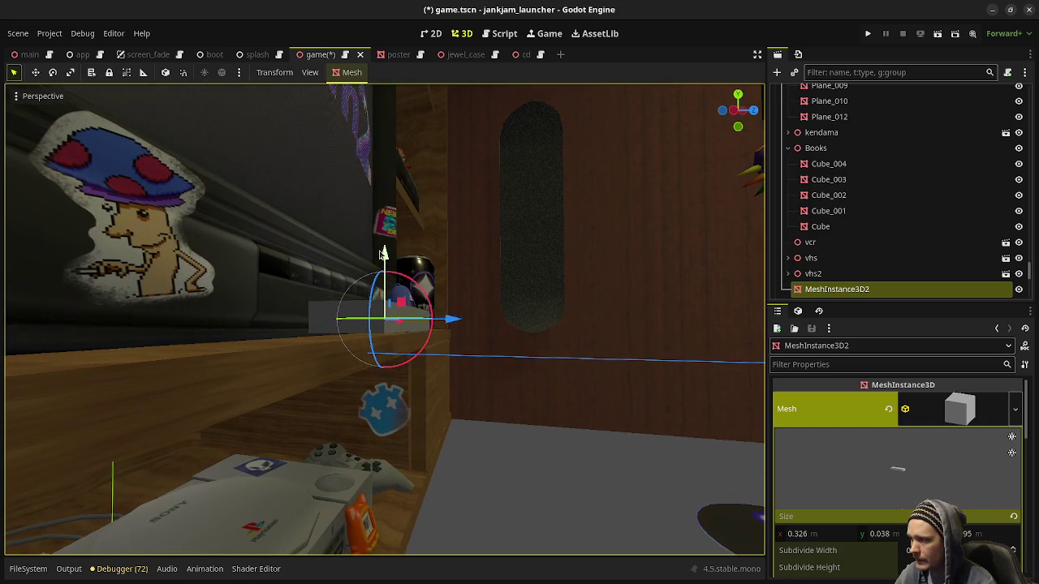
drag(378, 255, 374, 260)
mouse_move(450, 327)
mouse_down()
mouse_move(426, 325)
mouse_move(493, 347)
mouse_move(408, 351)
mouse_up()
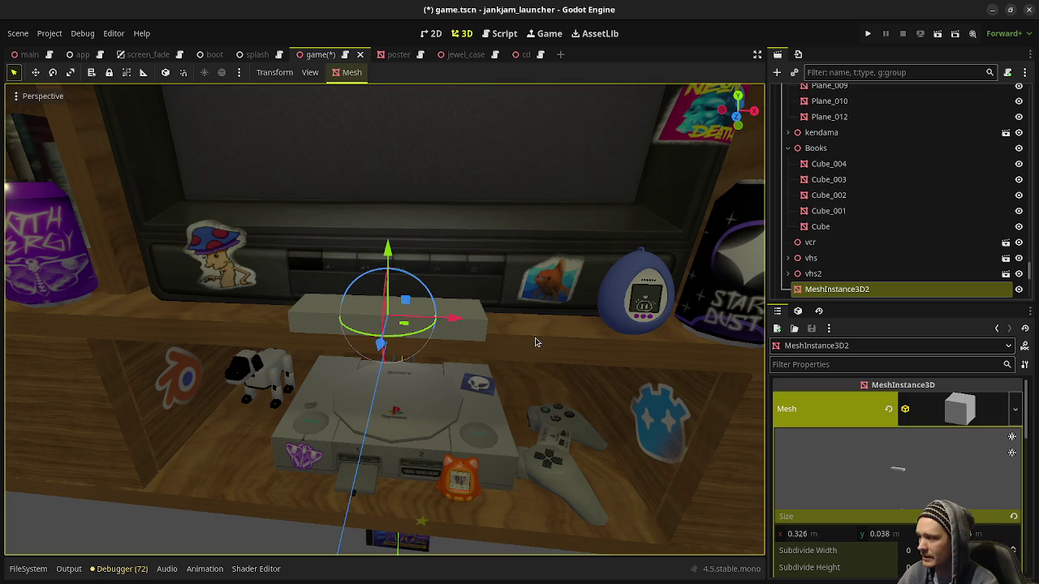
drag(526, 400, 703, 440)
click(576, 462)
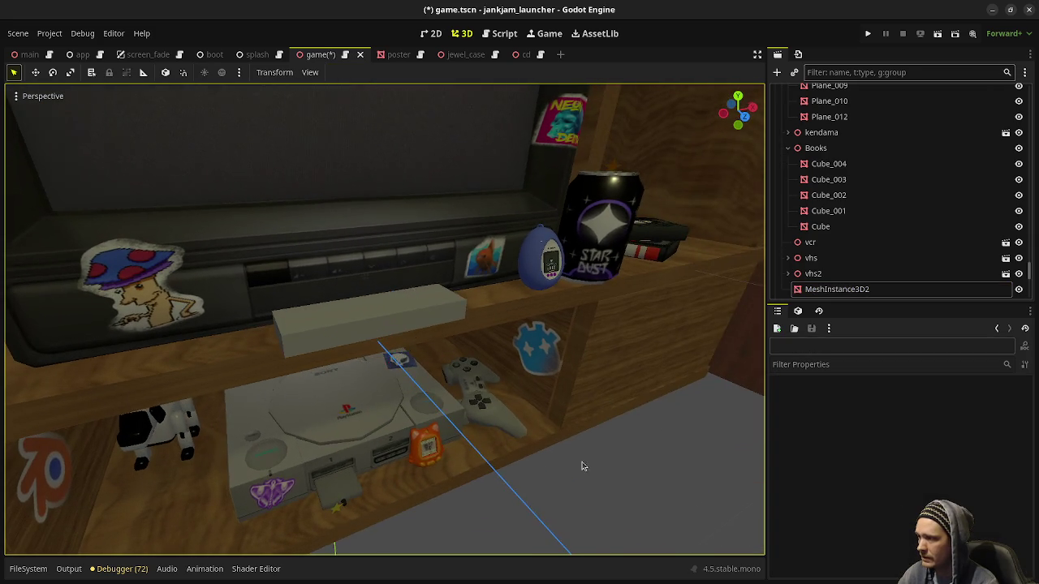
drag(576, 462, 635, 456)
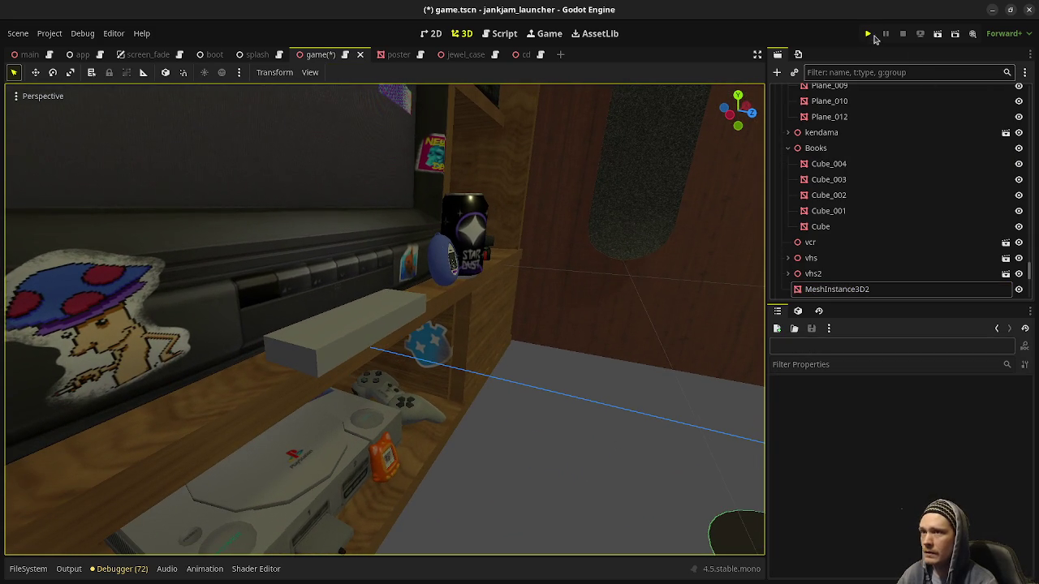
- Run the launcher and cycle through the TV buttons with the arrow keys
click(868, 33)
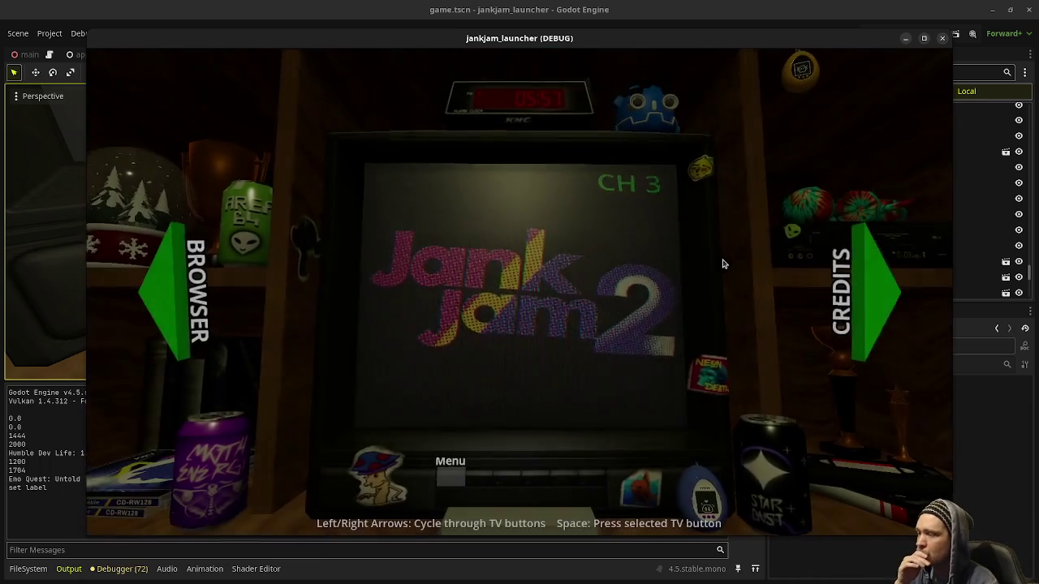
key(Right)
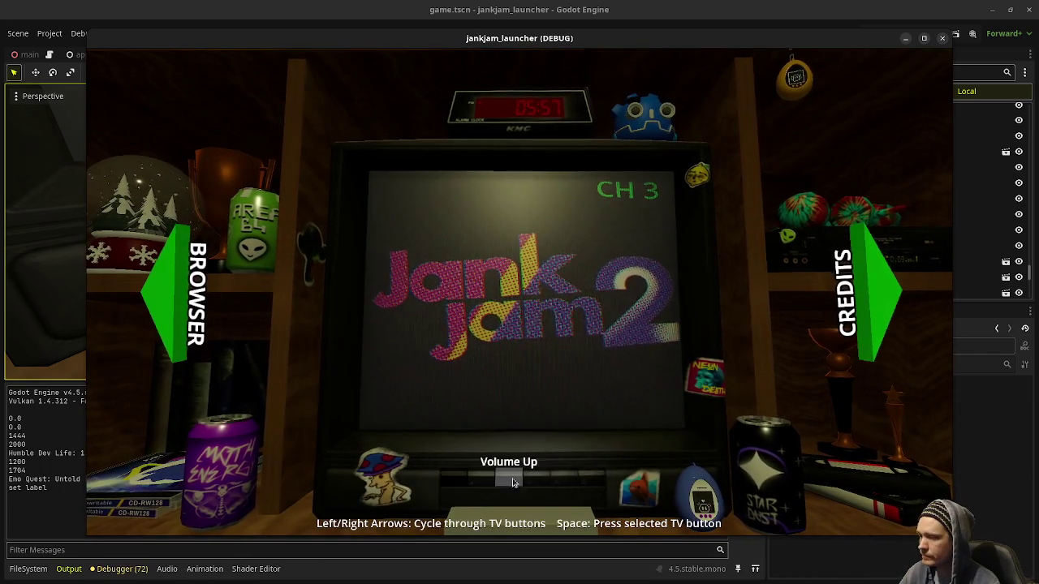
key(Right)
key(Left)
key(Left)
key(Left)
key(Right)
key(Right)
key(Right)
key(Right)
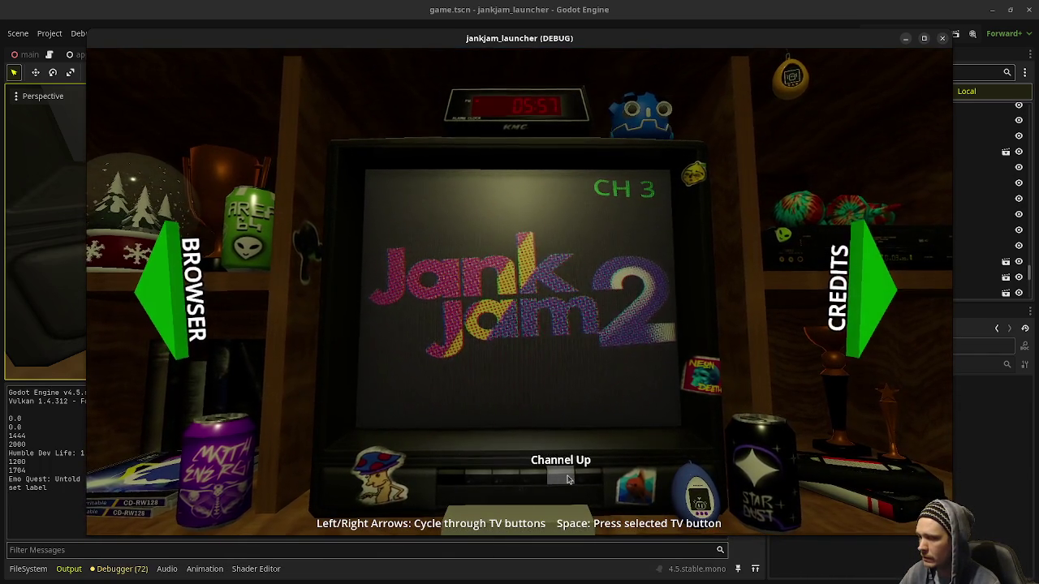
key(Left)
key(Left)
key(Left)
key(Right)
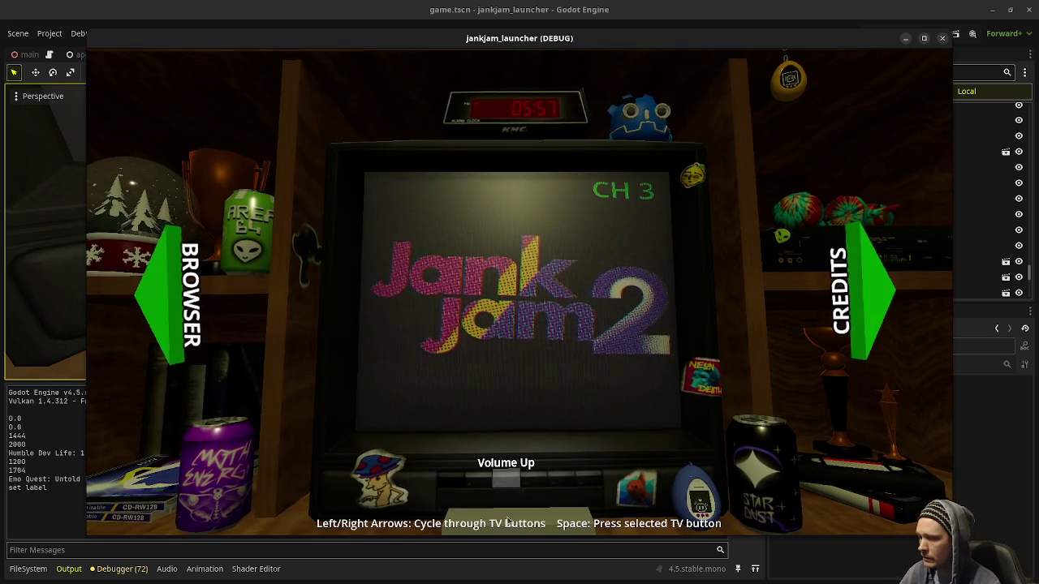
- Open the CD-case browser, return to the TV menu, then stop the game and save game.tscn
click(160, 301)
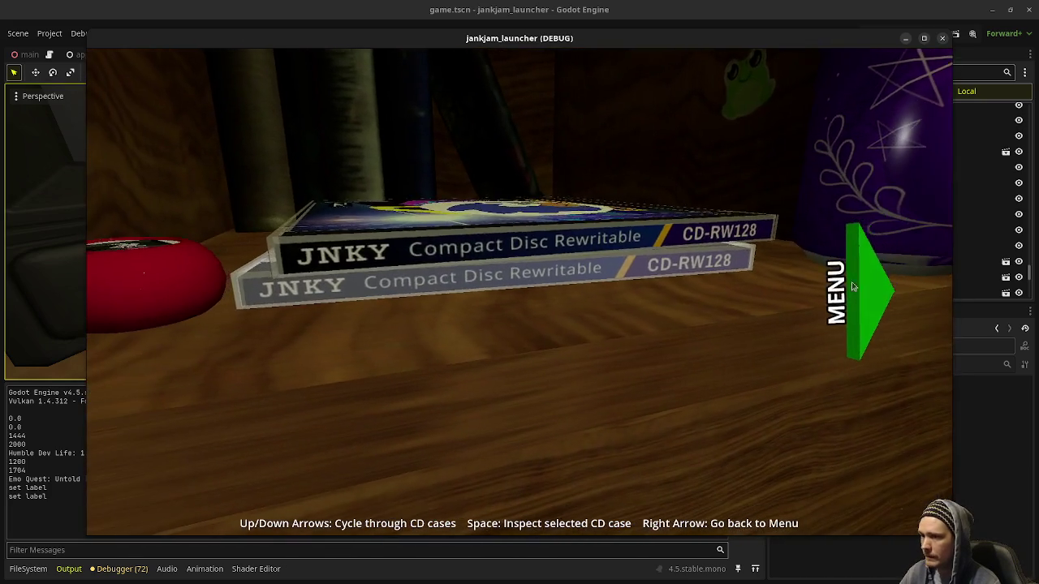
key(Right)
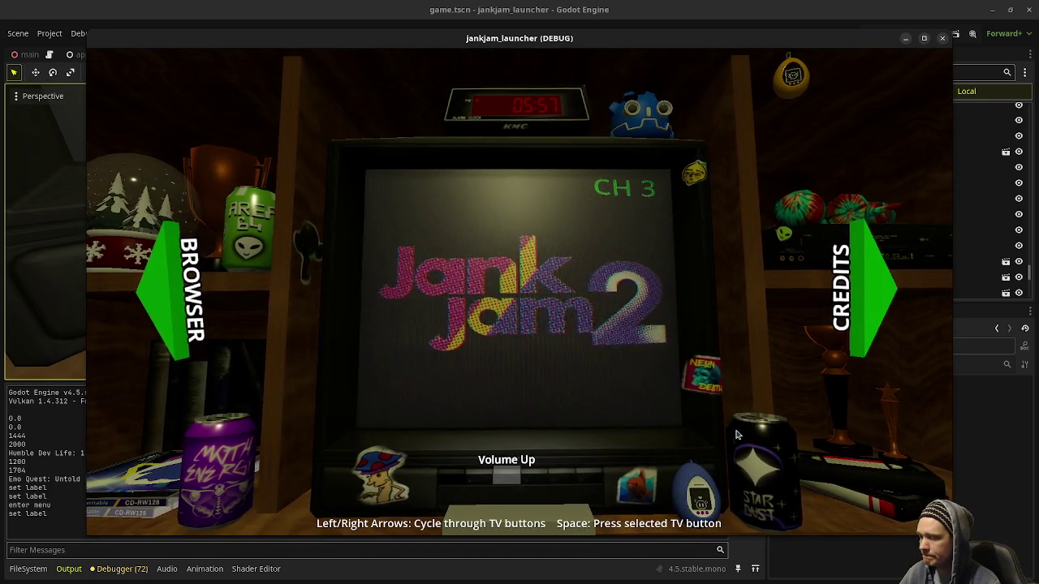
click(942, 38)
key(ctrl+s)
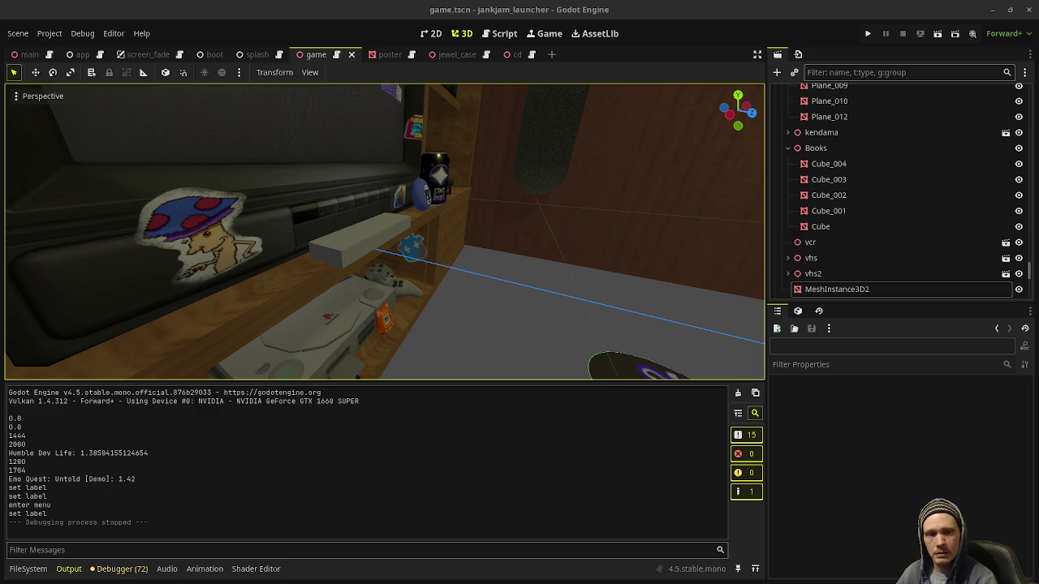
- Switch to Chrome and show Google Images results for '90s tv remote'
key(alt+Tab)
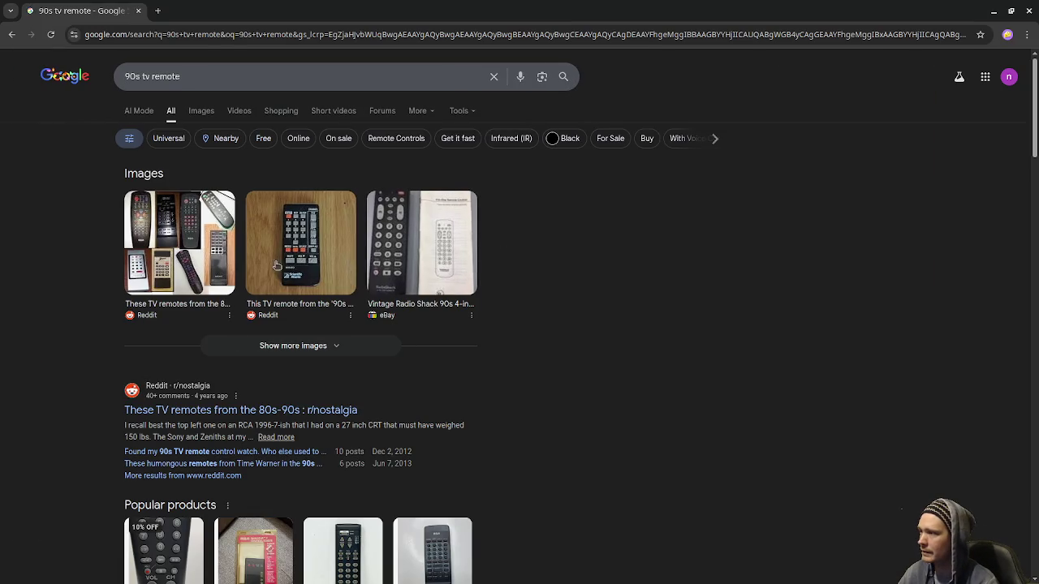
click(203, 112)
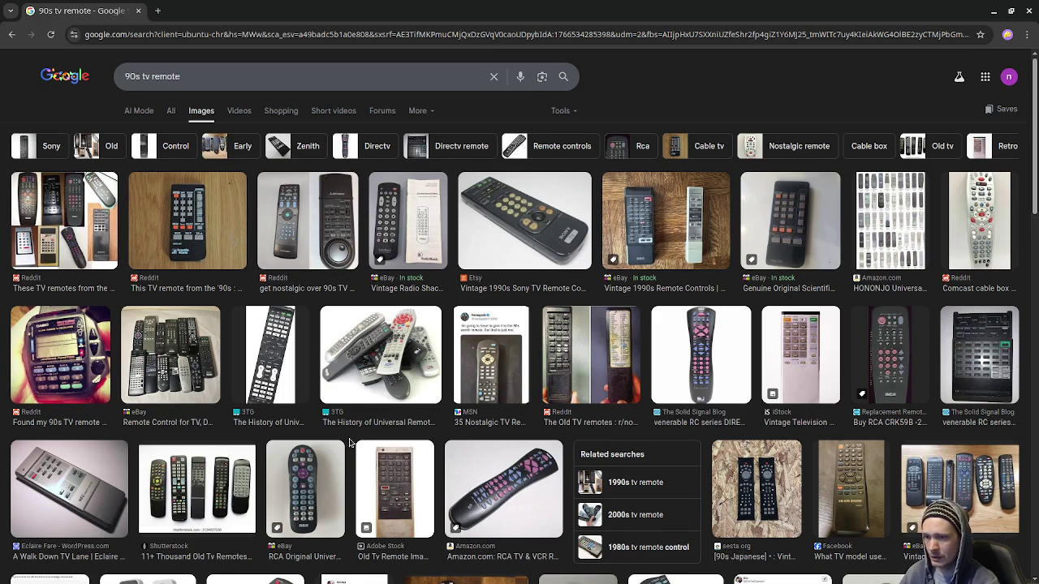
- Open the larger preview of the Reddit 'This TV remote from the '90s' photo
scroll(350, 443, down, 1)
scroll(350, 442, down, 1)
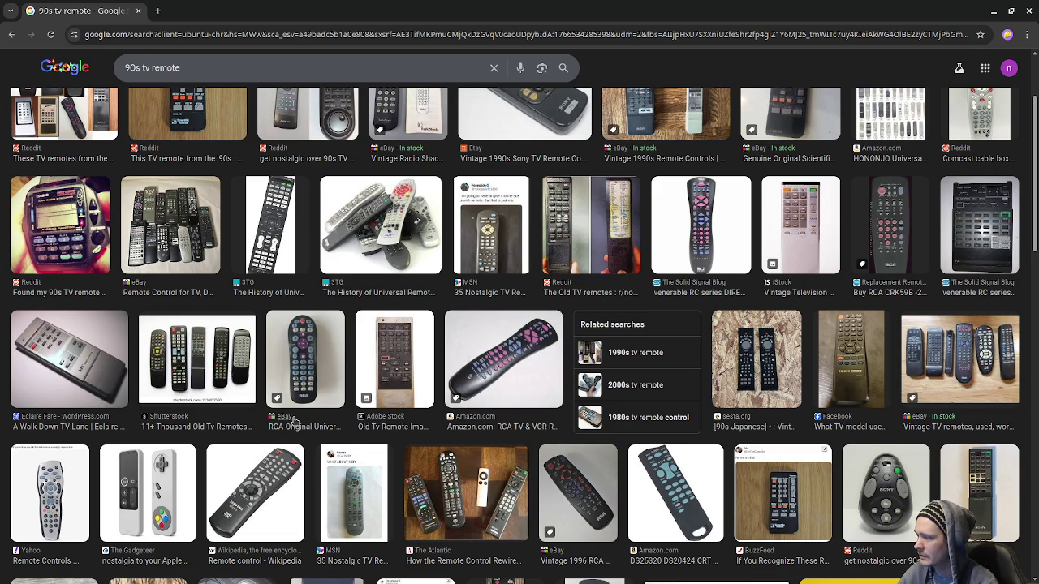
scroll(295, 418, up, 1)
scroll(294, 418, up, 2)
click(195, 238)
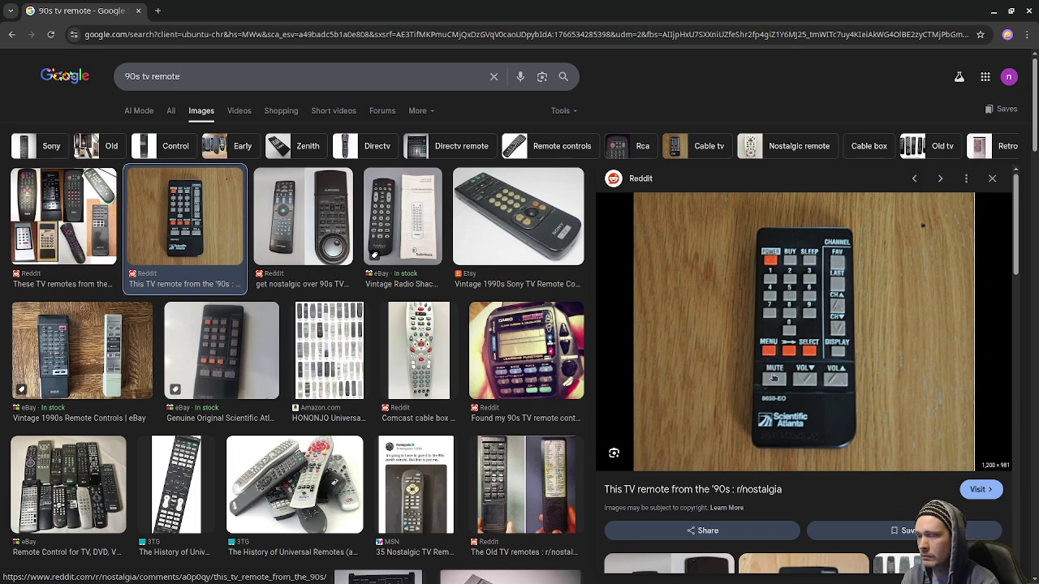
- Scroll further down the results and preview the Zenith remote image
scroll(242, 411, down, 3)
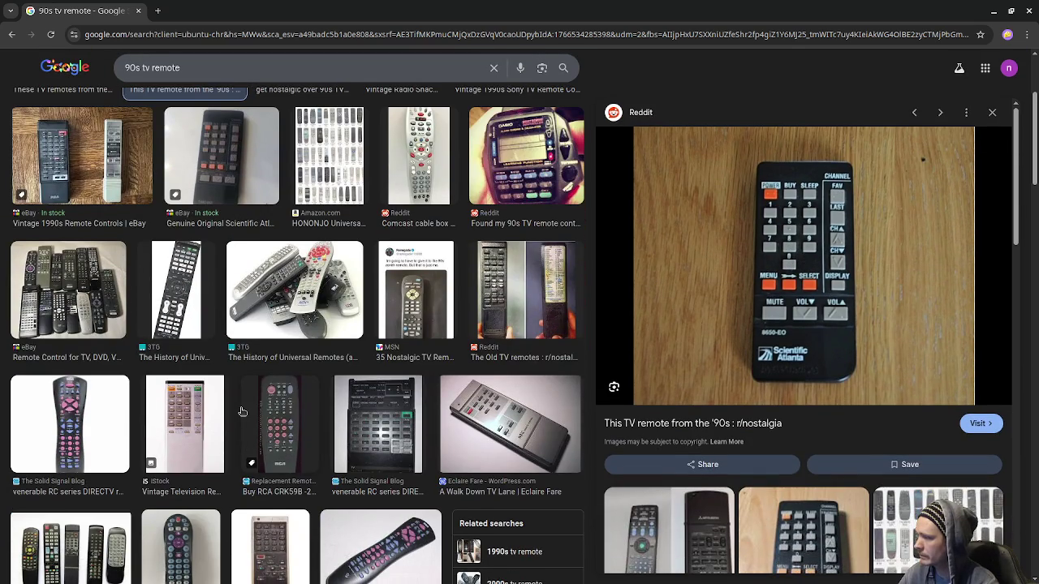
scroll(242, 411, down, 2)
scroll(243, 414, down, 2)
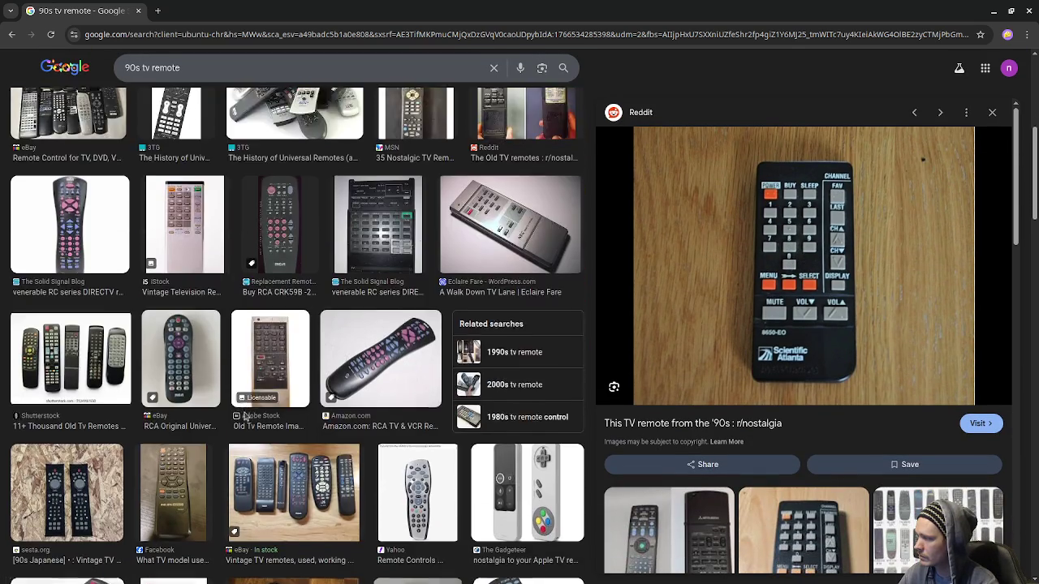
scroll(243, 415, down, 3)
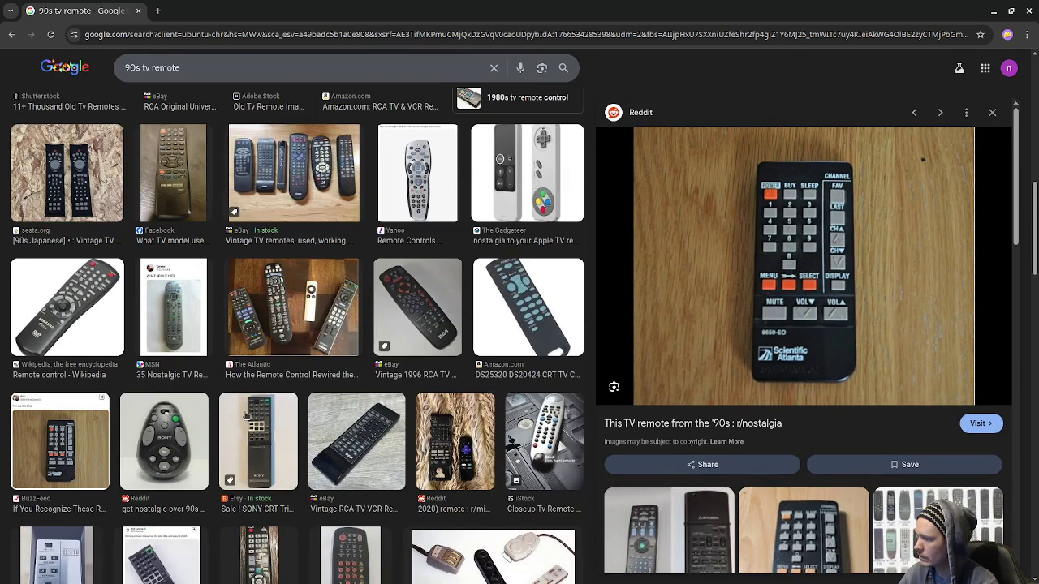
scroll(246, 416, down, 3)
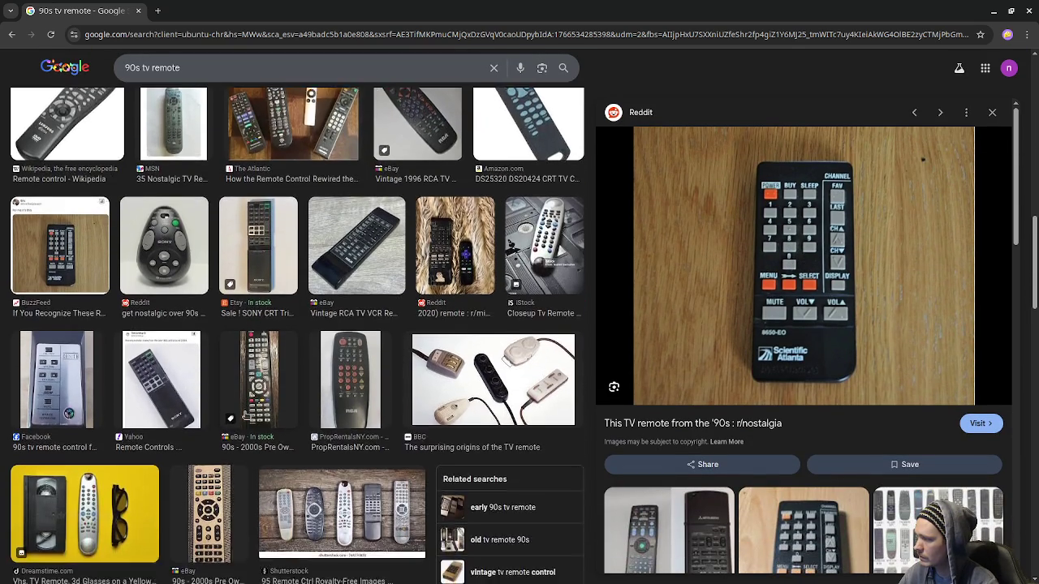
scroll(246, 416, down, 2)
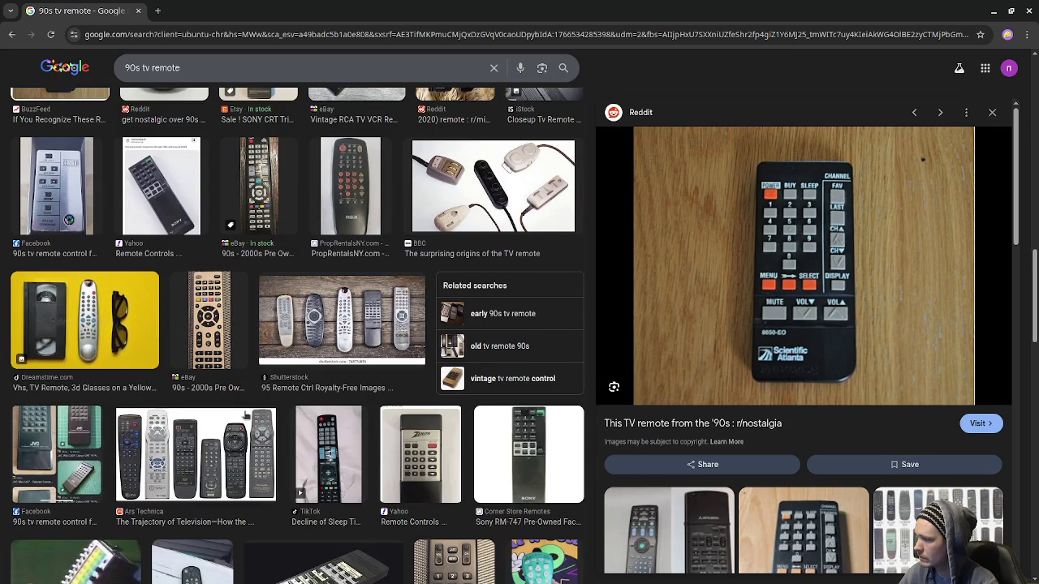
scroll(246, 416, down, 1)
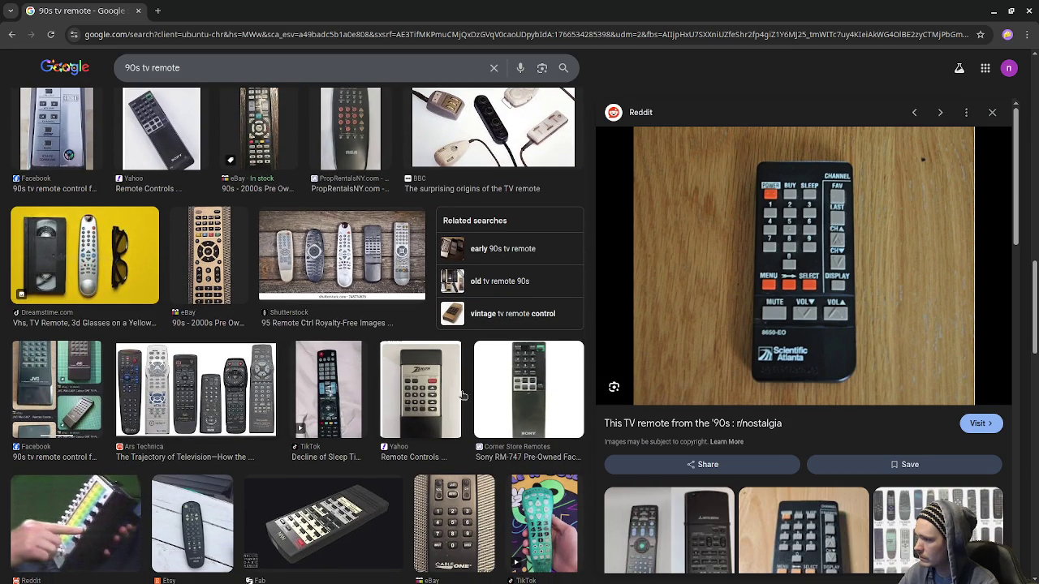
click(436, 393)
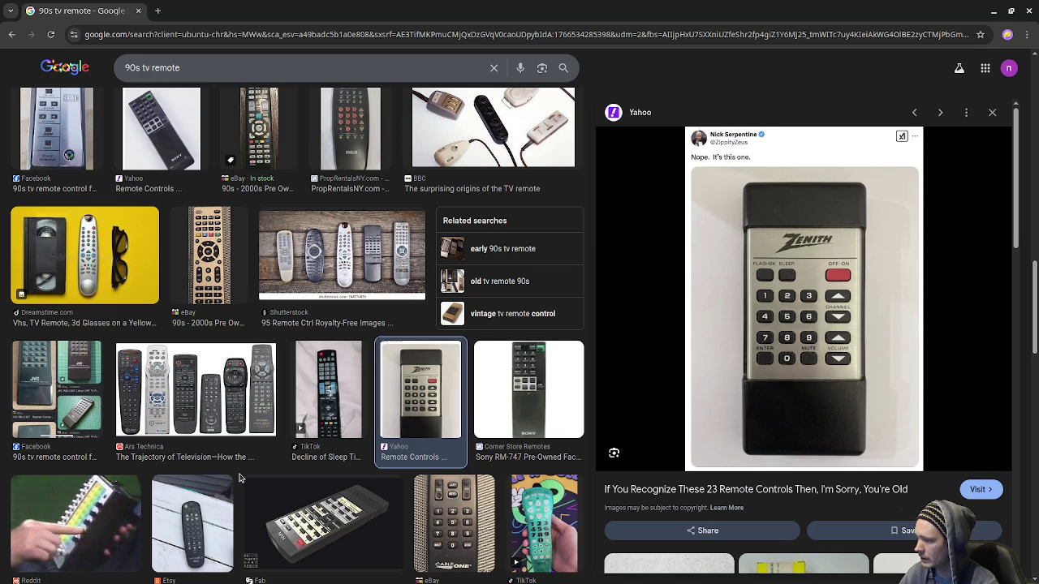
- Preview the Amazon HONONJO Universal Remote image and browse the similar remotes below it
scroll(240, 479, down, 3)
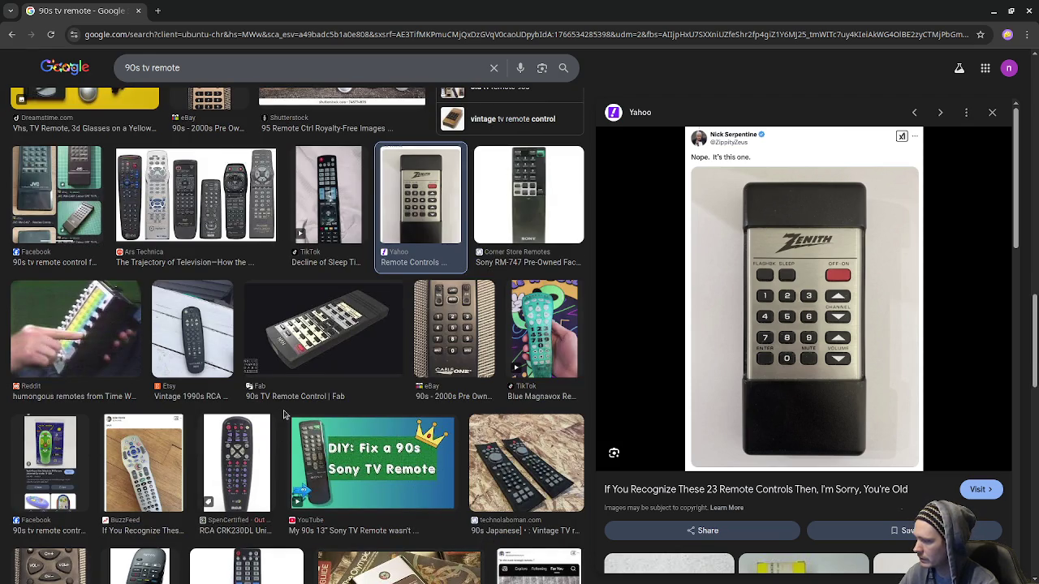
scroll(284, 416, down, 2)
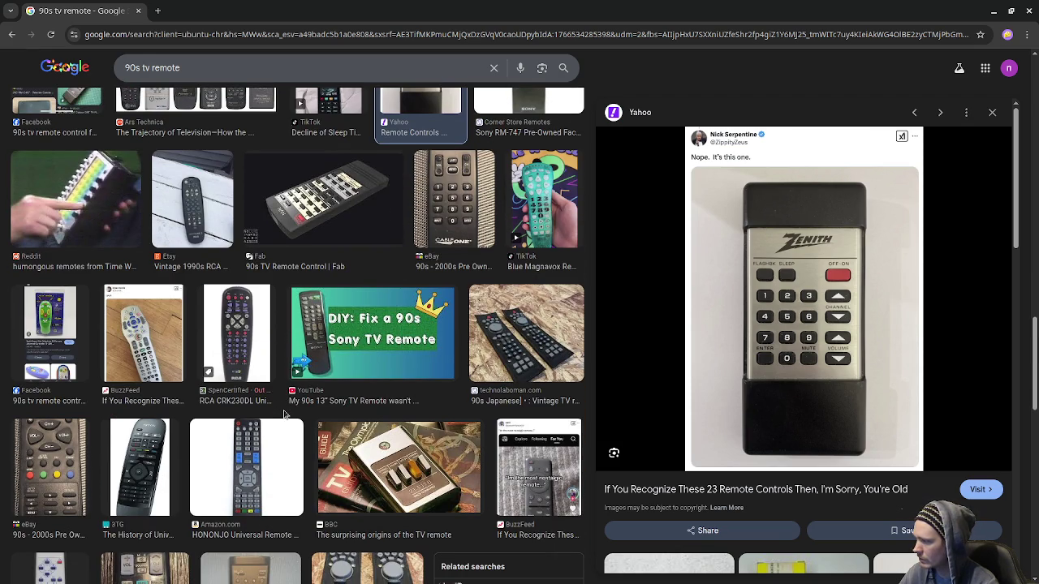
click(268, 473)
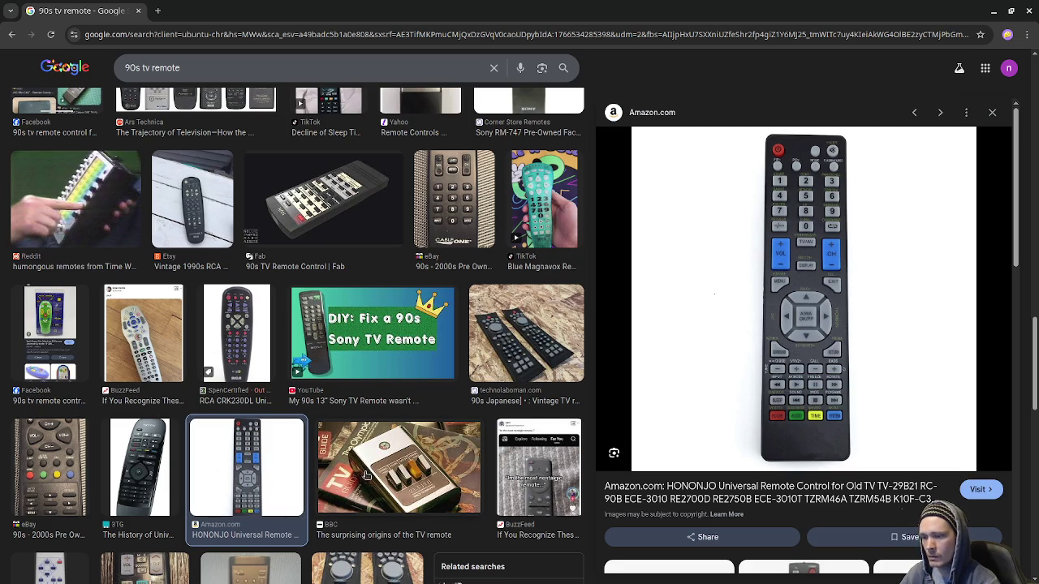
scroll(735, 449, down, 2)
scroll(734, 449, down, 2)
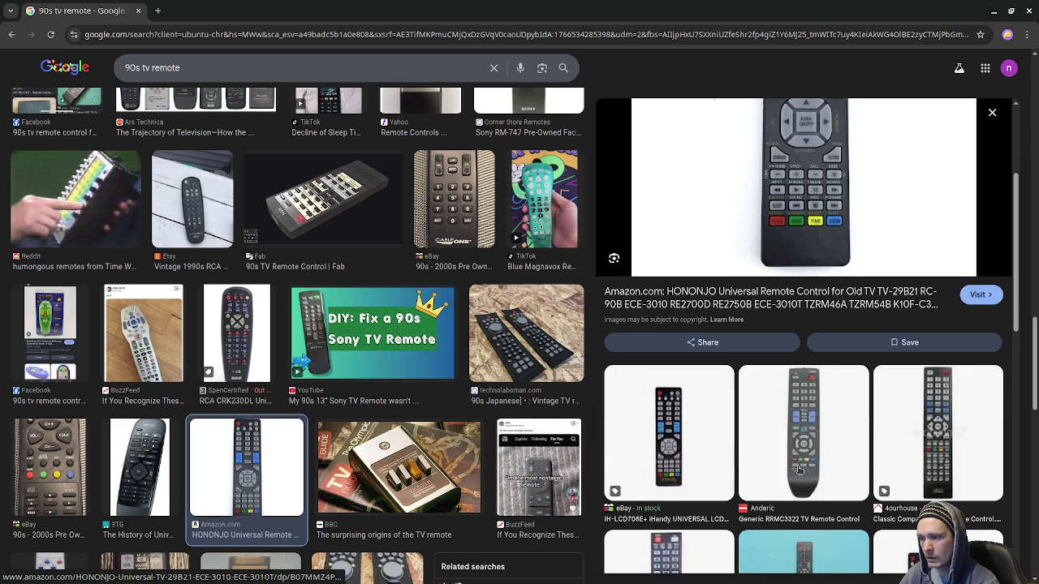
scroll(718, 462, down, 3)
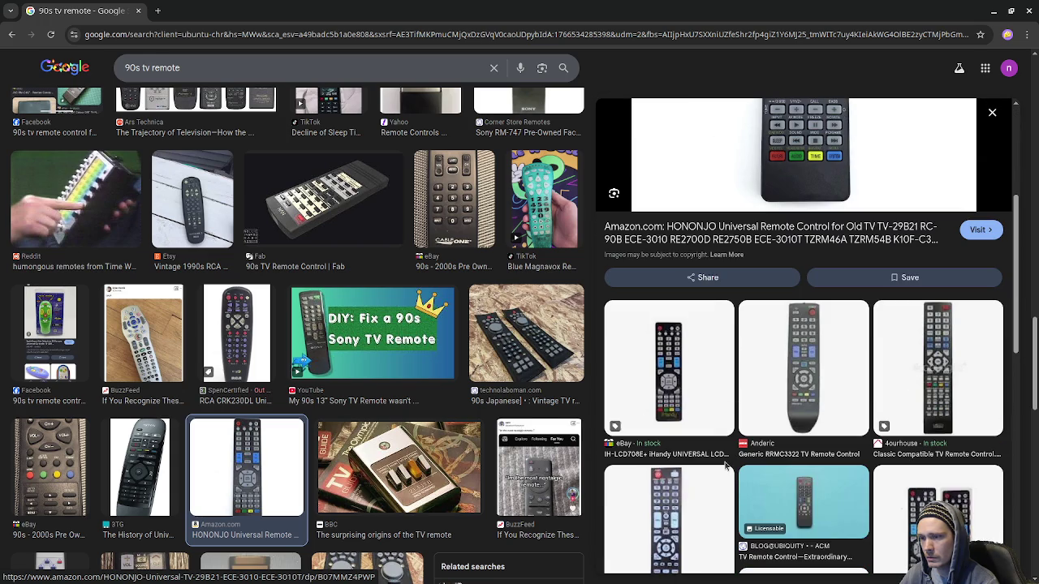
scroll(727, 466, down, 2)
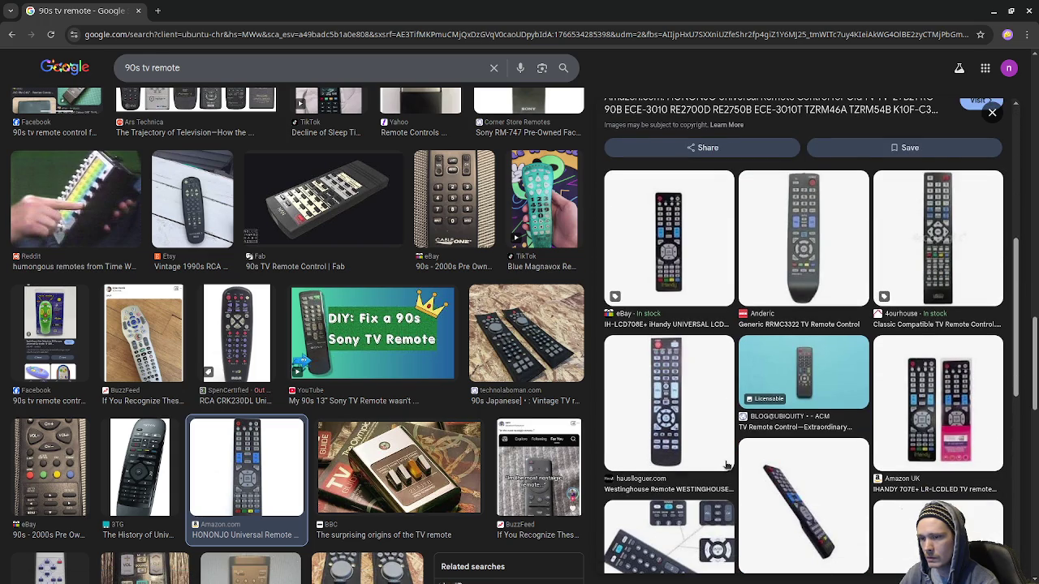
scroll(726, 465, up, 5)
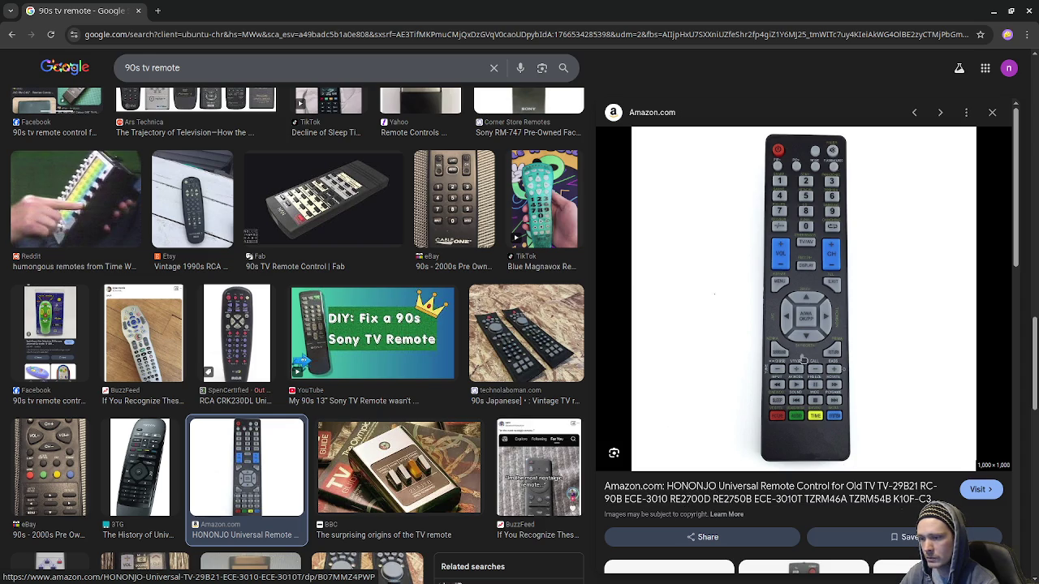
- Open the previewed HONONJO remote image full-size in a new tab
right_click(796, 385)
click(869, 265)
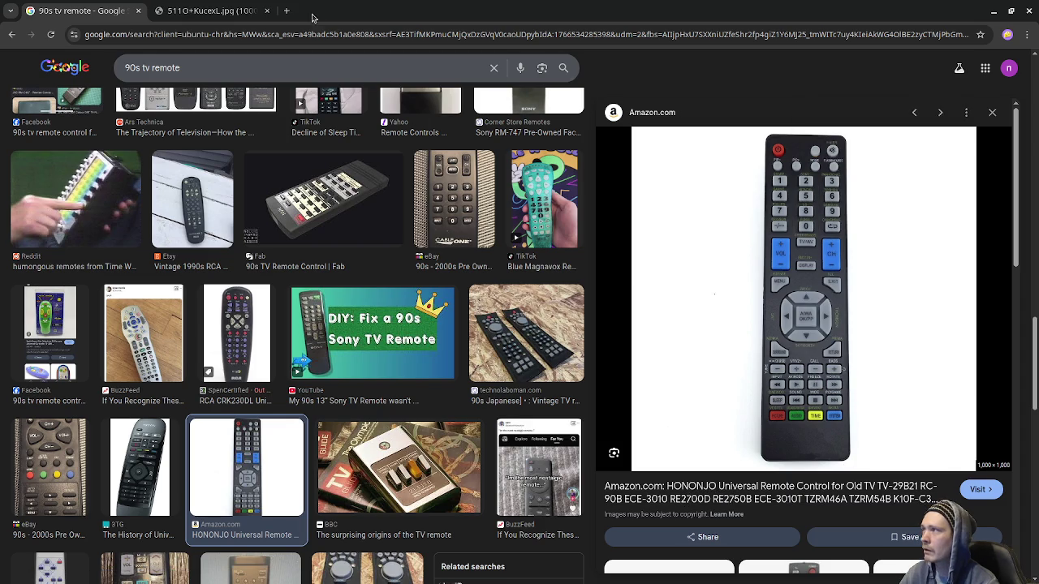
click(210, 10)
- Save the image as tv_remote_texture.jpg in a new assets/tv_remote folder
right_click(517, 254)
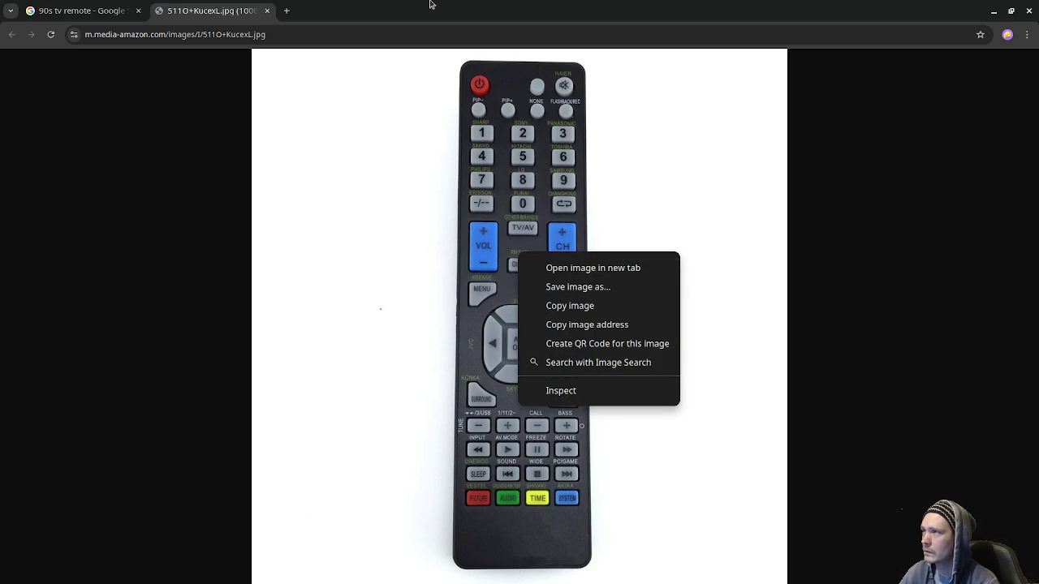
click(615, 287)
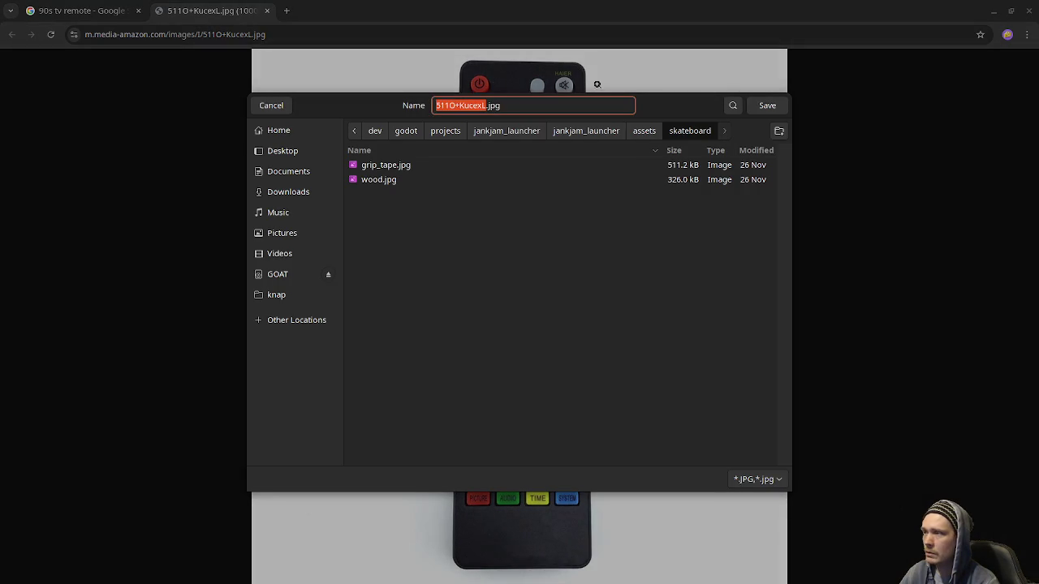
click(587, 135)
click(644, 132)
click(779, 130)
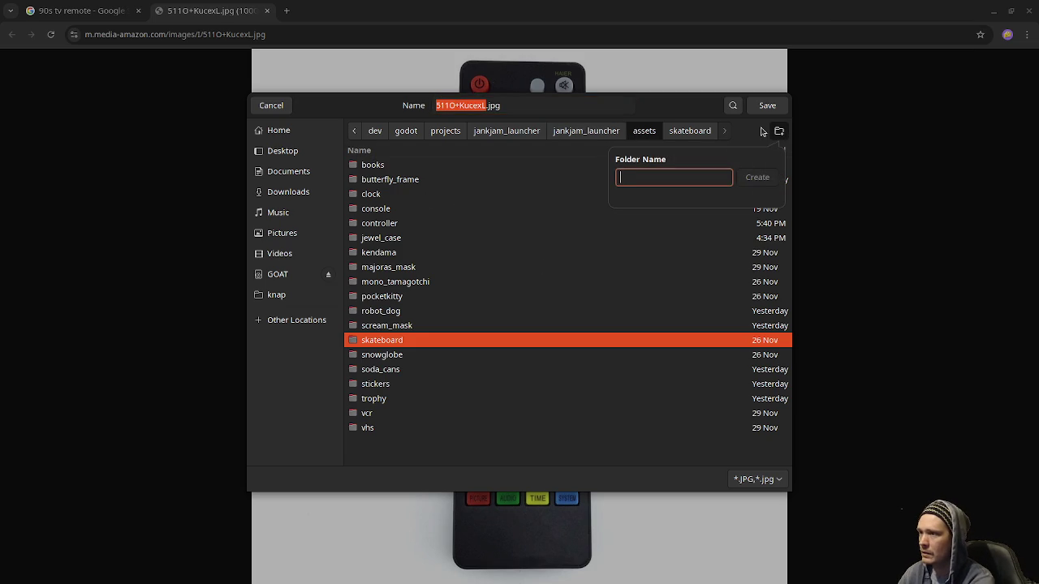
text(tv_remote)
key(Return)
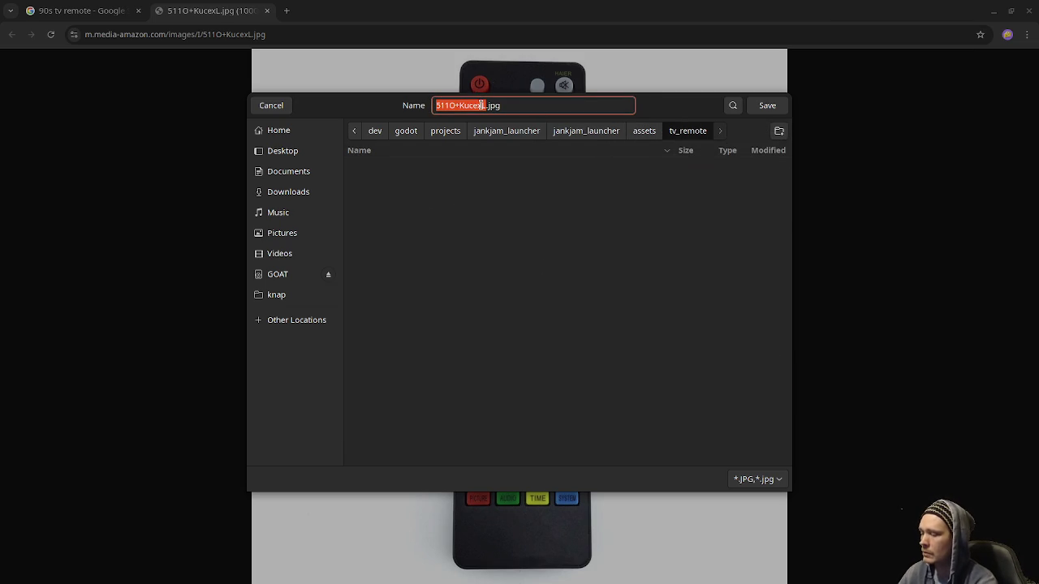
text(tv_remote_texture)
click(768, 107)
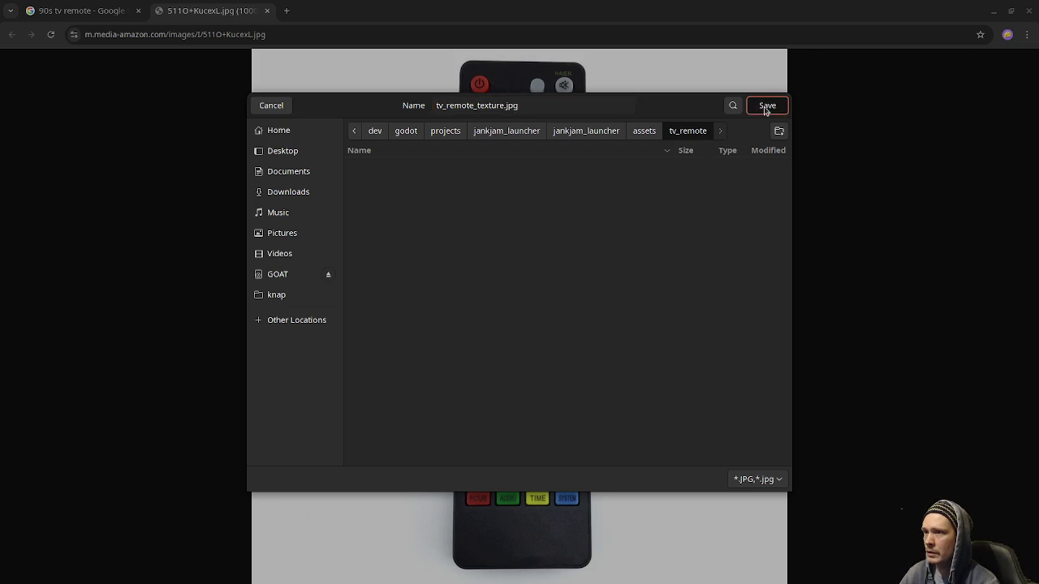
click(994, 14)
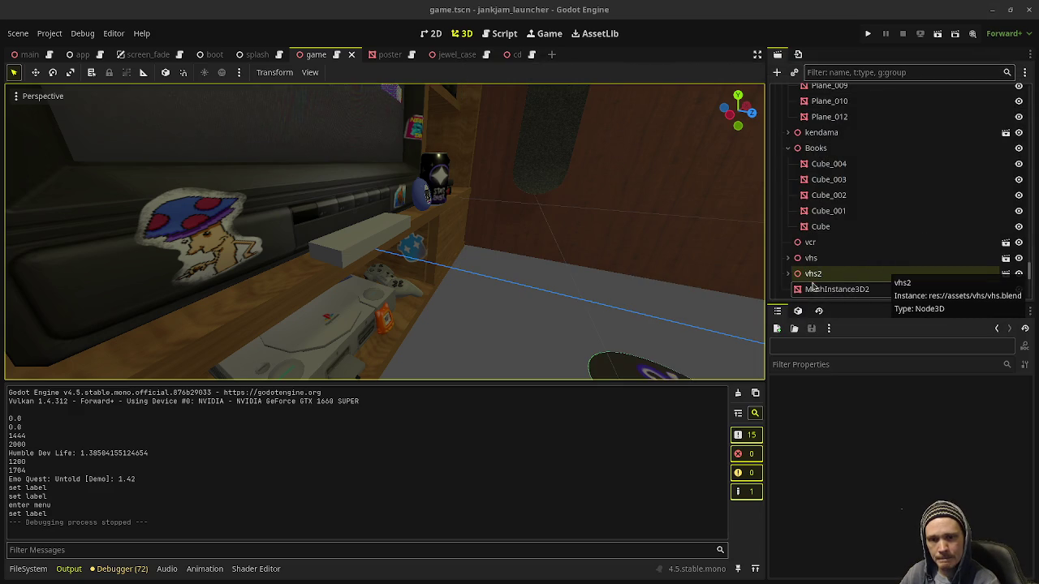
- Select MeshInstance3D2 in Godot, then close the full-size remote image tab in Chromium
click(816, 289)
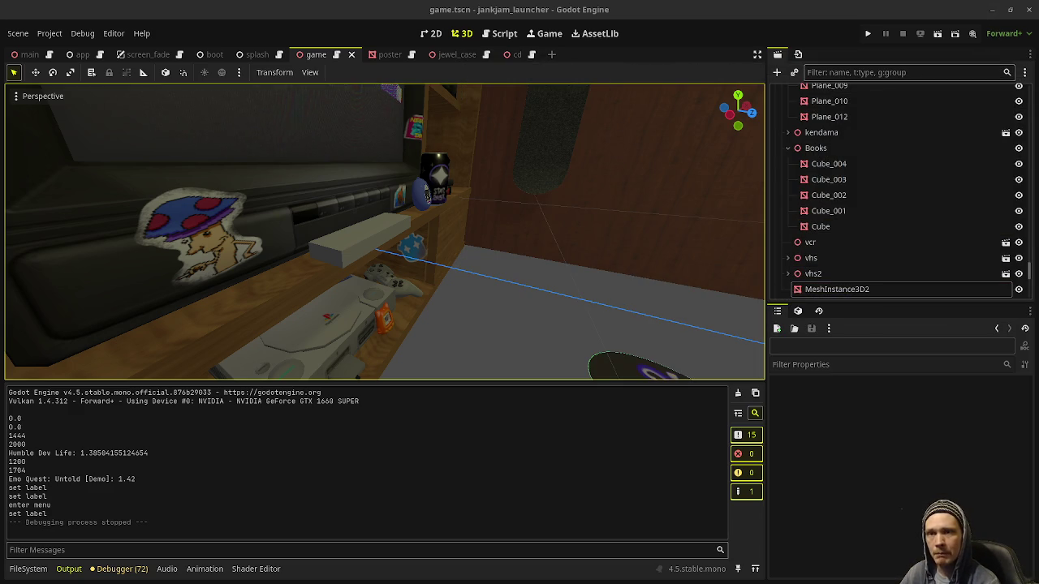
key(super+w)
click(527, 441)
click(267, 11)
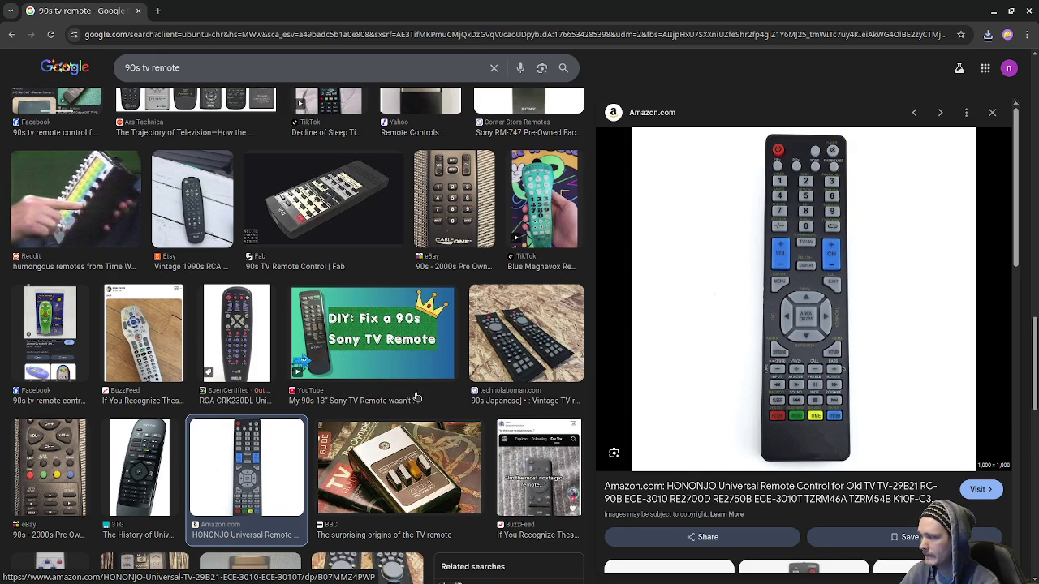
scroll(476, 415, down, 3)
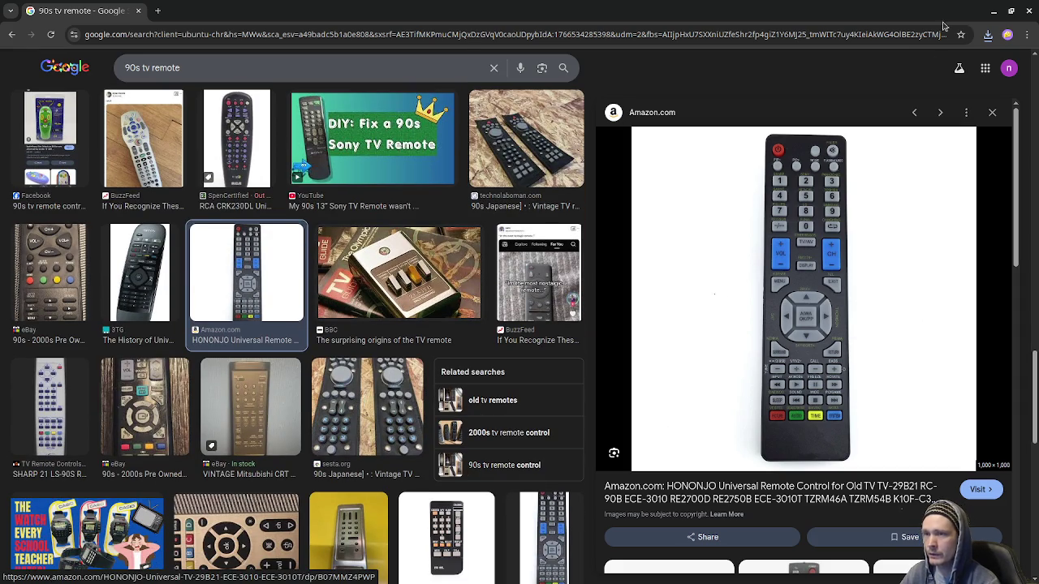
click(994, 11)
- Close the file manager window
key(super)
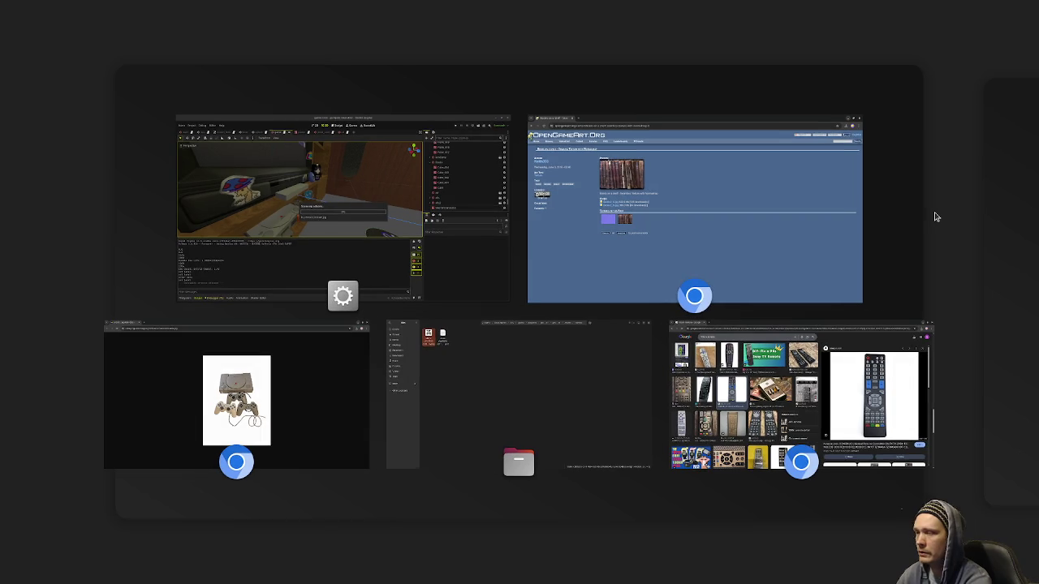
key(Escape)
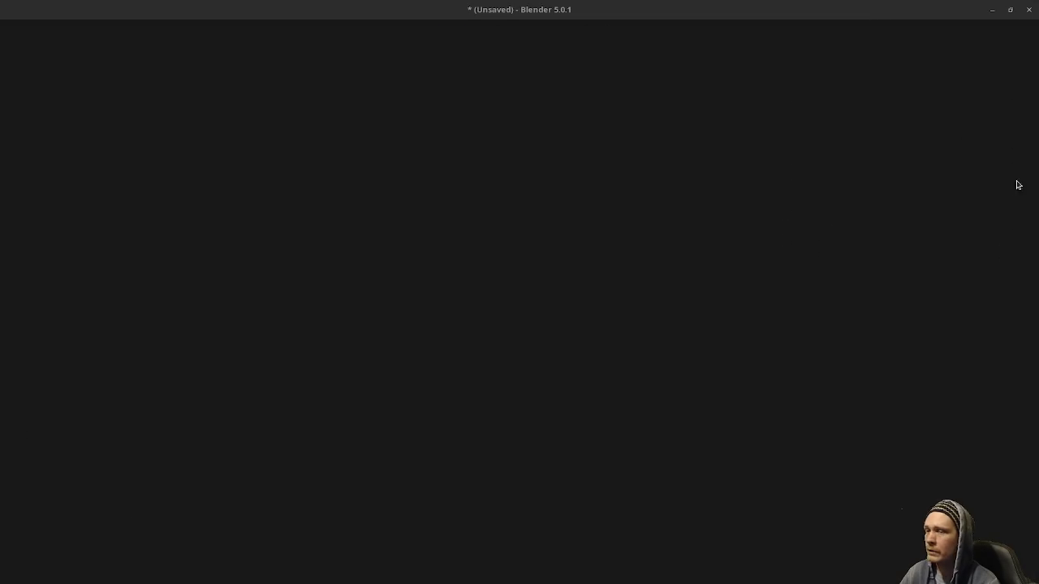
key(alt+Tab)
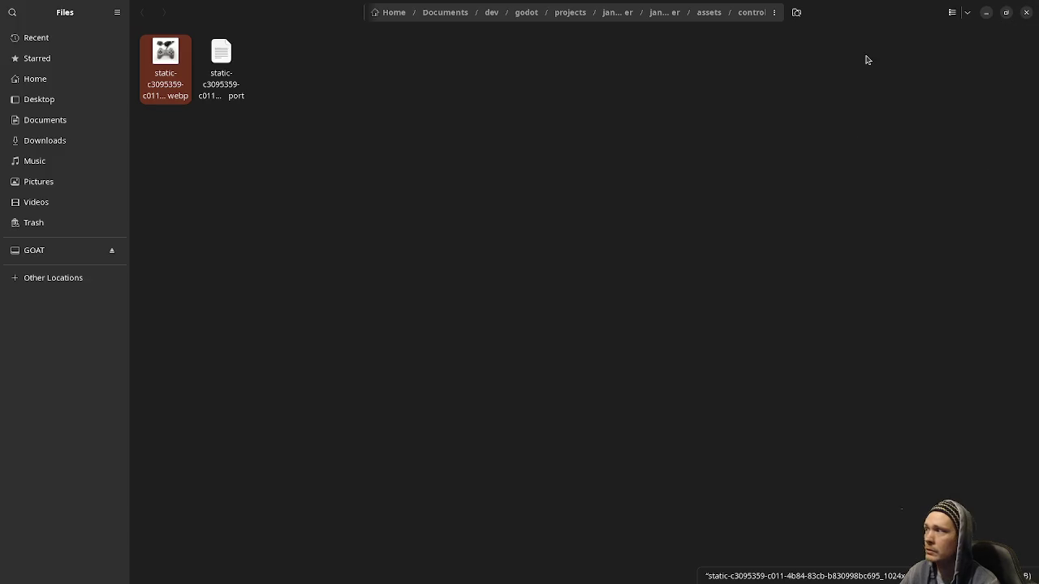
click(1028, 14)
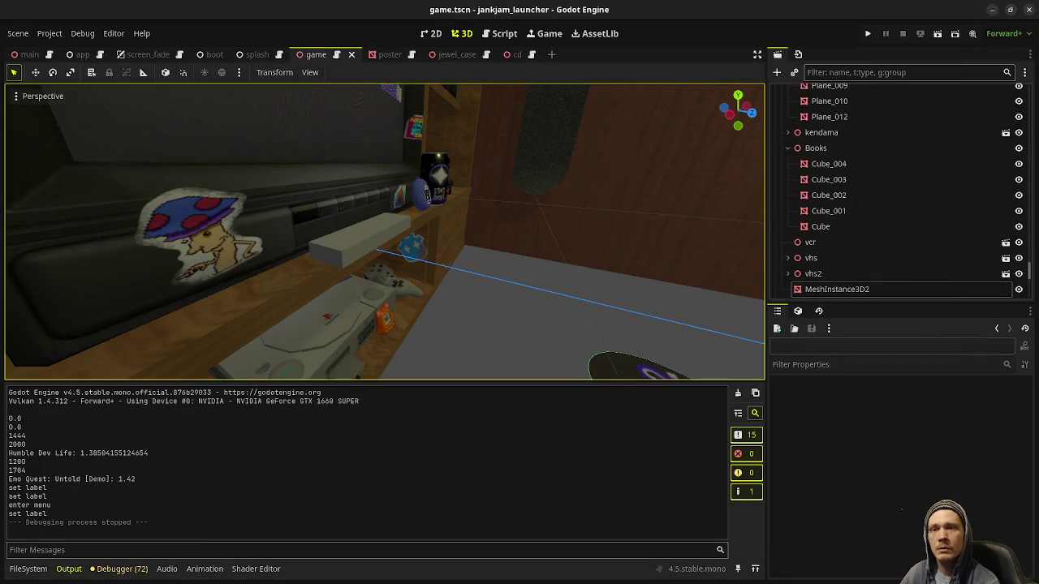
- Close the console photo, books texture and remote image windows, then return to Godot
key(super)
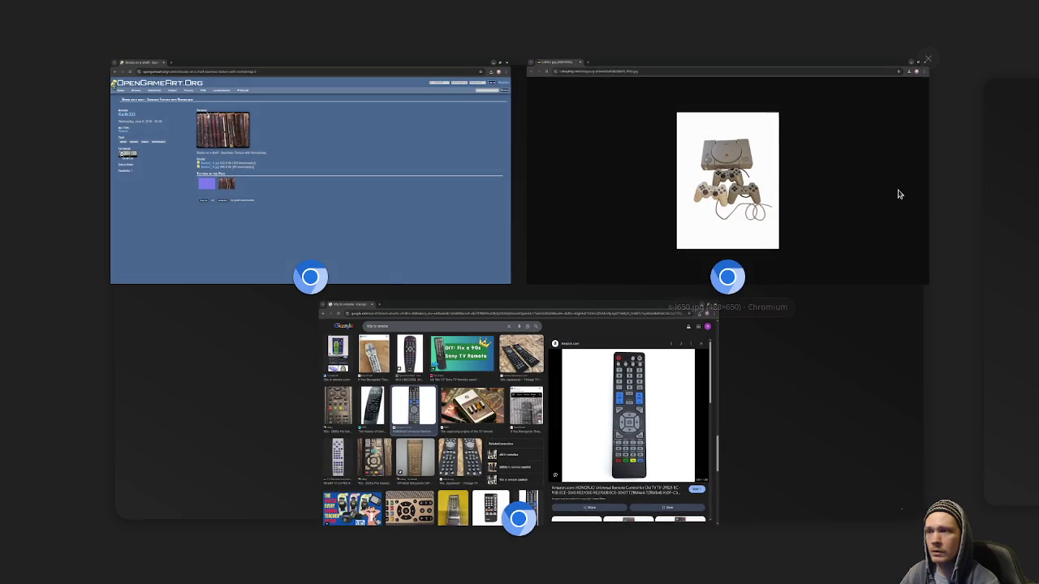
click(930, 57)
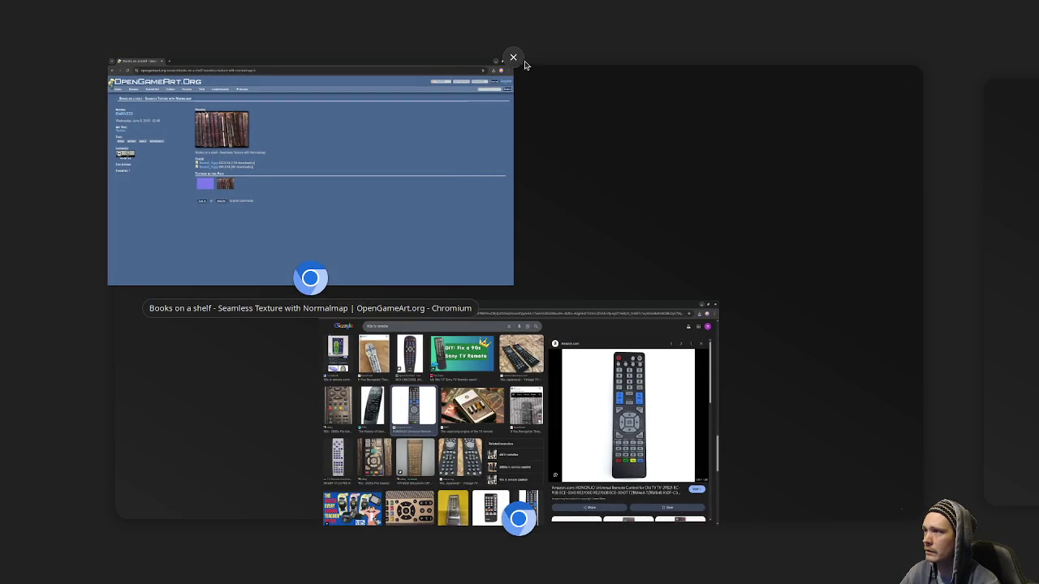
click(510, 60)
click(722, 301)
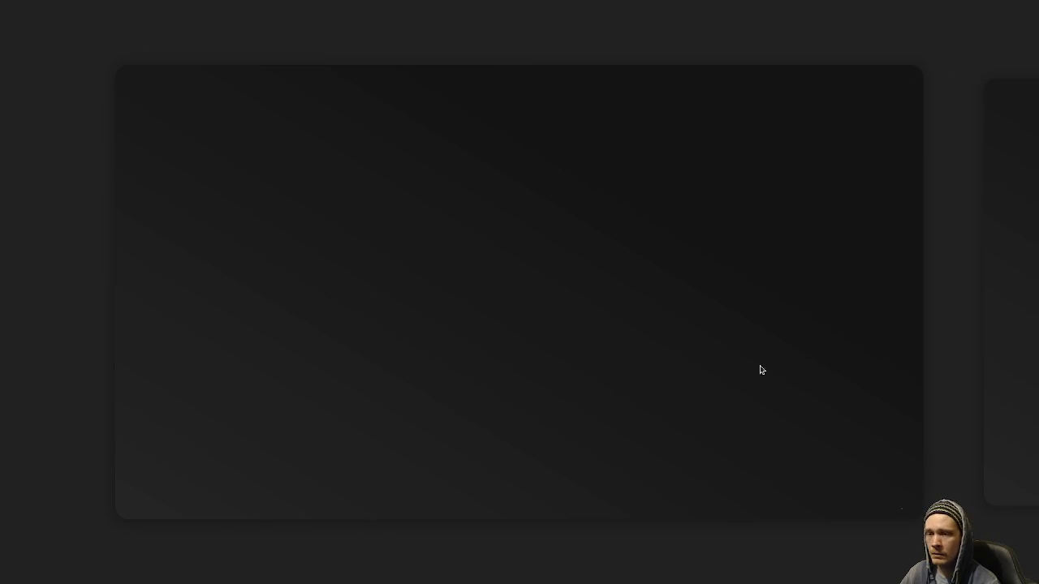
key(super)
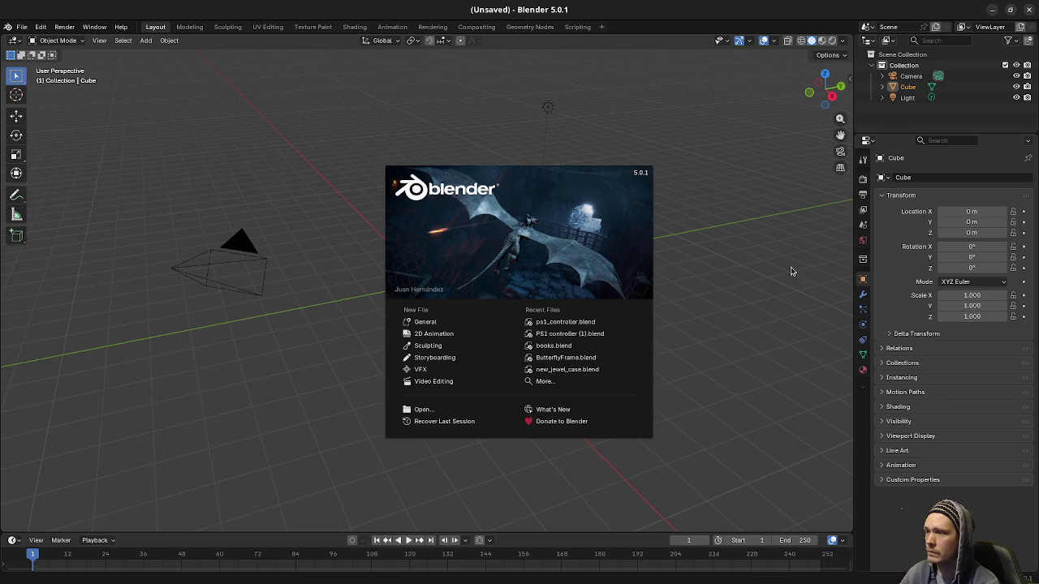
- Dismiss the Blender splash and delete the default cube, camera and light
click(725, 258)
key(a)
key(Delete)
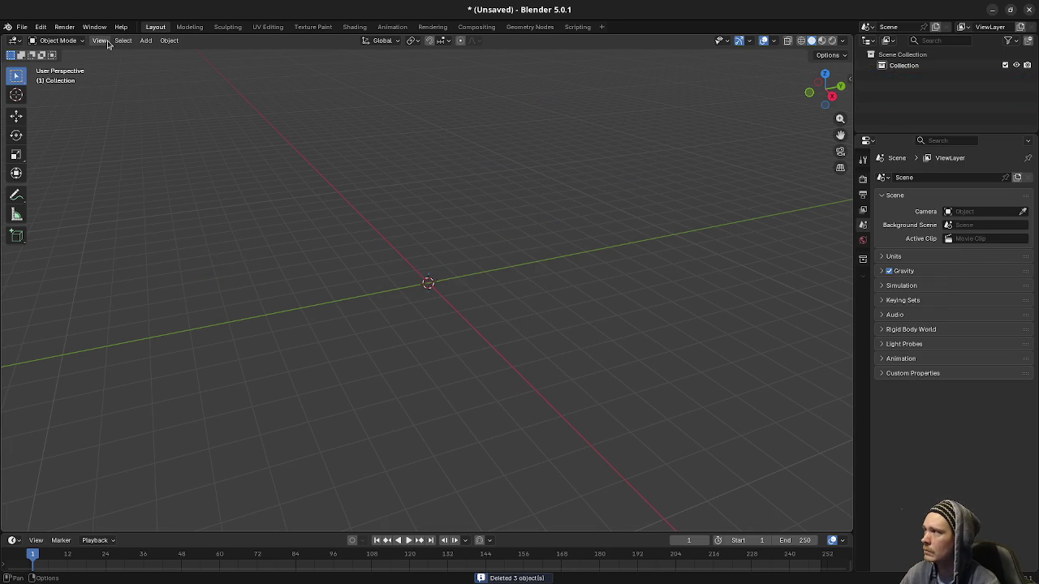
key(KP_1)
key(KP_7)
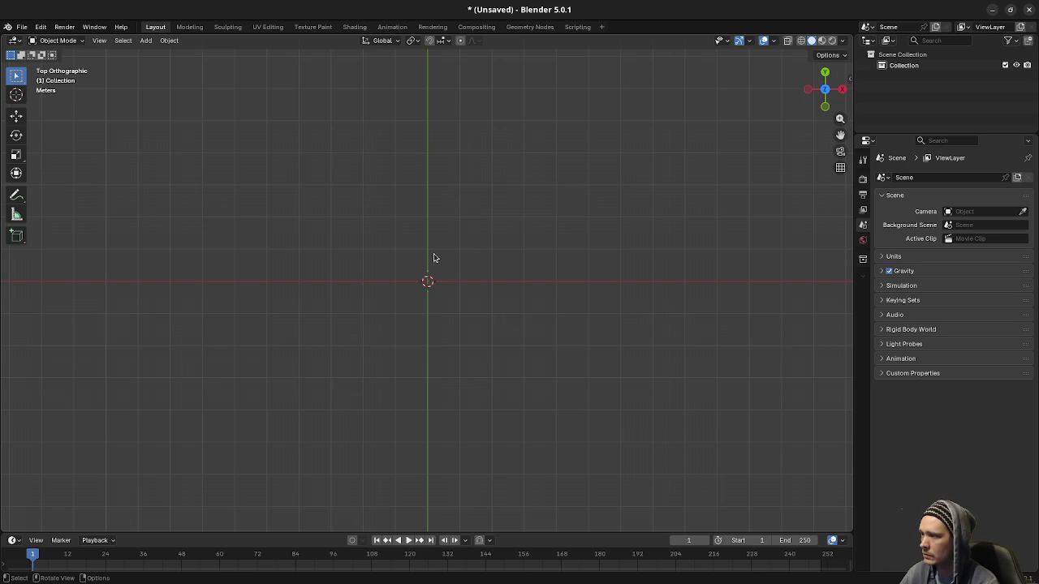
- Choose Image > Background from the Add menu to insert a reference image
key(shift+a)
mouse_move(436, 278)
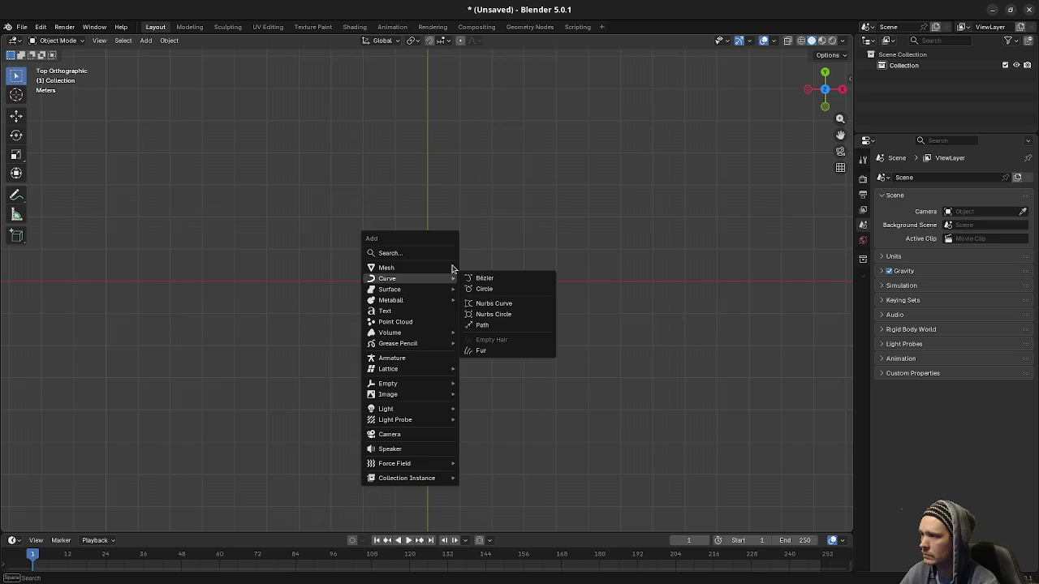
mouse_move(424, 396)
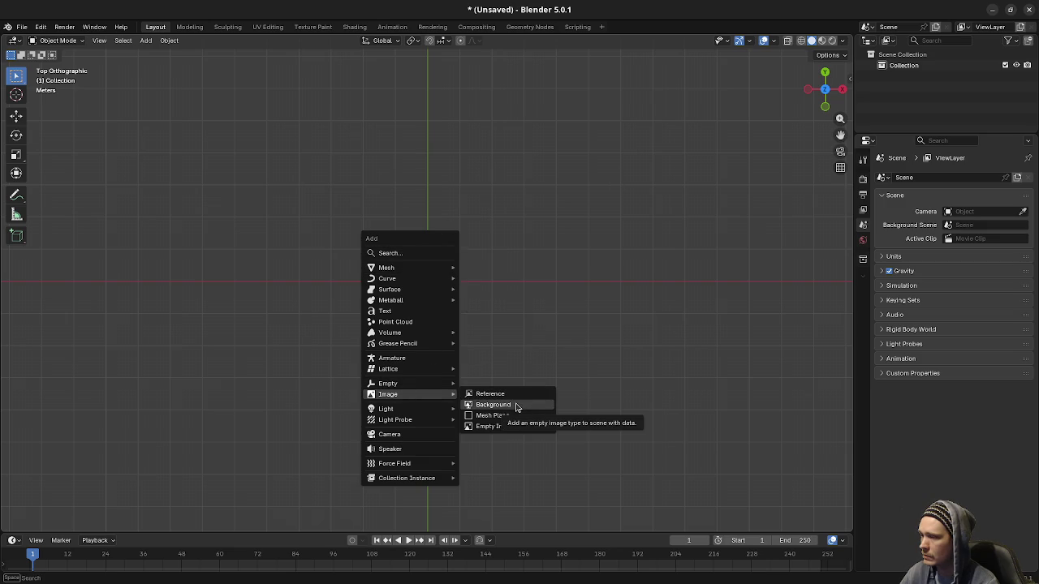
click(516, 405)
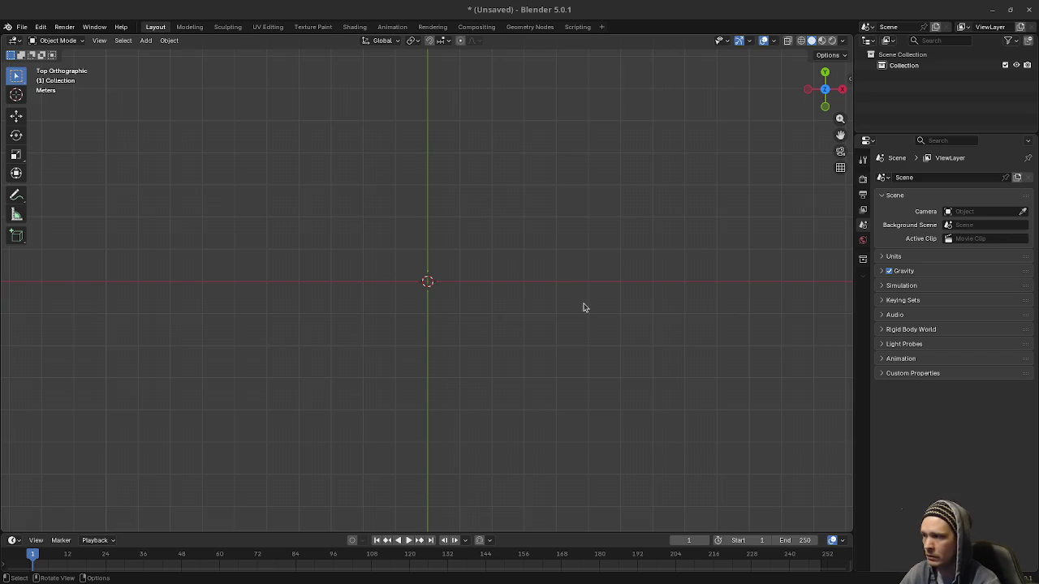
- Load the remote-control photo as a background image and orbit around to check it
right_click(484, 277)
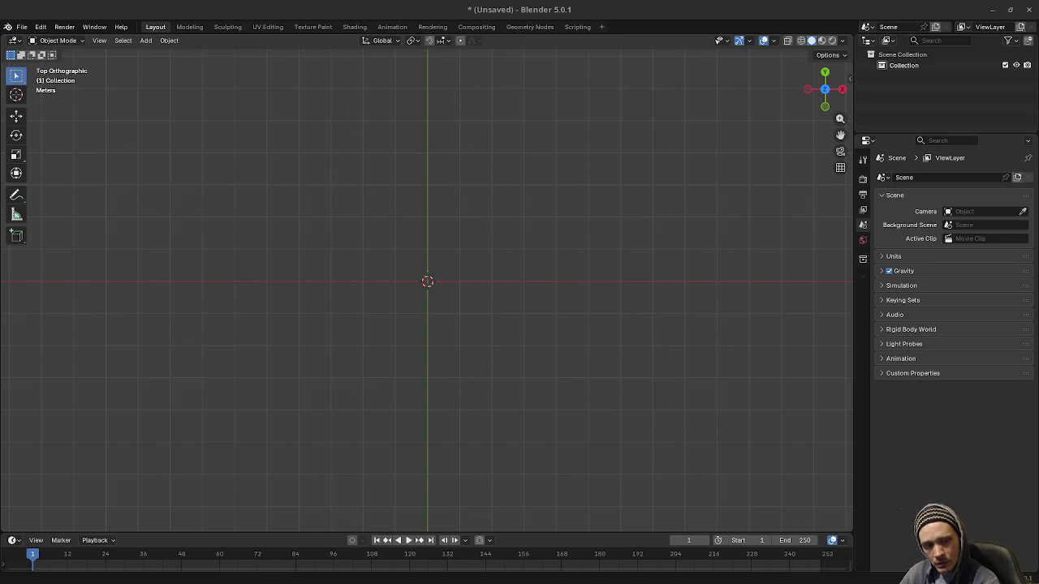
drag(1038, 257, 624, 257)
mouse_move(498, 316)
mouse_down()
mouse_move(517, 329)
mouse_move(520, 244)
mouse_move(550, 281)
mouse_move(529, 262)
mouse_up()
key(shift+a)
mouse_move(538, 271)
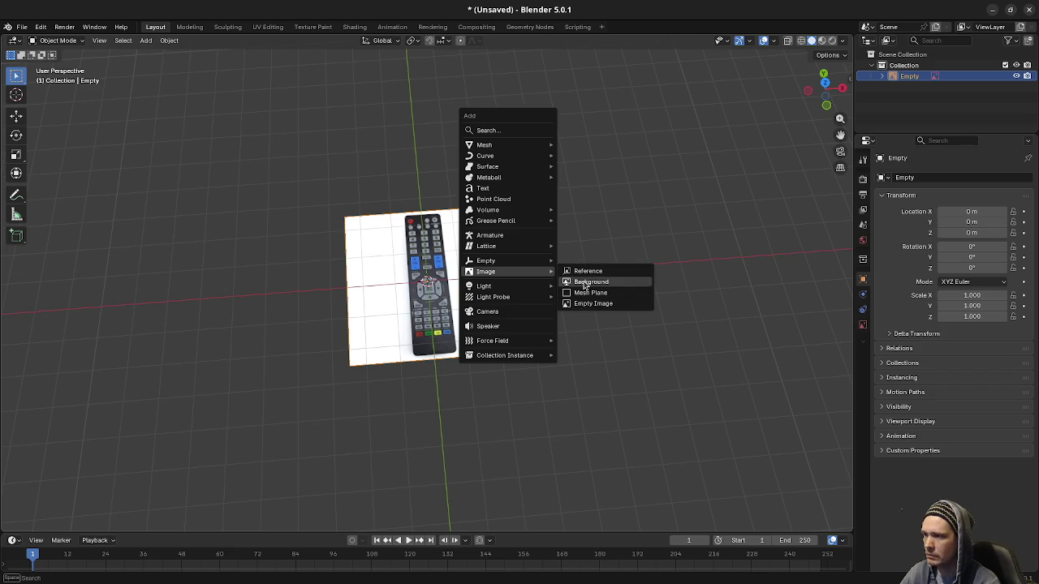
mouse_move(607, 213)
mouse_down()
mouse_move(503, 256)
mouse_move(498, 292)
mouse_up()
key(KP_7)
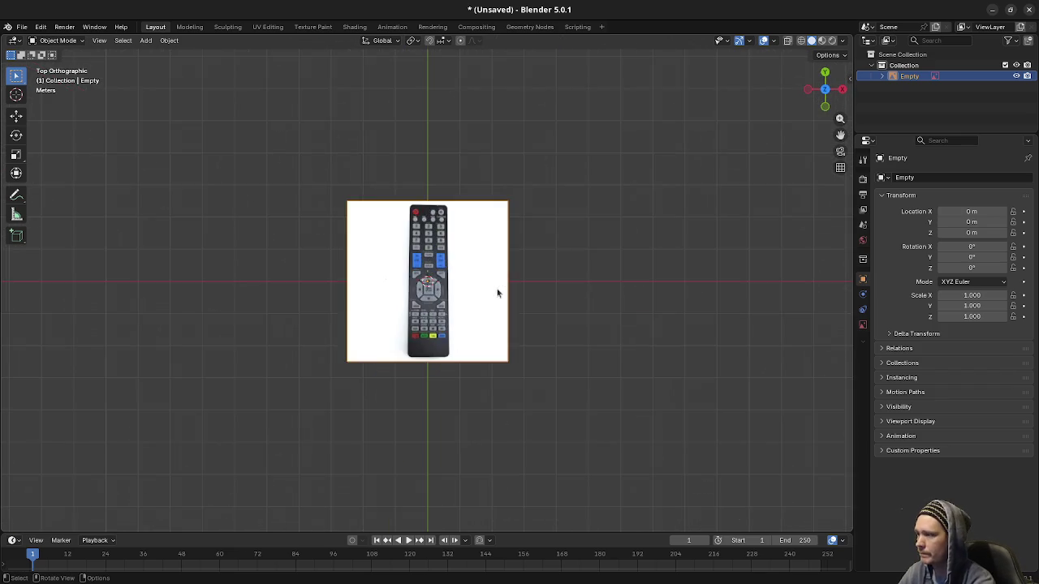
- Lower the reference image 2 m down along Z
key(KP_1)
key(g)
key(z)
click(489, 360)
mouse_move(489, 360)
mouse_down()
mouse_move(494, 313)
mouse_move(452, 232)
mouse_up()
- Add a cube at the origin, turn on X-ray and enter Edit Mode
key(shift+a)
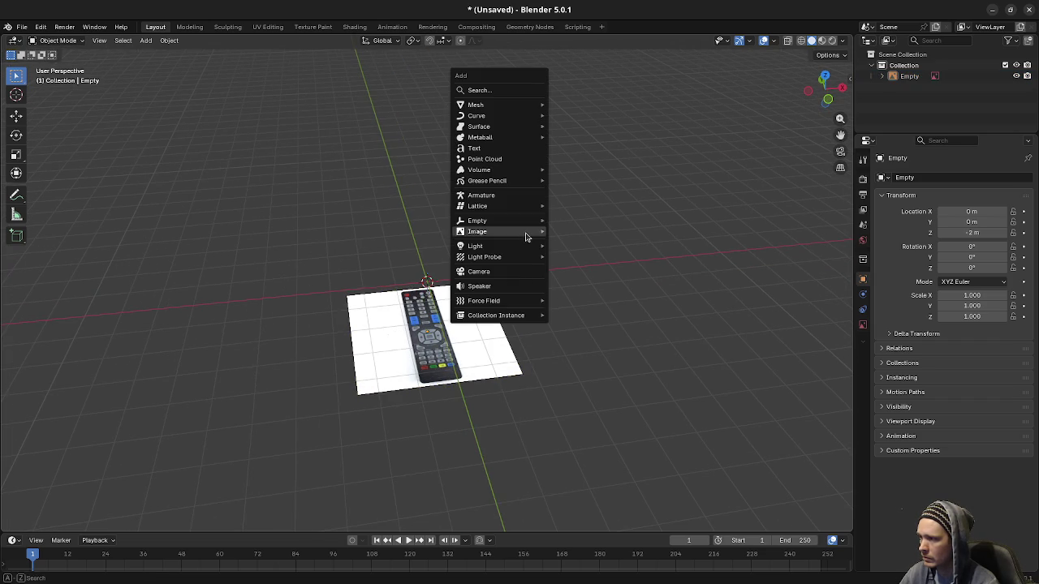
mouse_move(512, 106)
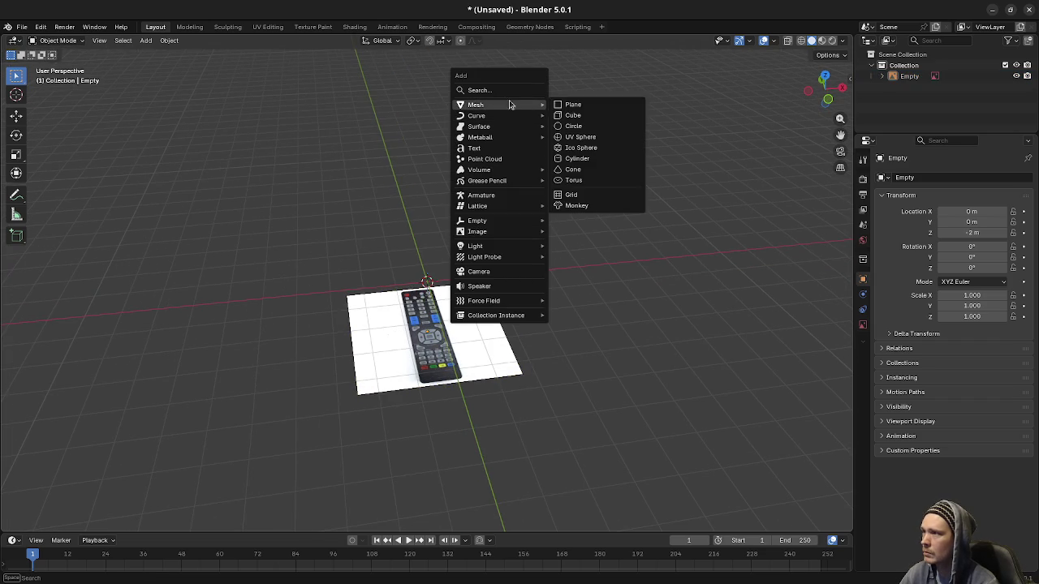
click(591, 116)
key(KP_7)
scroll(535, 265, up, 4)
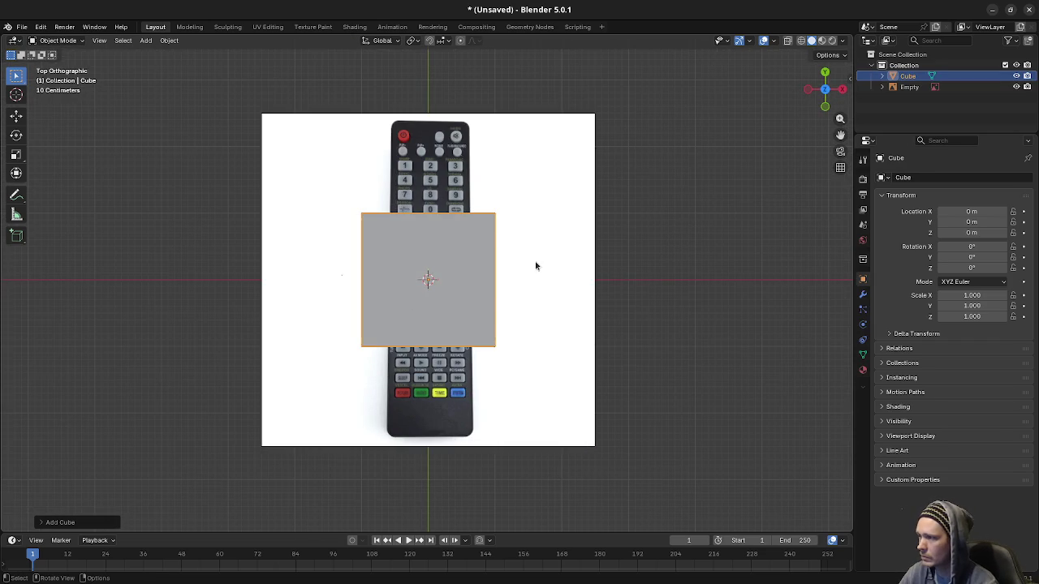
key(alt+z)
key(Tab)
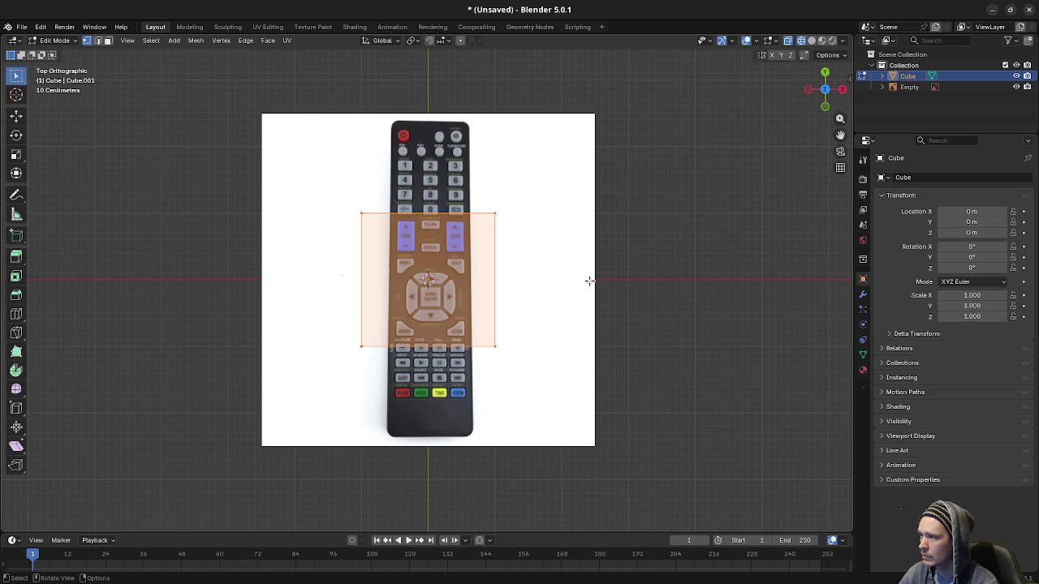
scroll(528, 310, up, 1)
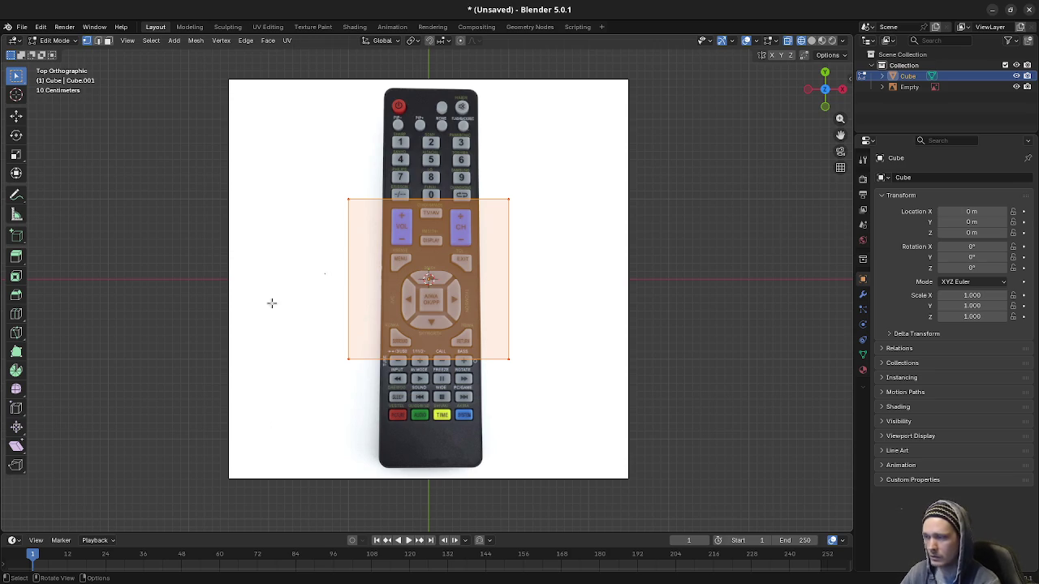
- Scale the cube along X to the remote's width
key(s)
key(x)
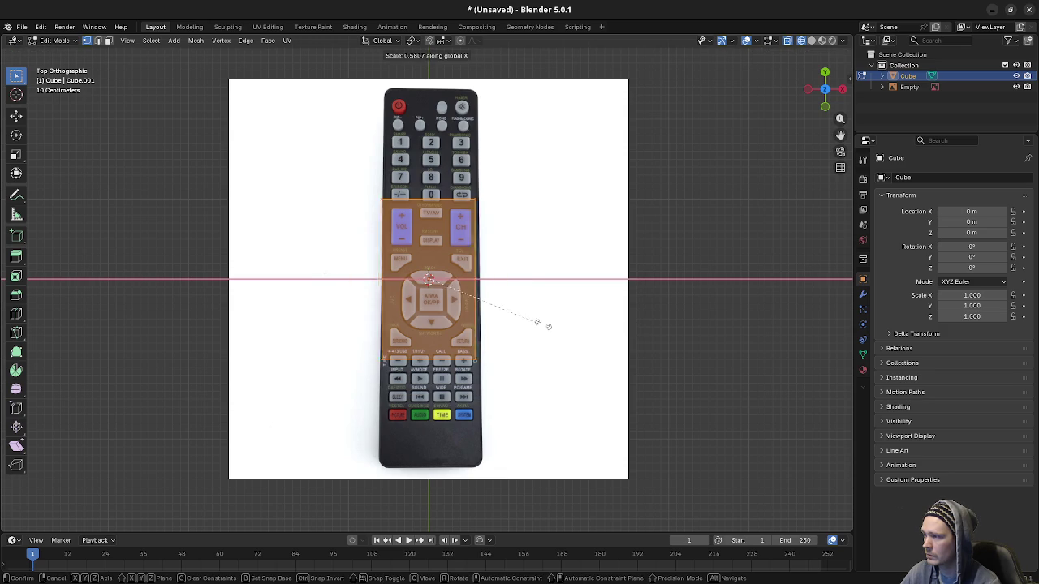
click(549, 326)
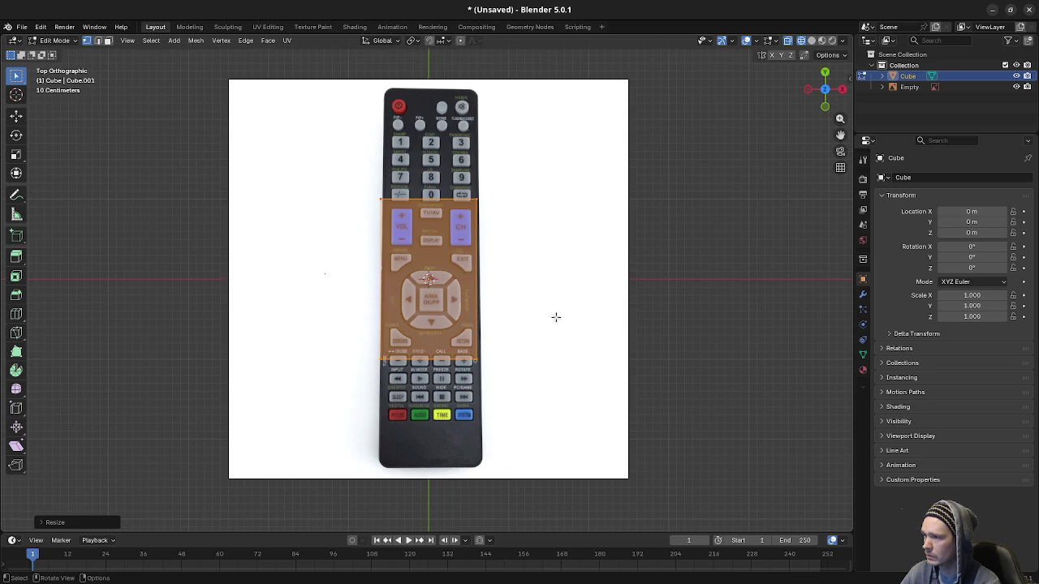
key(Tab)
- Slide the reference photo along X to centre it under the cube
click(575, 288)
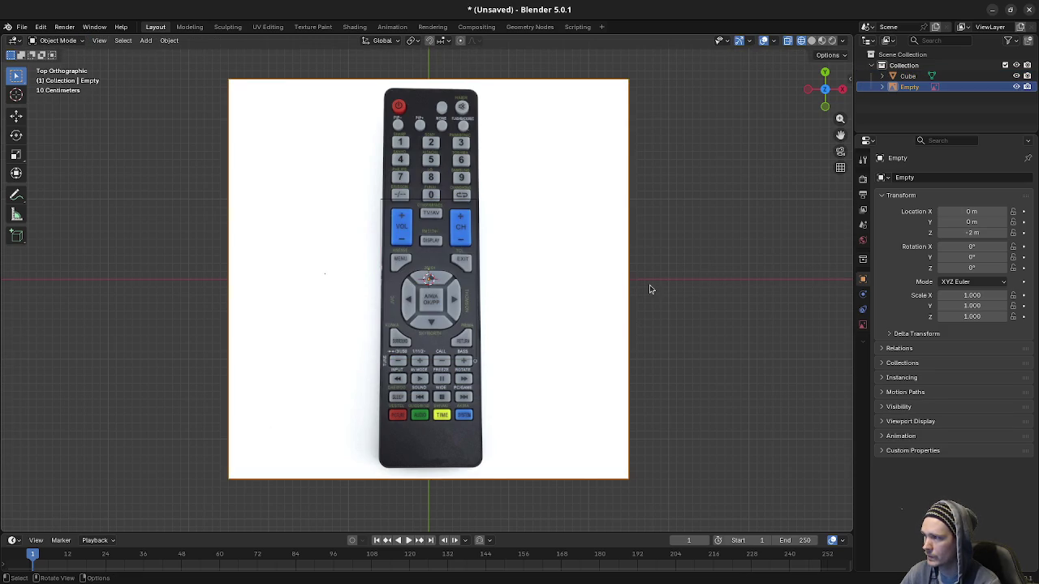
key(g)
key(x)
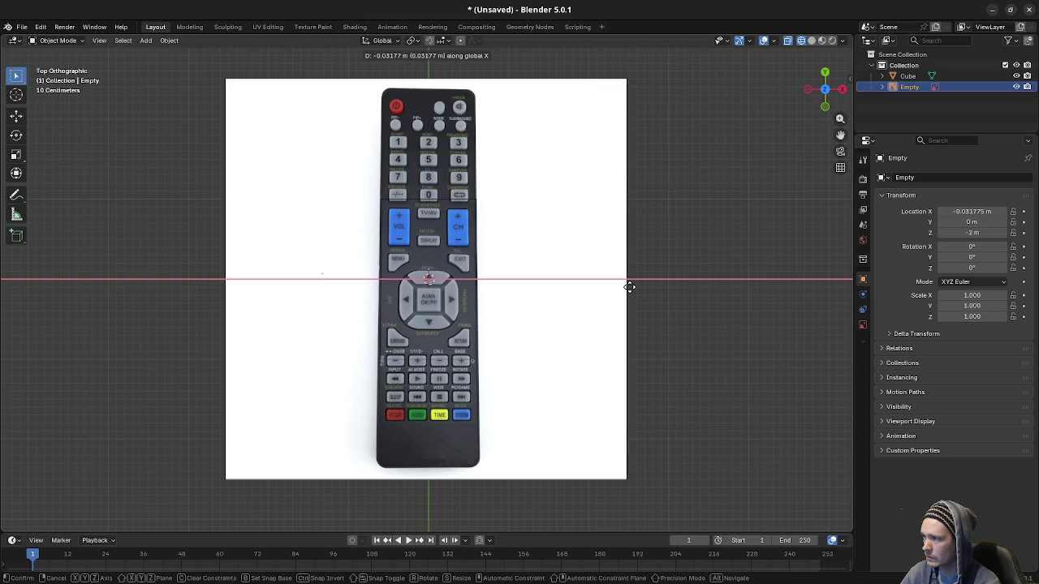
click(630, 287)
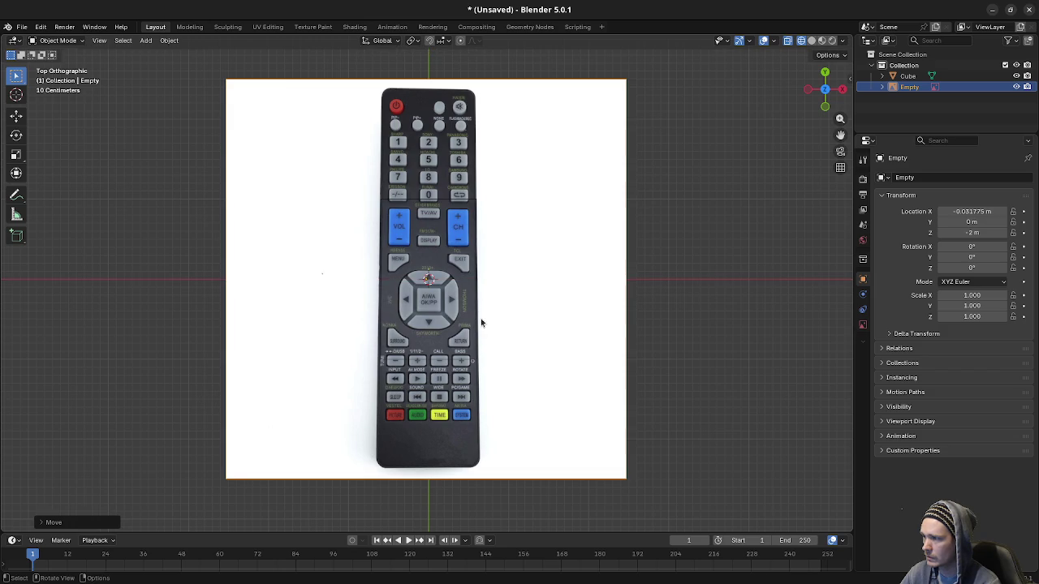
- Move the cube's top edge along Y to the remote's top end
click(462, 360)
key(Tab)
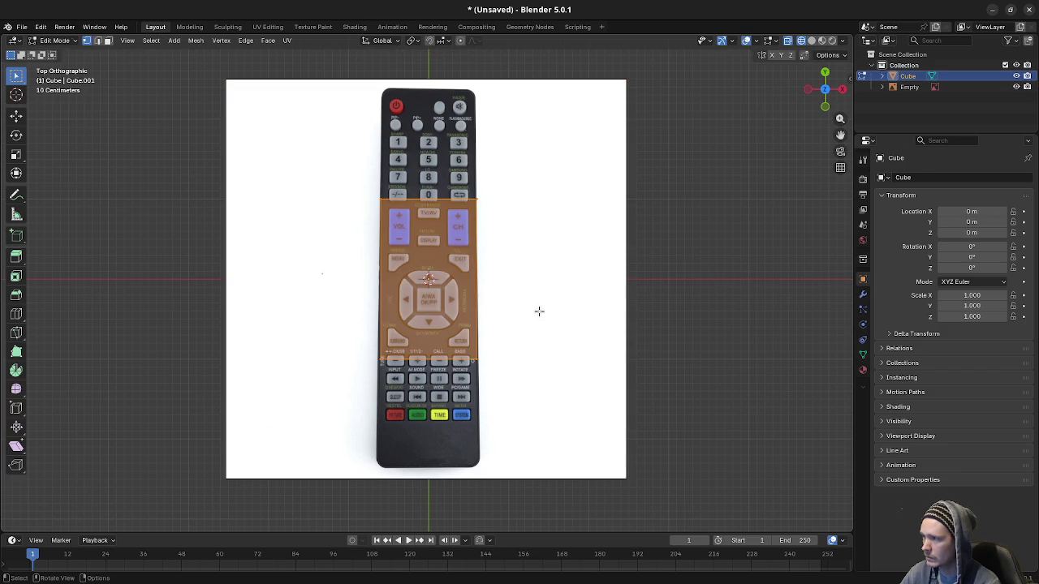
drag(369, 185, 572, 232)
key(g)
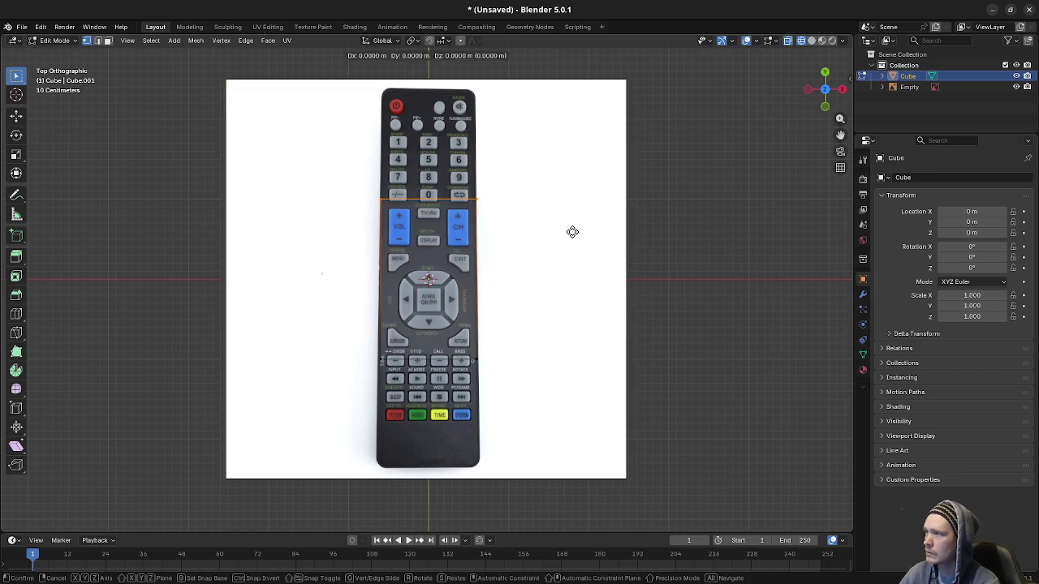
key(y)
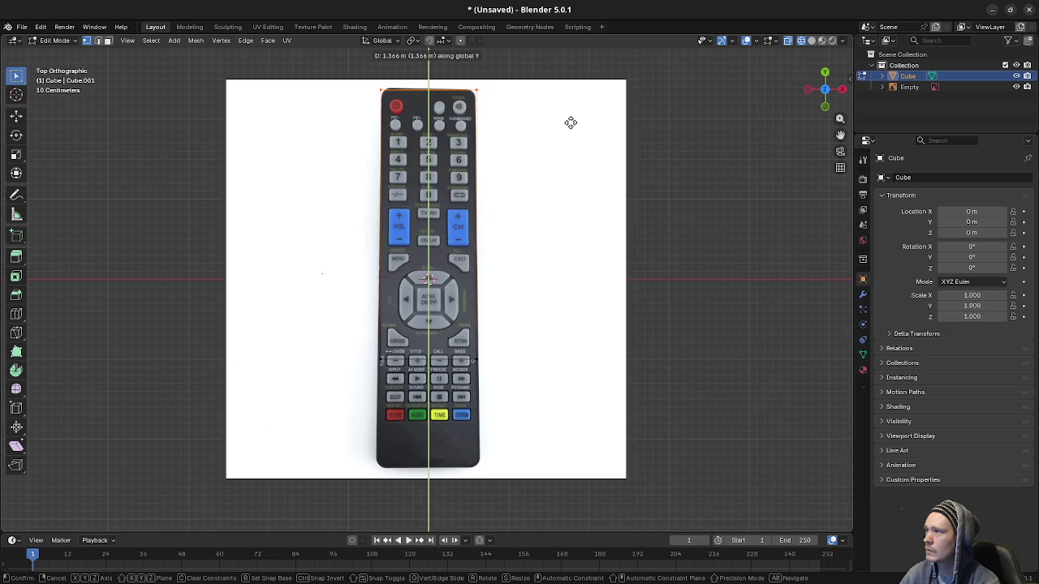
click(571, 122)
- Move the bottom edge along Y to the remote's bottom end and widen it slightly
mouse_move(357, 321)
mouse_down()
mouse_move(631, 406)
mouse_move(621, 405)
mouse_up()
key(g)
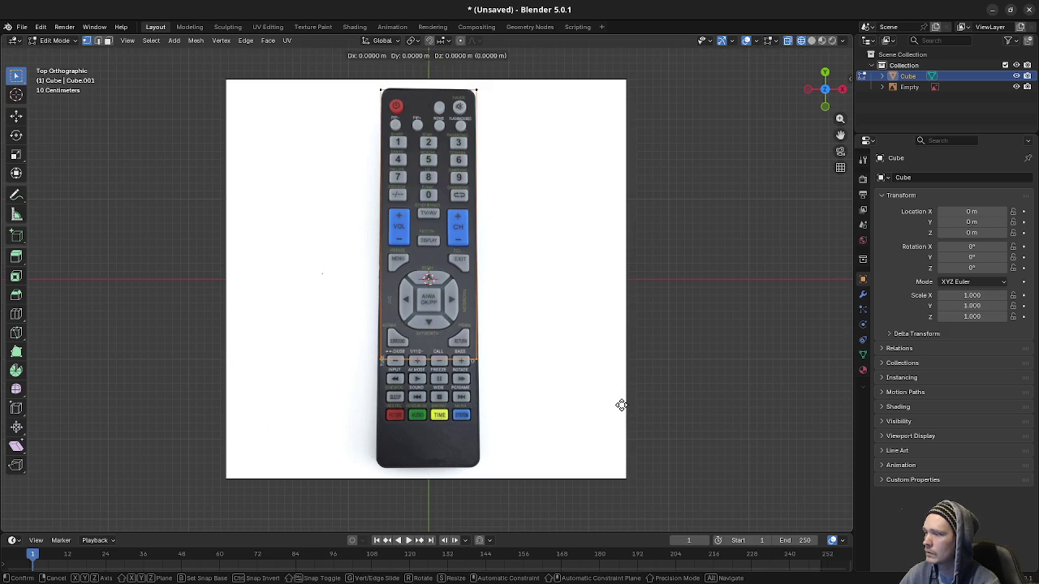
key(y)
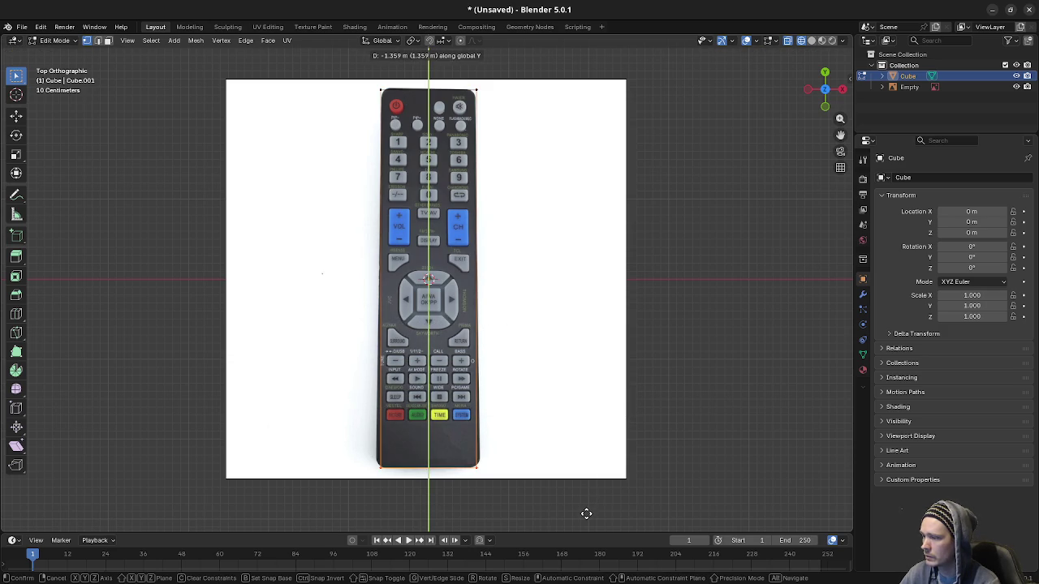
click(586, 513)
key(s)
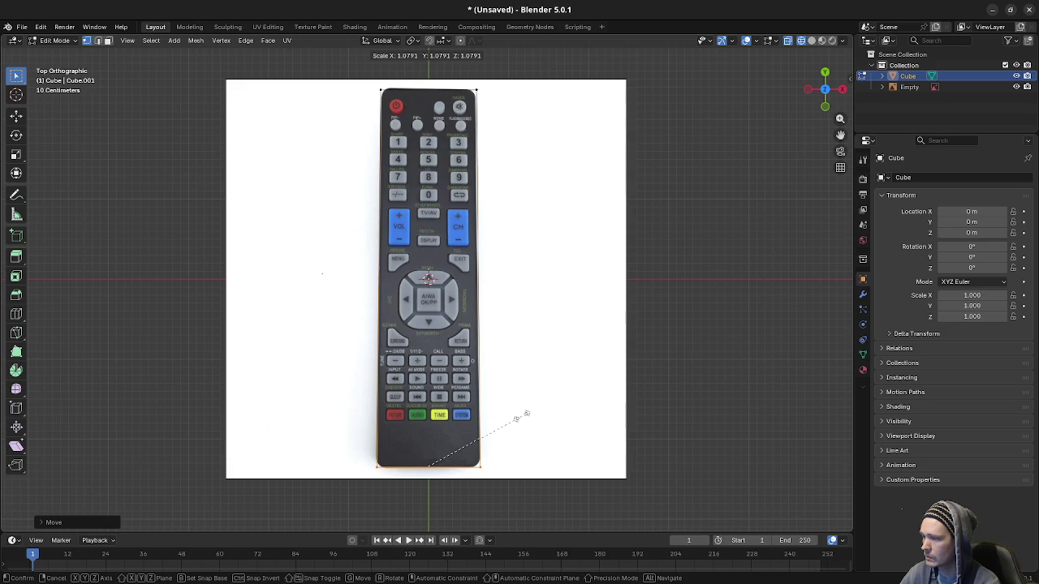
click(526, 414)
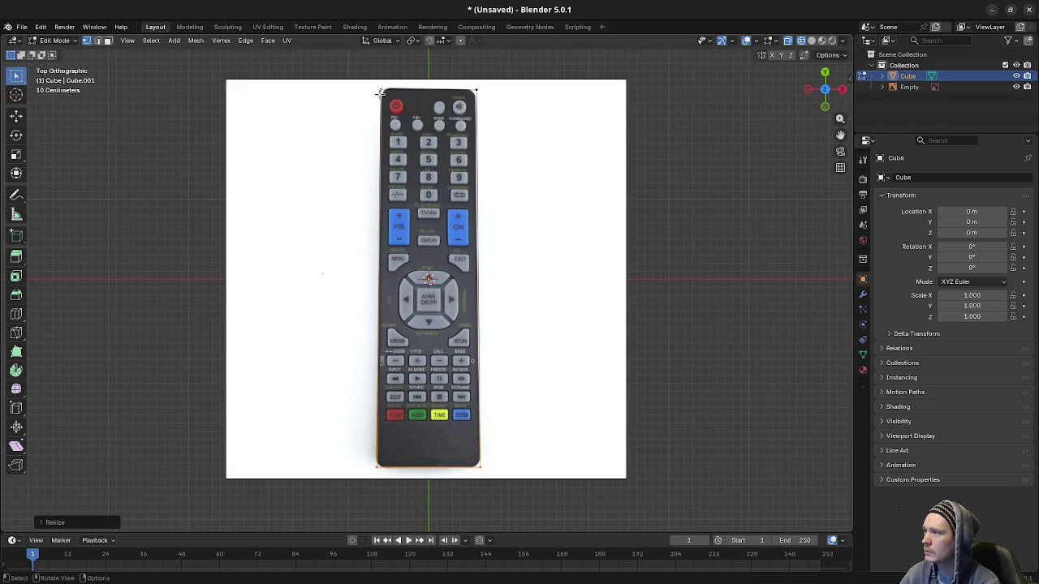
mouse_move(373, 207)
mouse_down()
mouse_move(514, 260)
mouse_move(413, 195)
mouse_up()
key(KP_3)
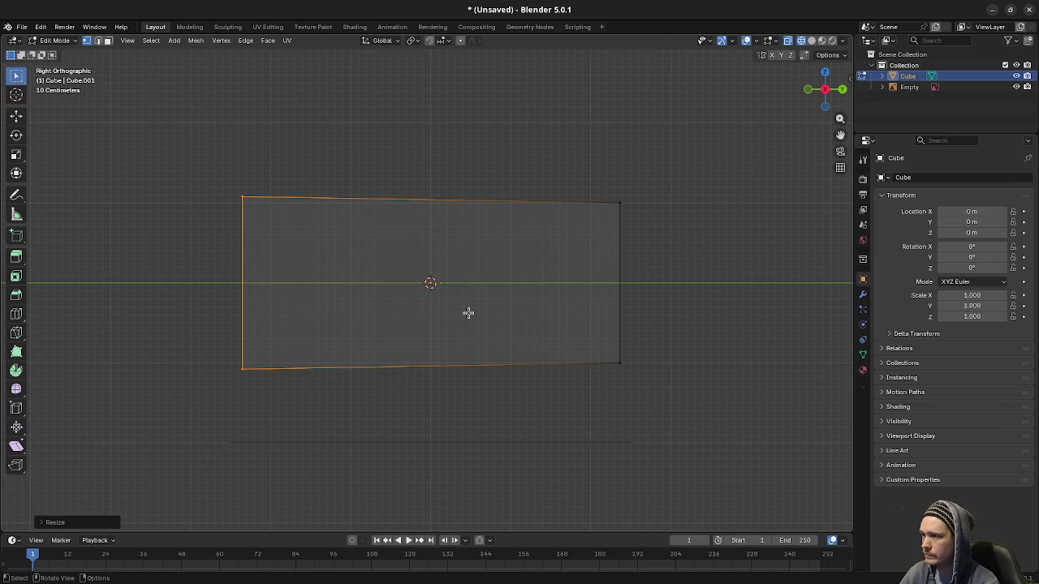
- Undo the taper and scale the box along X to the remote's width
key(ctrl+z)
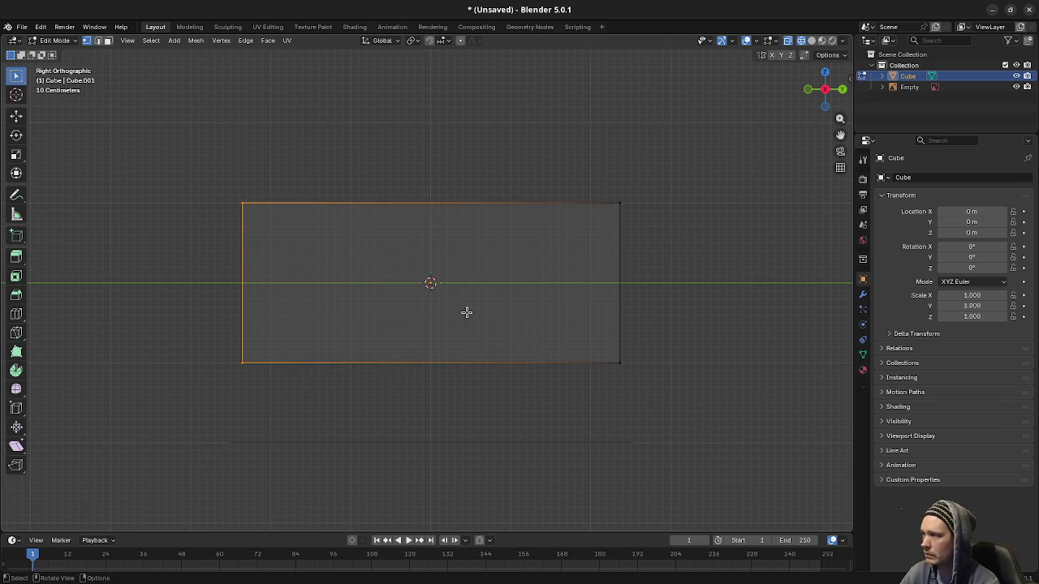
key(KP_7)
key(s)
key(x)
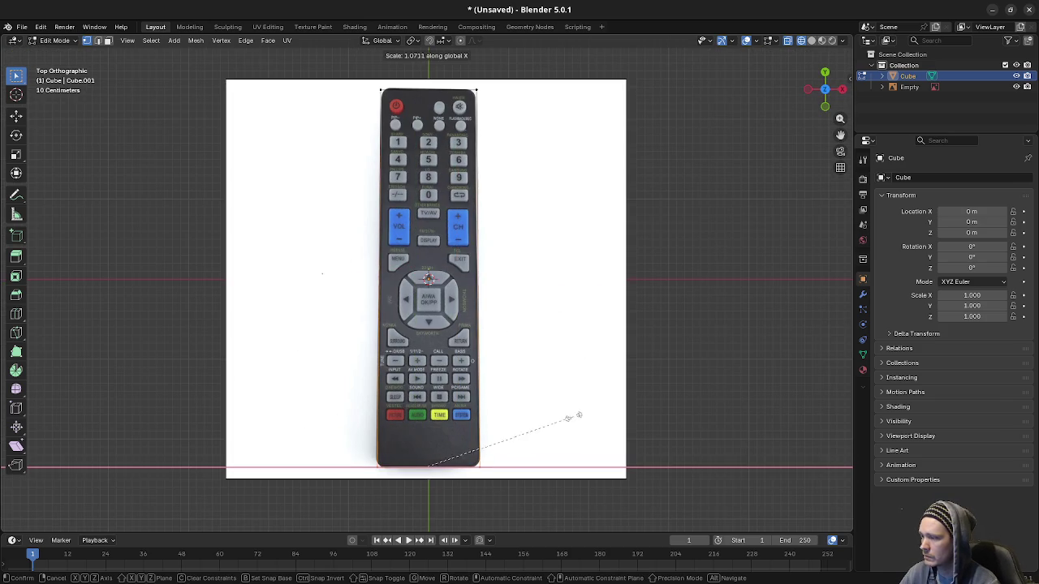
click(585, 417)
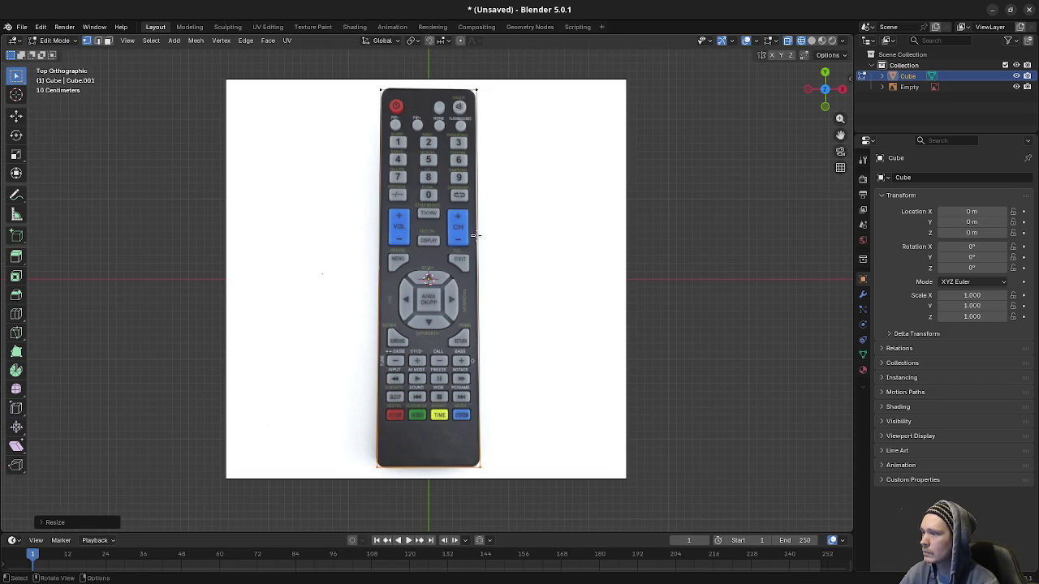
- Narrow the box's top edge along X to match the remote's outline
drag(371, 78, 644, 151)
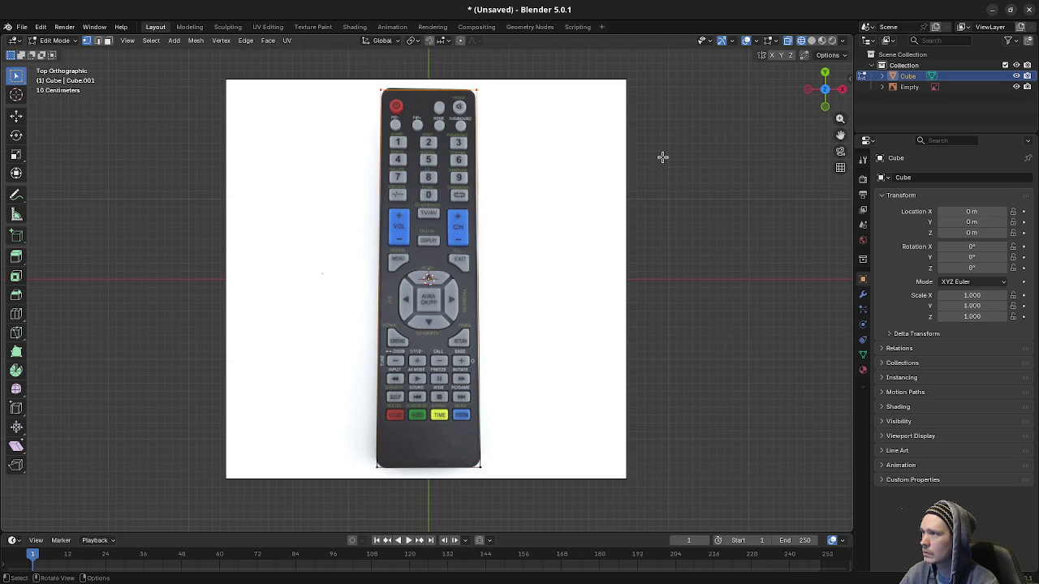
key(s)
key(x)
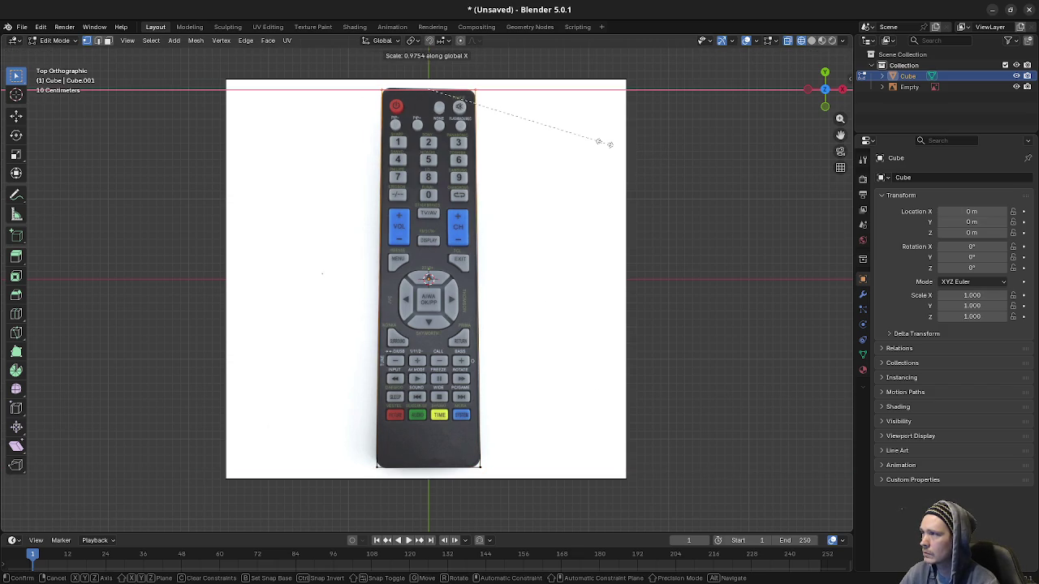
click(609, 143)
key(Tab)
drag(577, 304, 509, 230)
key(Tab)
key(KP_3)
- Flatten the whole mesh along Z, scaling by 0.5 and then thinner still
key(alt+a)
key(a)
text(sz)
text(0.5)
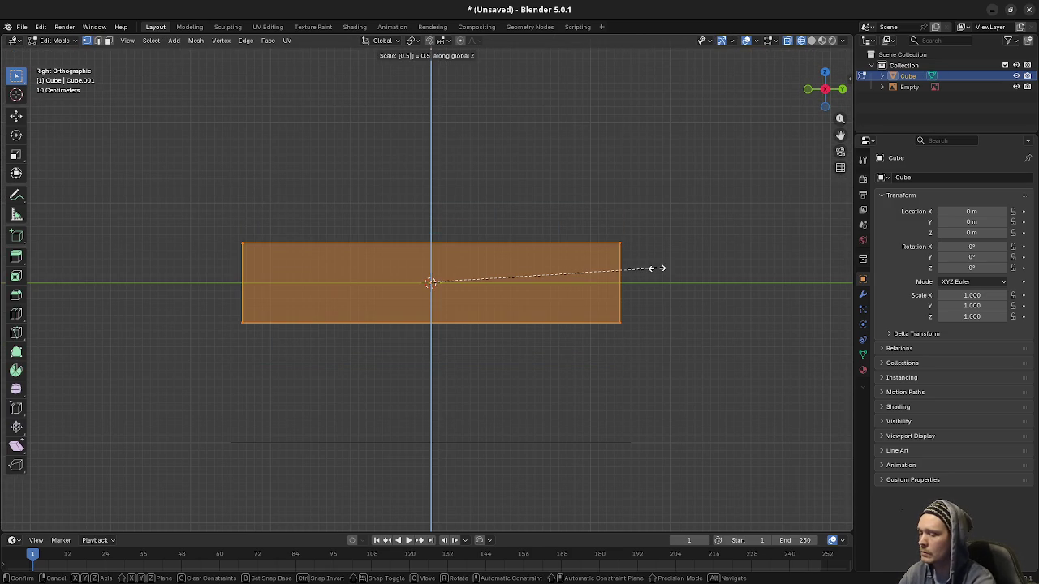
key(Return)
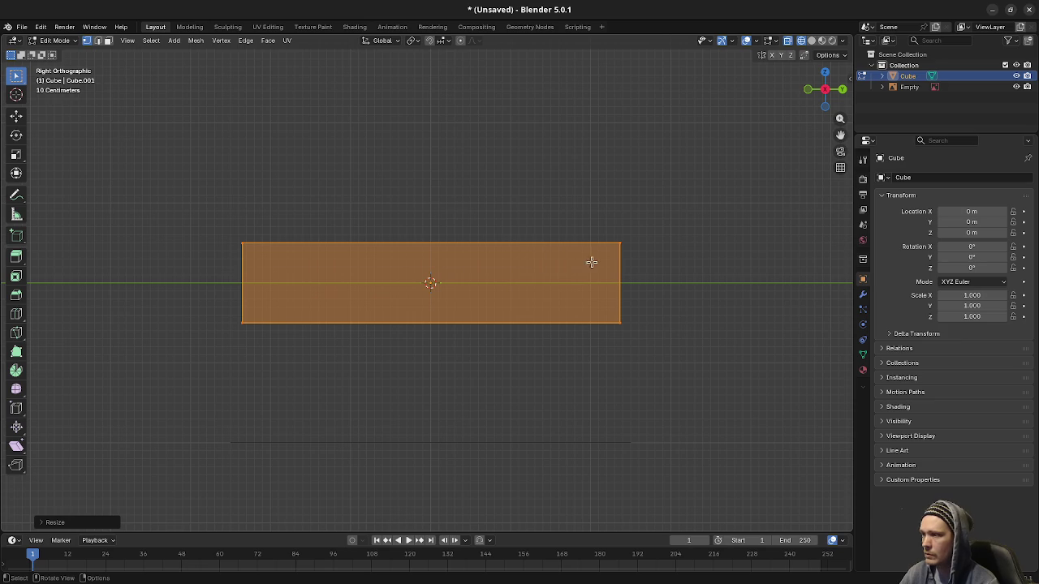
key(s)
key(z)
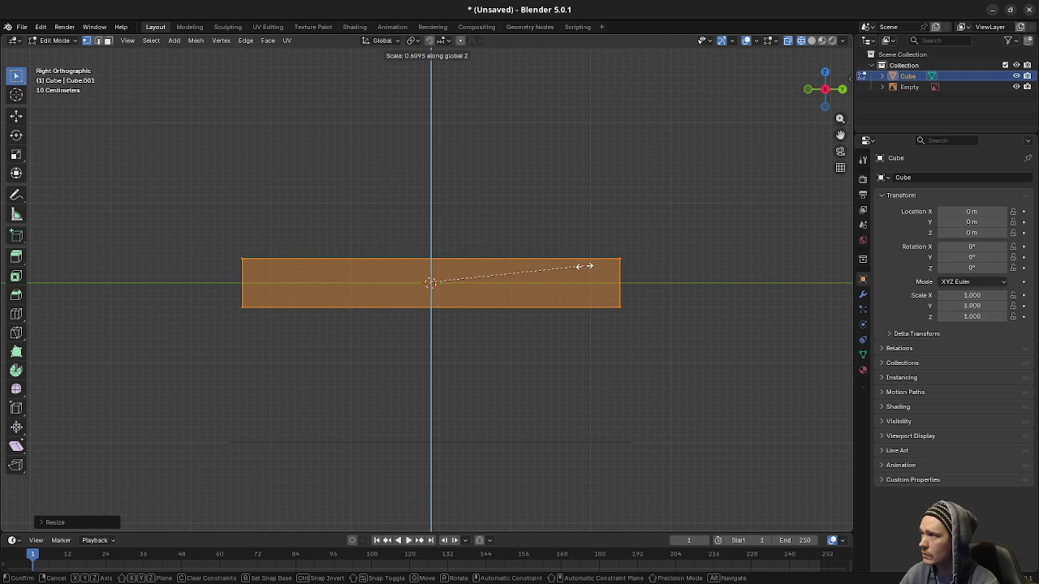
click(586, 268)
mouse_move(587, 269)
mouse_down()
mouse_move(474, 241)
mouse_move(489, 246)
mouse_move(590, 200)
mouse_move(492, 223)
mouse_move(444, 292)
mouse_up()
click(464, 225)
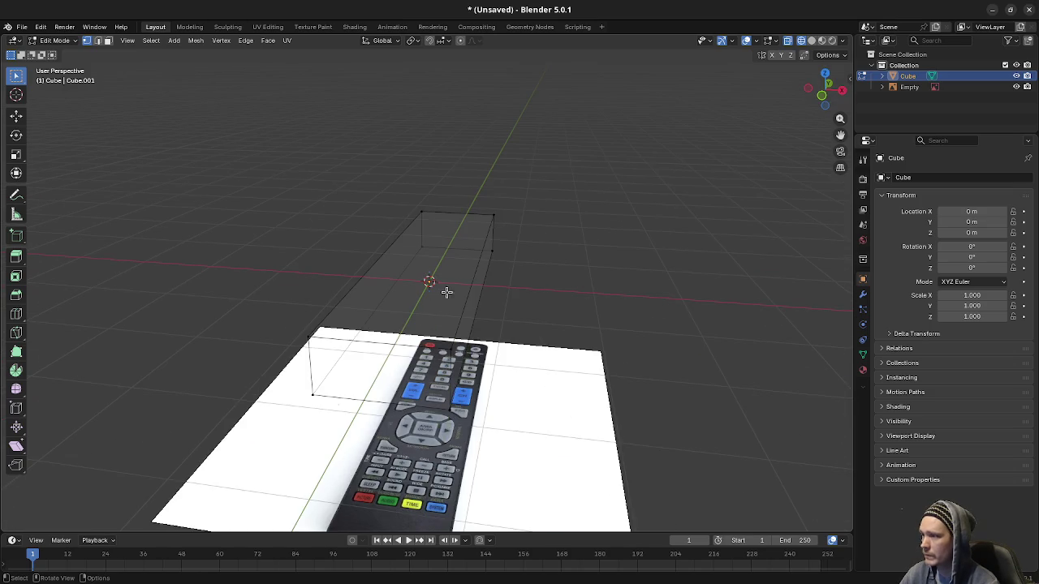
- Move the whole slab up along Z above the remote photo
key(KP_1)
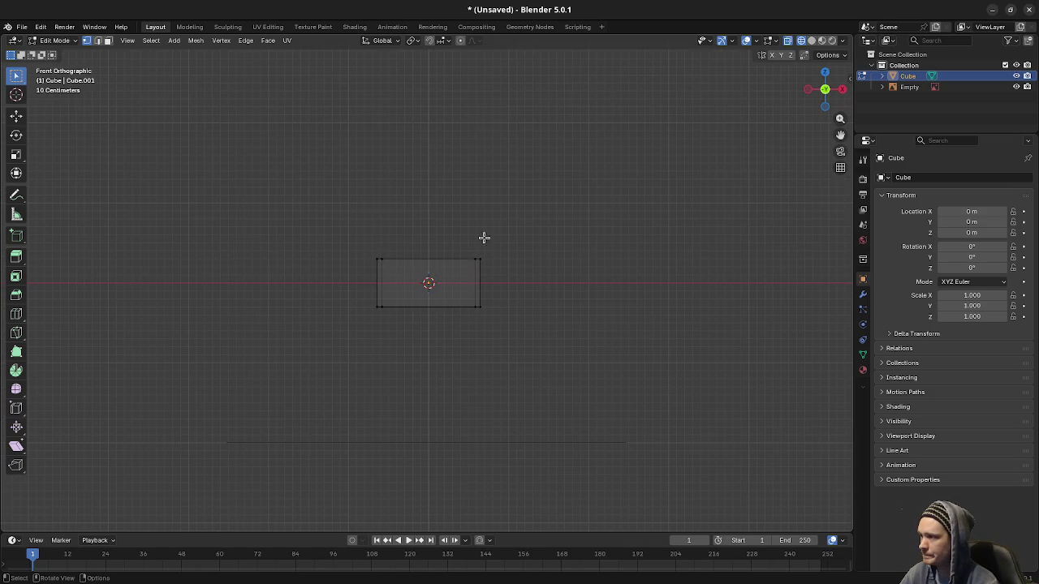
scroll(495, 276, up, 3)
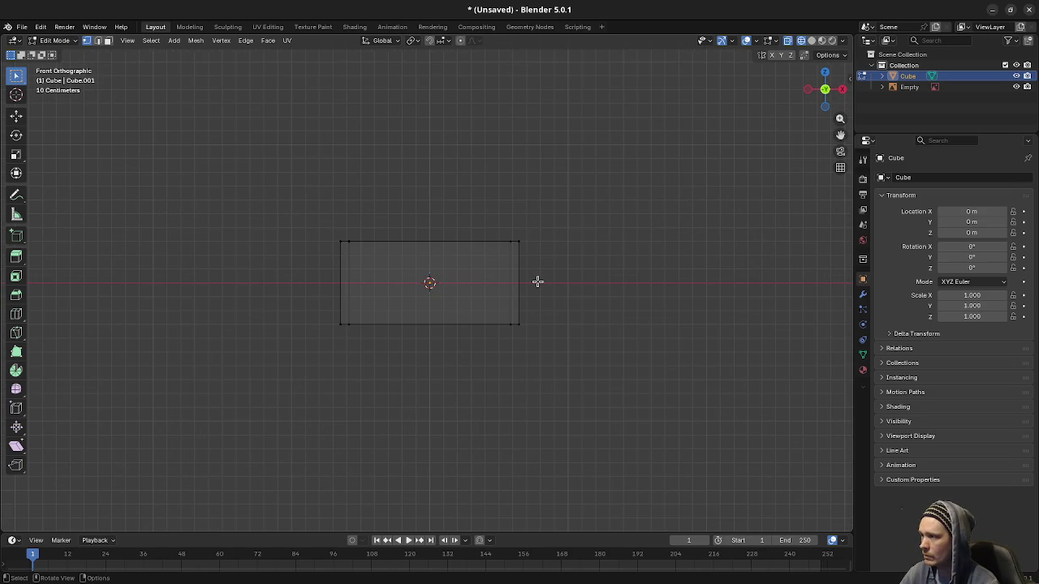
key(a)
key(g)
key(z)
click(554, 241)
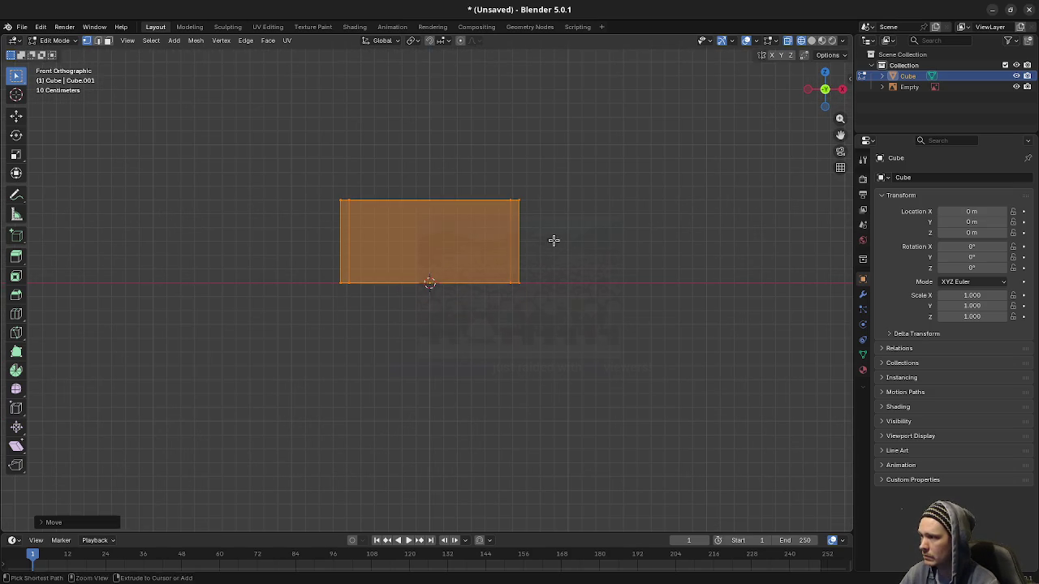
- Check the slab in perspective, then minimise Blender to return to Godot
key(alt+a)
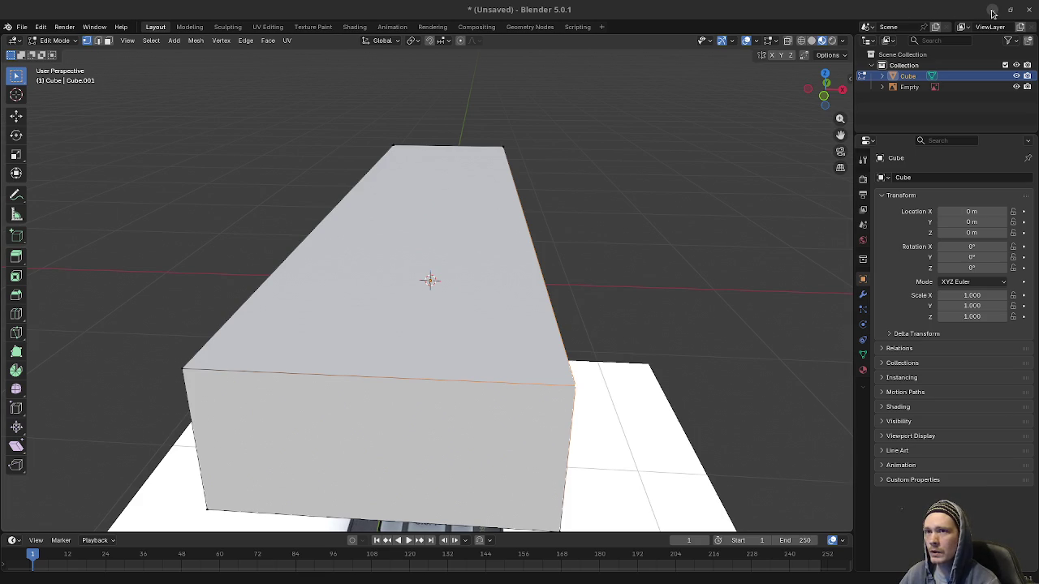
mouse_move(824, 91)
mouse_down()
mouse_move(522, 401)
mouse_move(546, 380)
mouse_move(383, 426)
mouse_up()
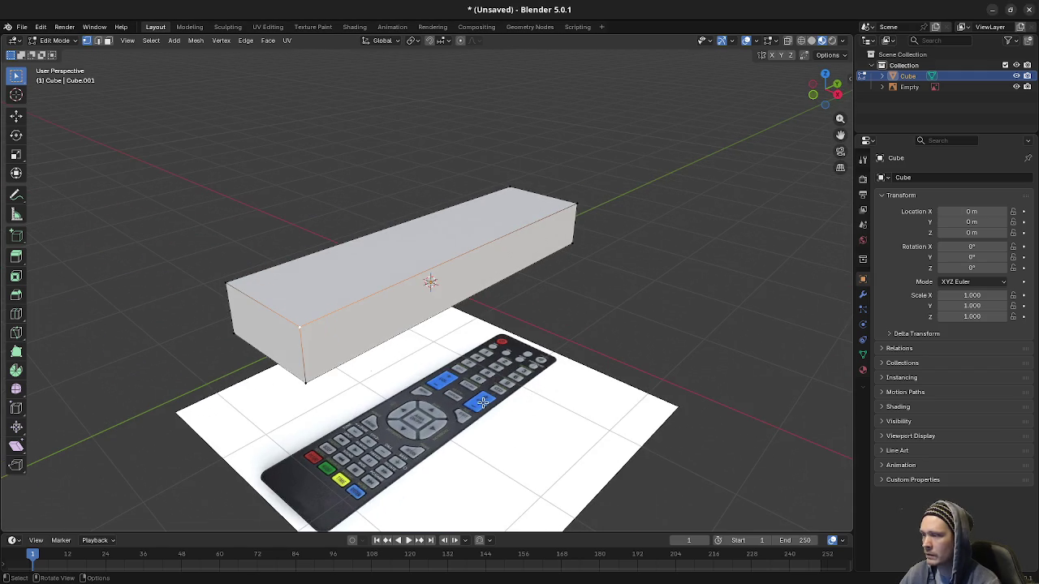
click(993, 10)
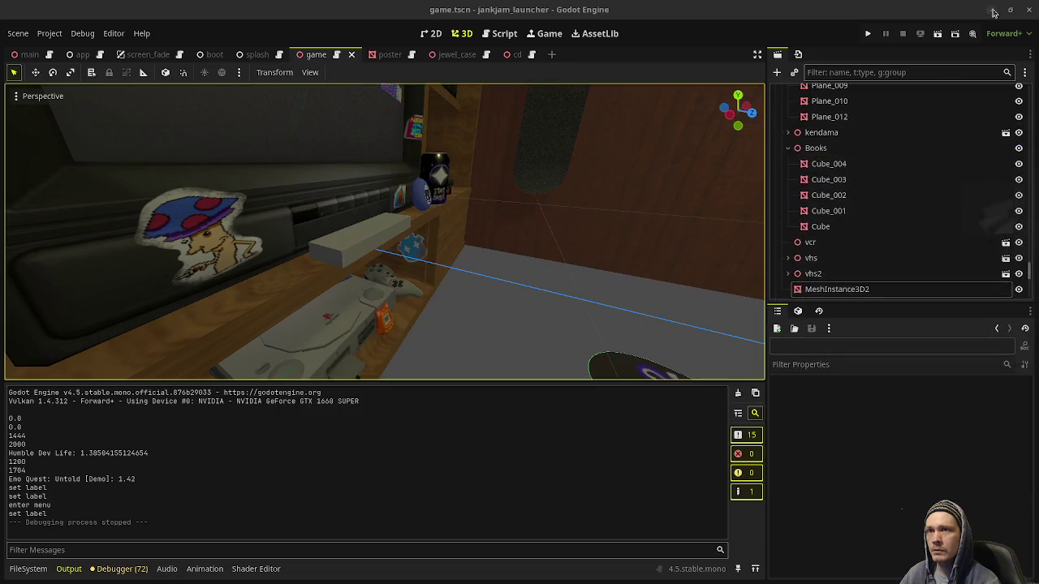
- Run the JankJam launcher, maximise its game window, and go to the CD shelf browser
click(868, 34)
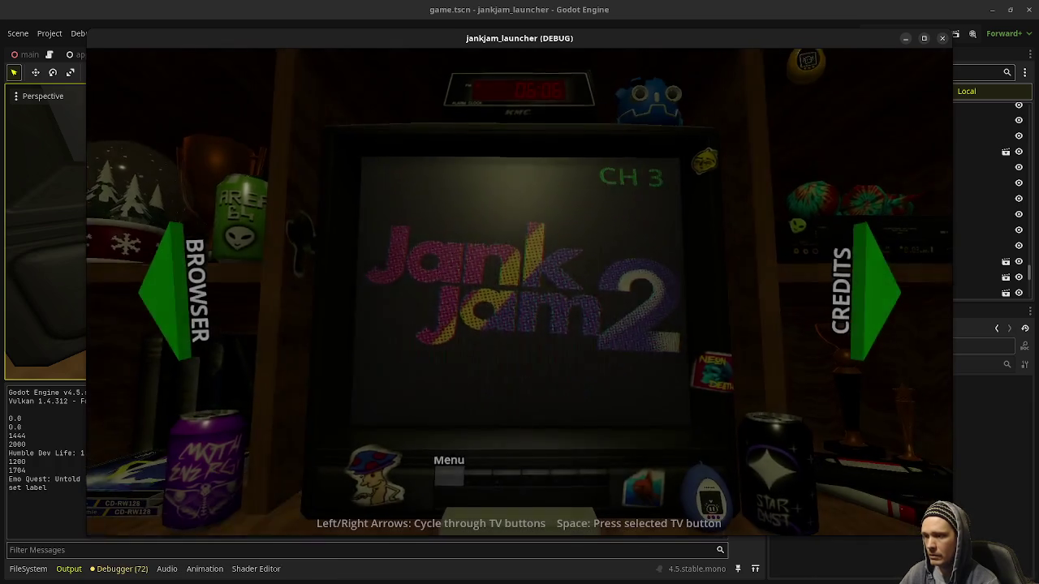
click(924, 39)
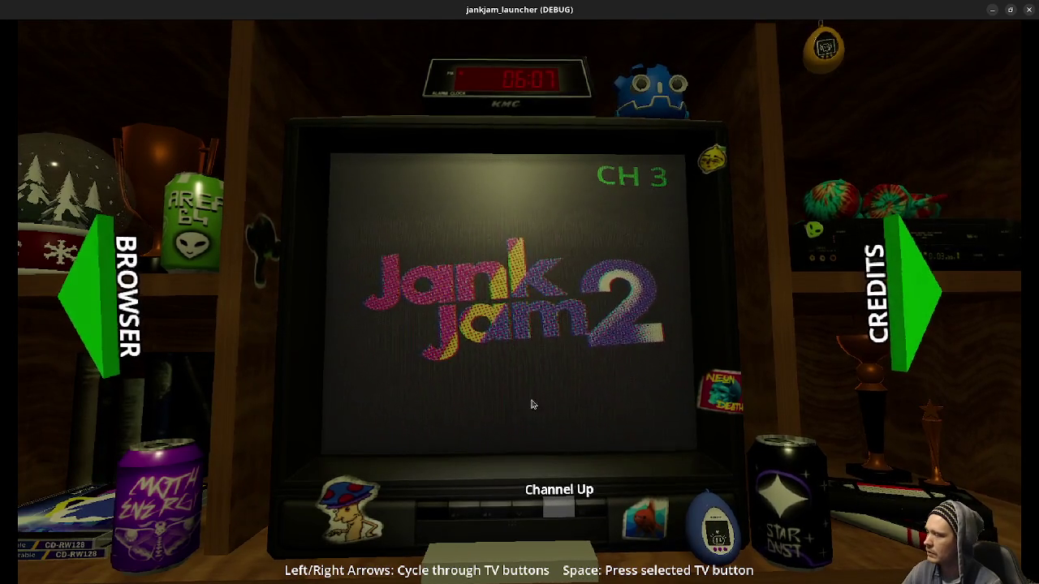
click(102, 294)
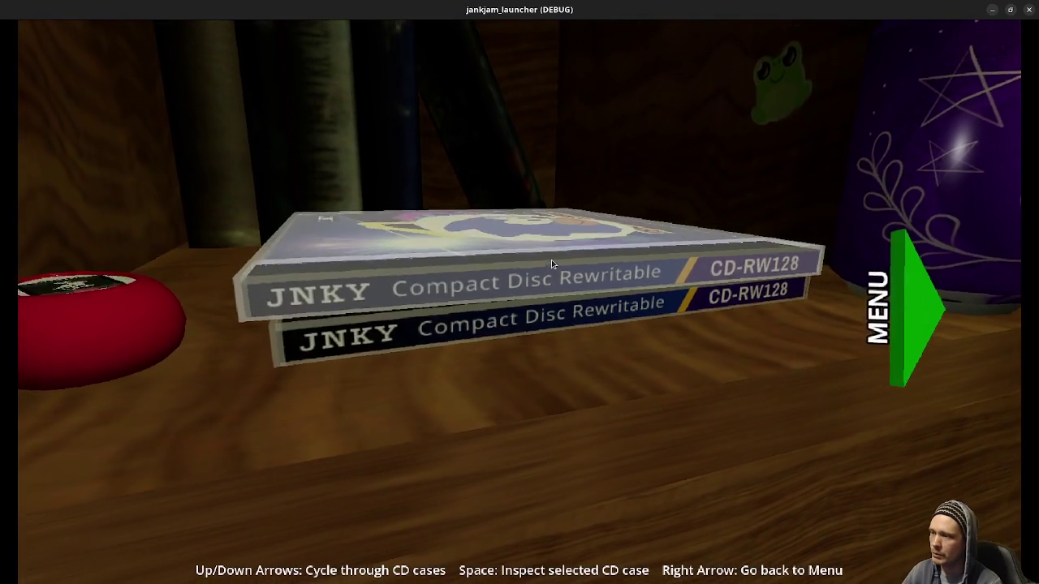
- Pick the grey penguin CD case and rotate it to view both sides
click(551, 260)
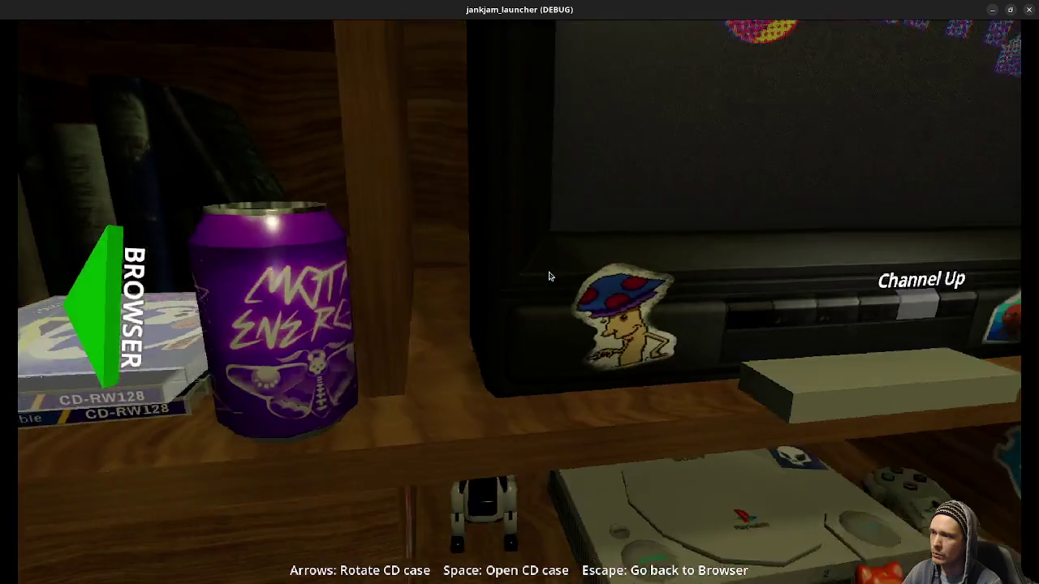
key(Left)
key(Right)
key(Right)
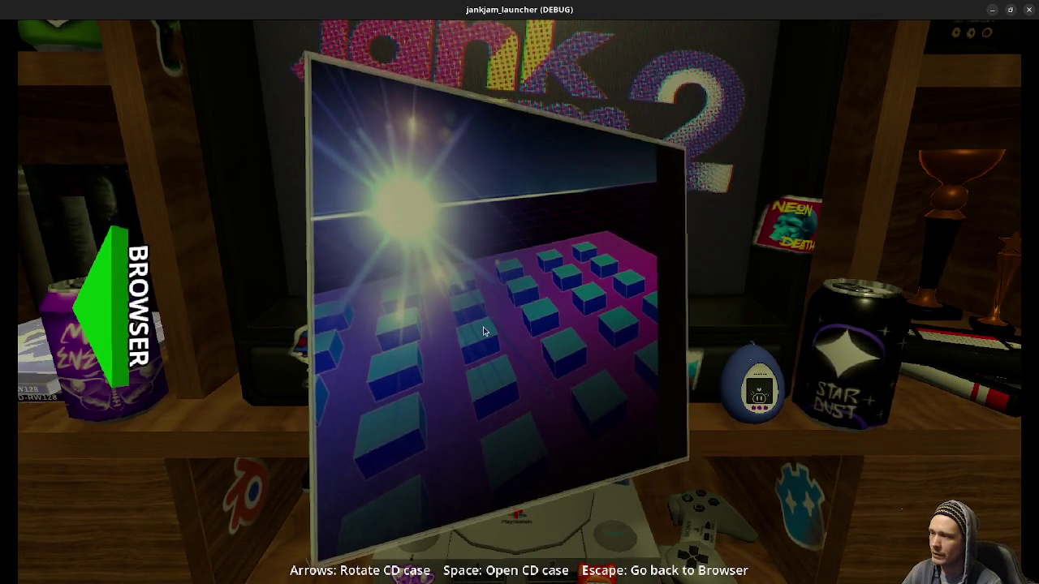
key(Right)
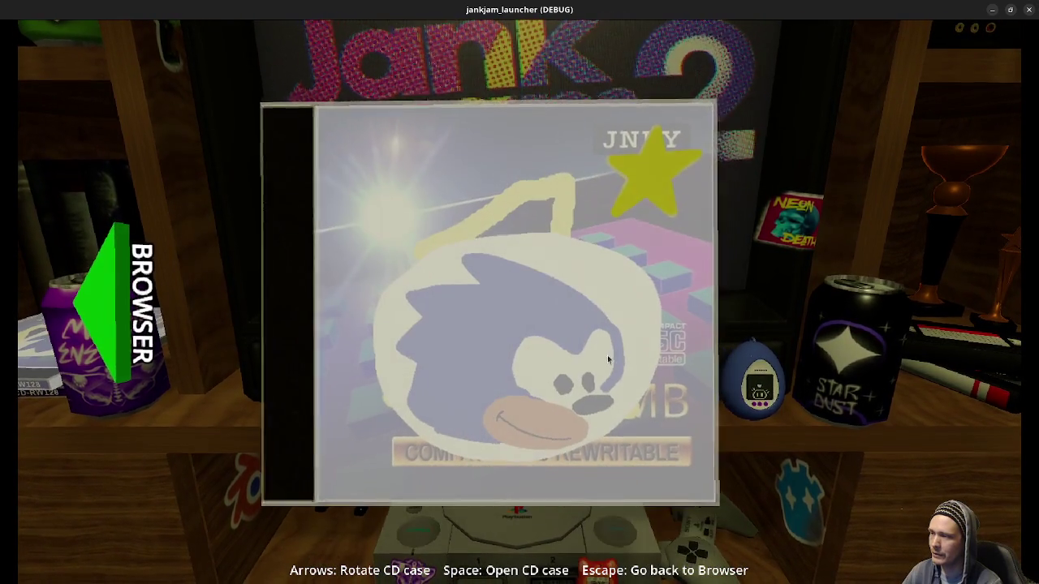
key(Right)
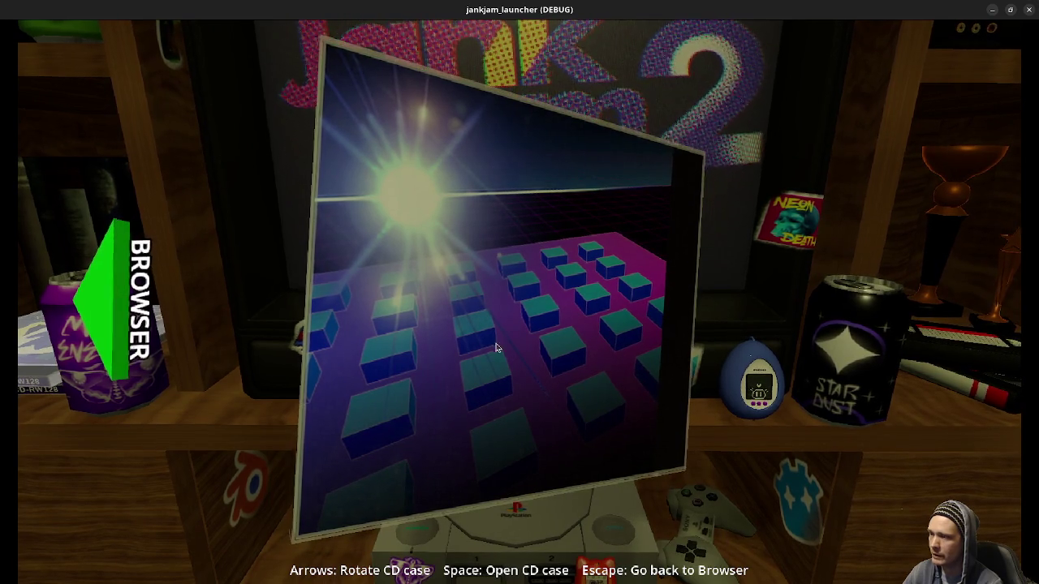
key(Right)
- Open the case, insert the disc, close the console lid and power it on
key(space)
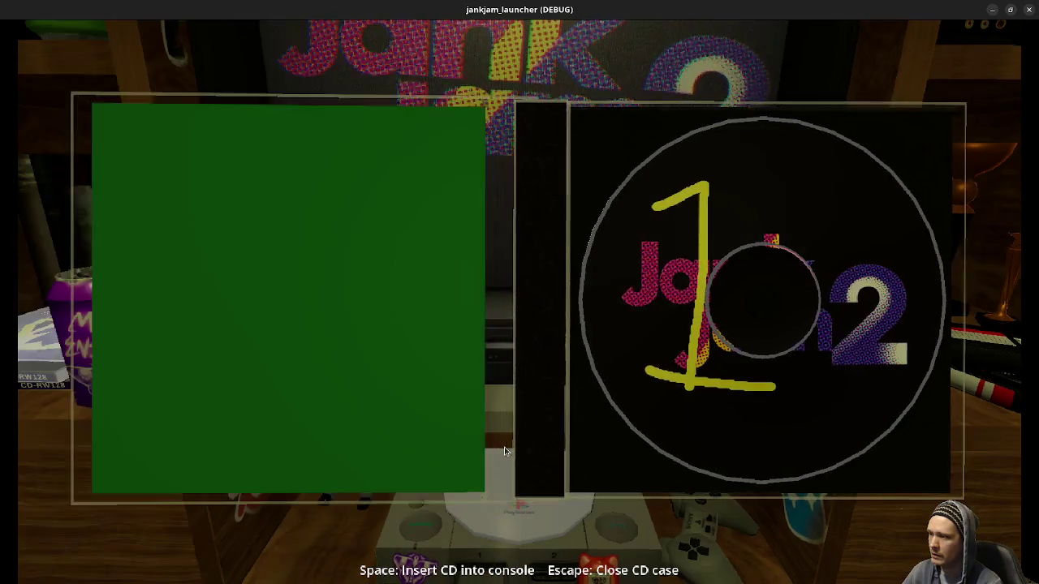
key(space)
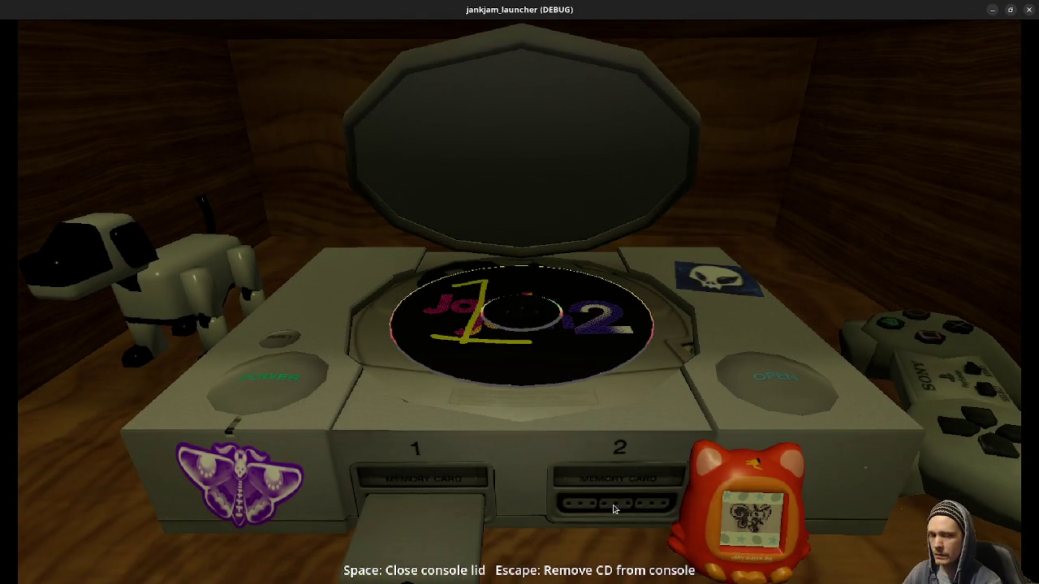
key(space)
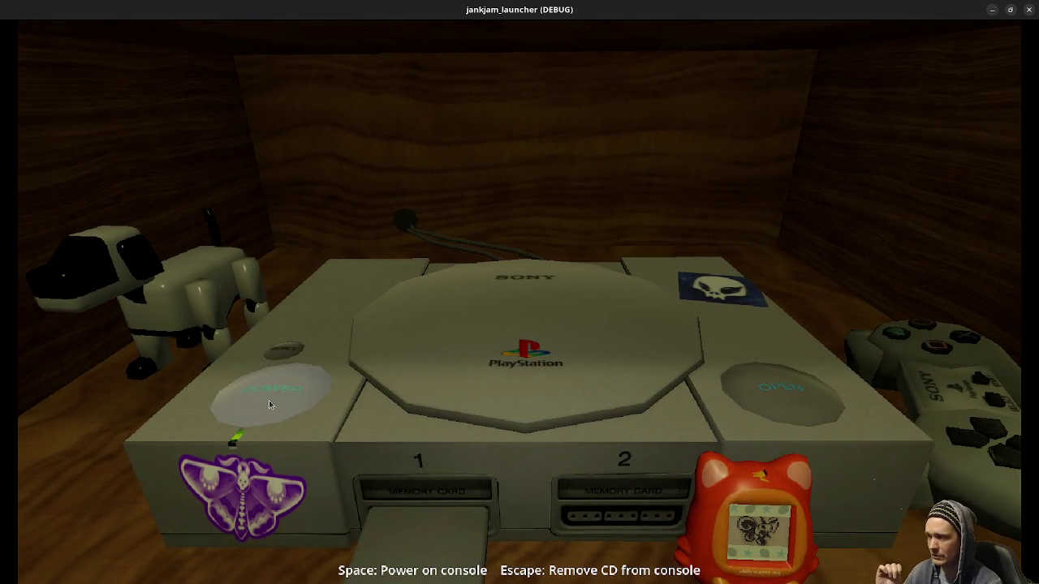
key(space)
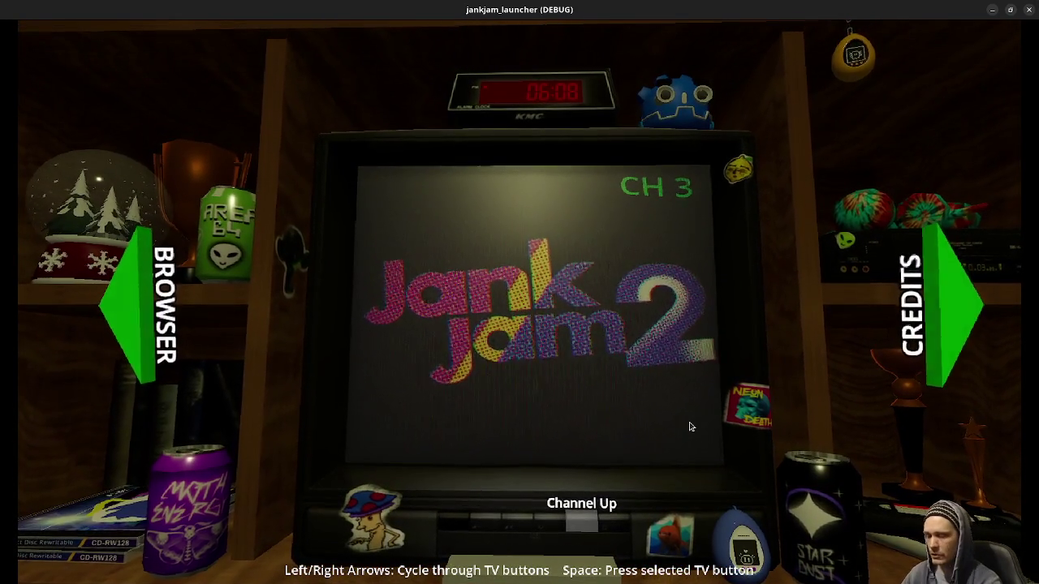
- Browse the CD shelf and the Meet the Team and Mind Palace posters, then return to the TV menu
key(Left)
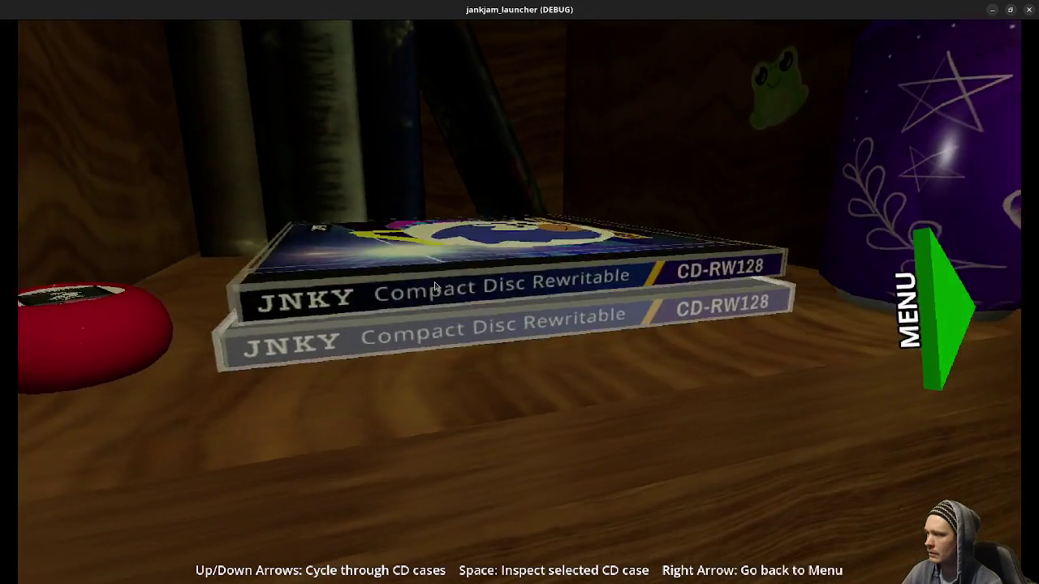
click(935, 312)
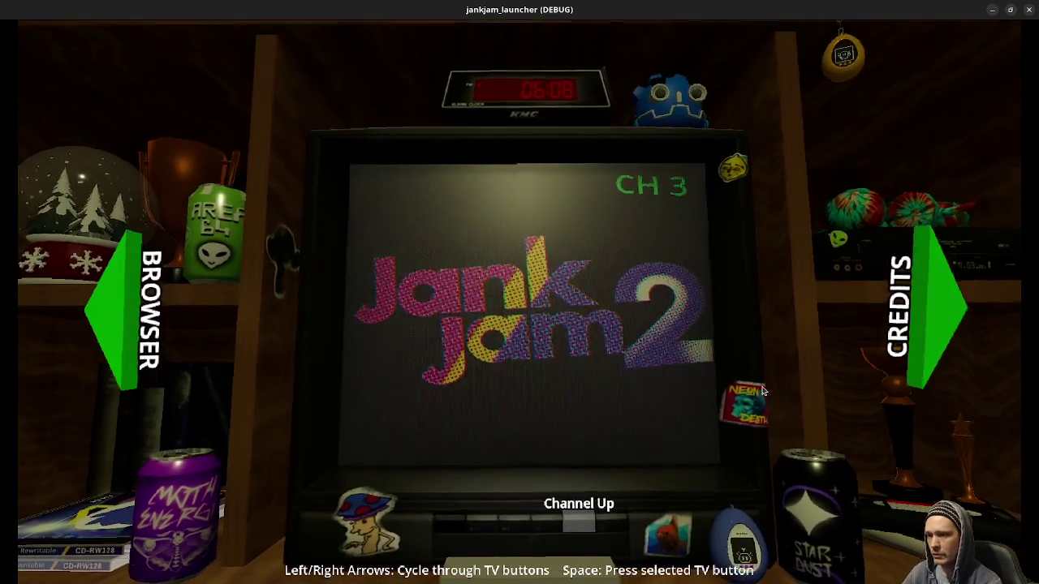
click(114, 299)
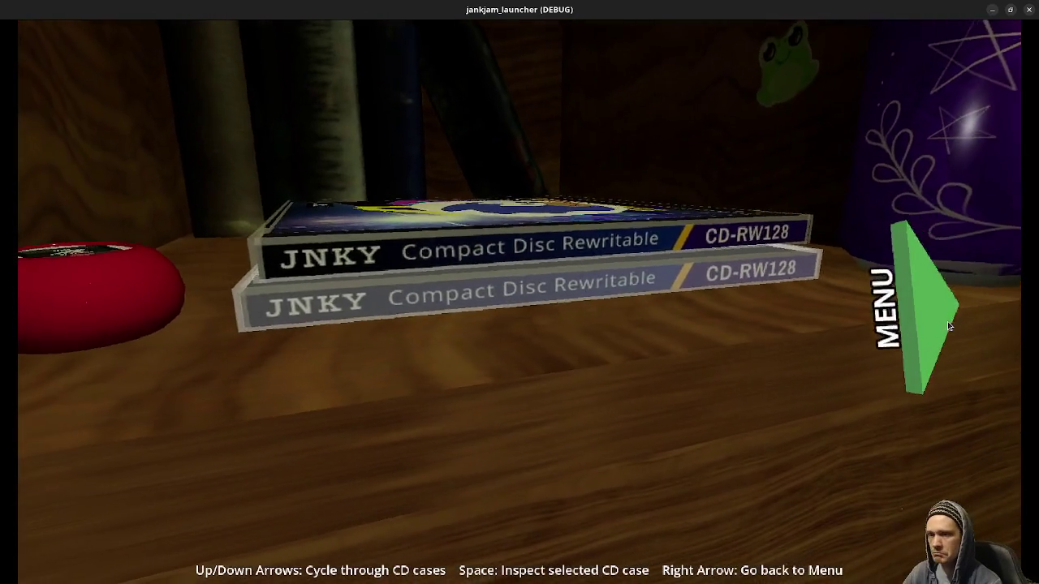
click(926, 324)
click(882, 381)
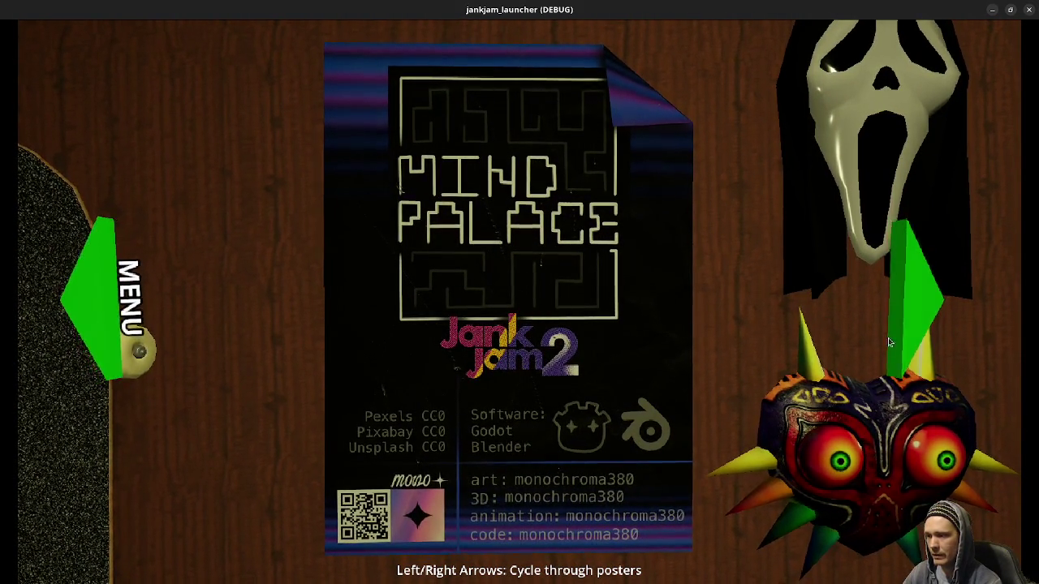
click(921, 296)
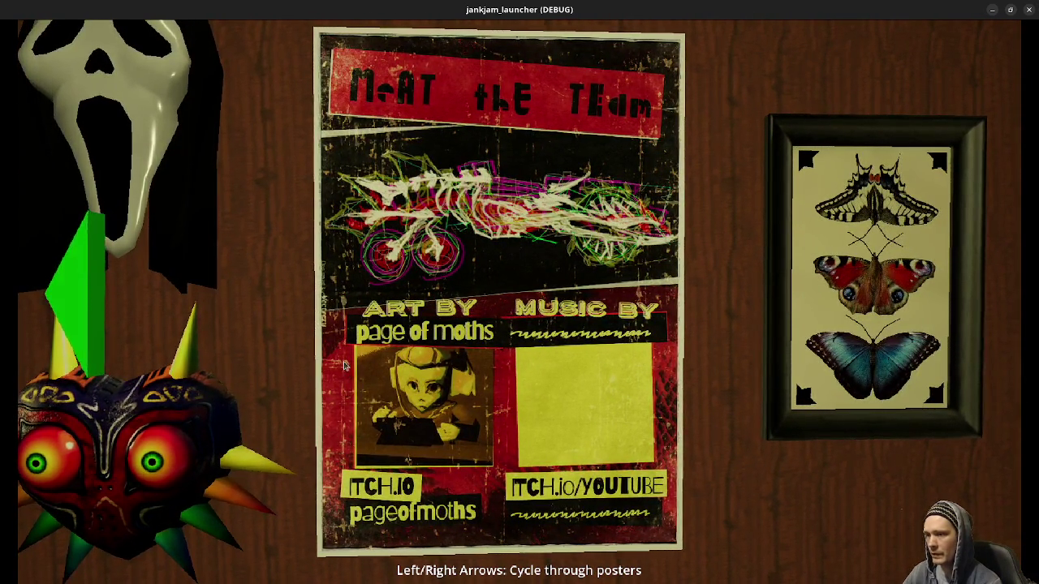
key(Left)
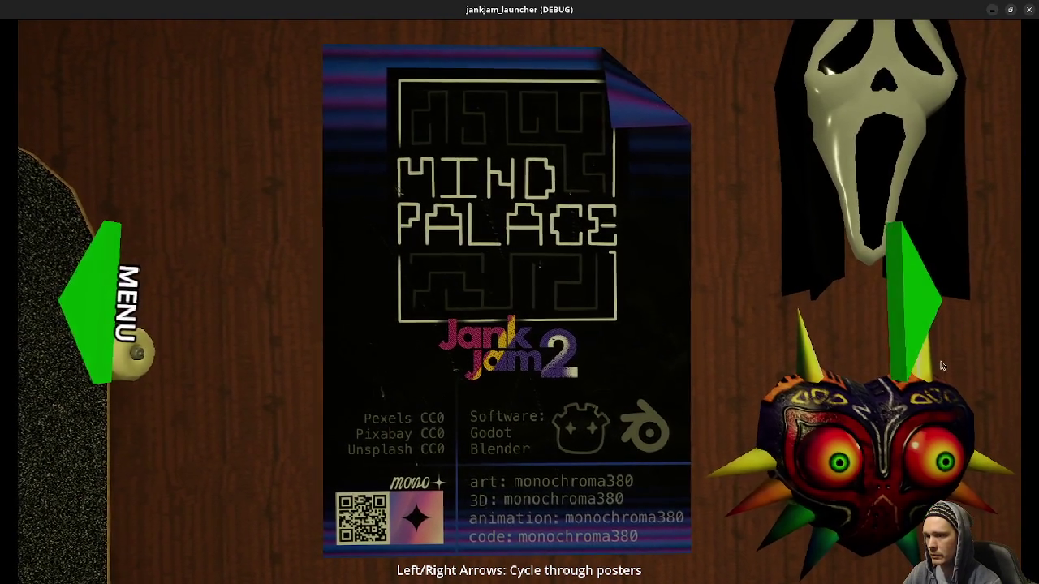
click(111, 306)
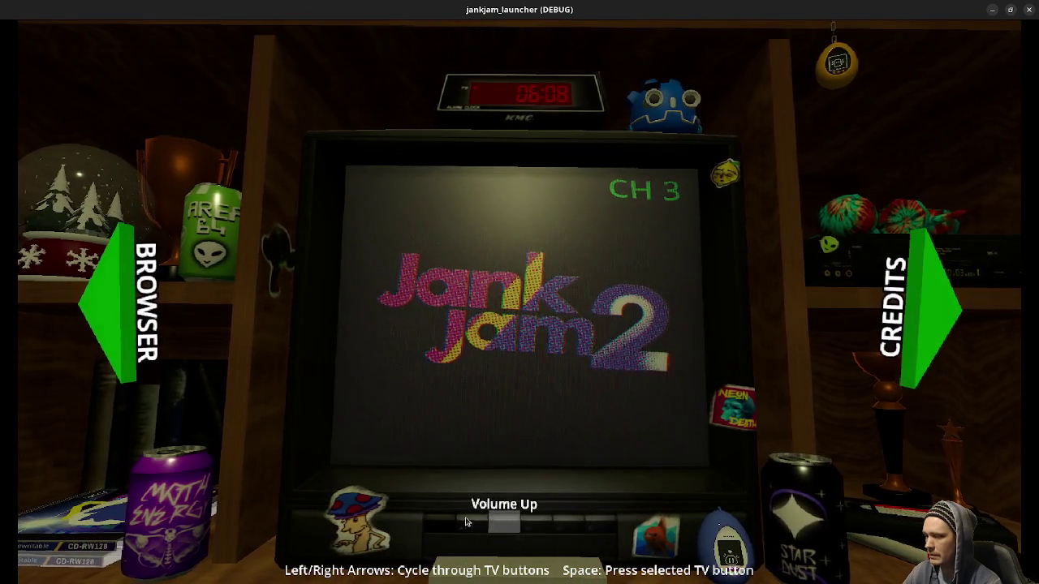
- Raise the TV volume once, lower it three times, then open and close the TV options menu
click(497, 528)
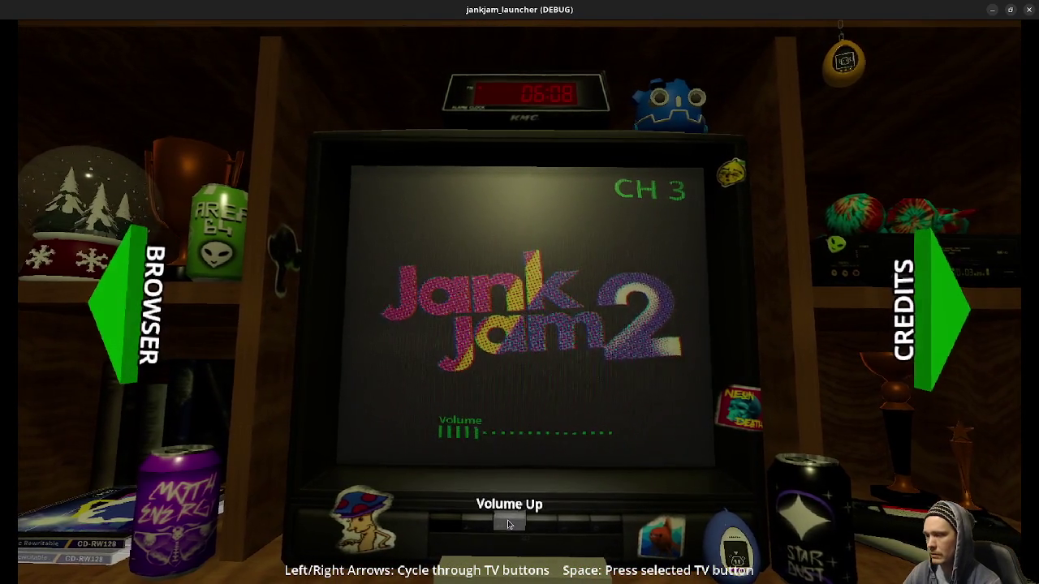
click(467, 528)
click(467, 528)
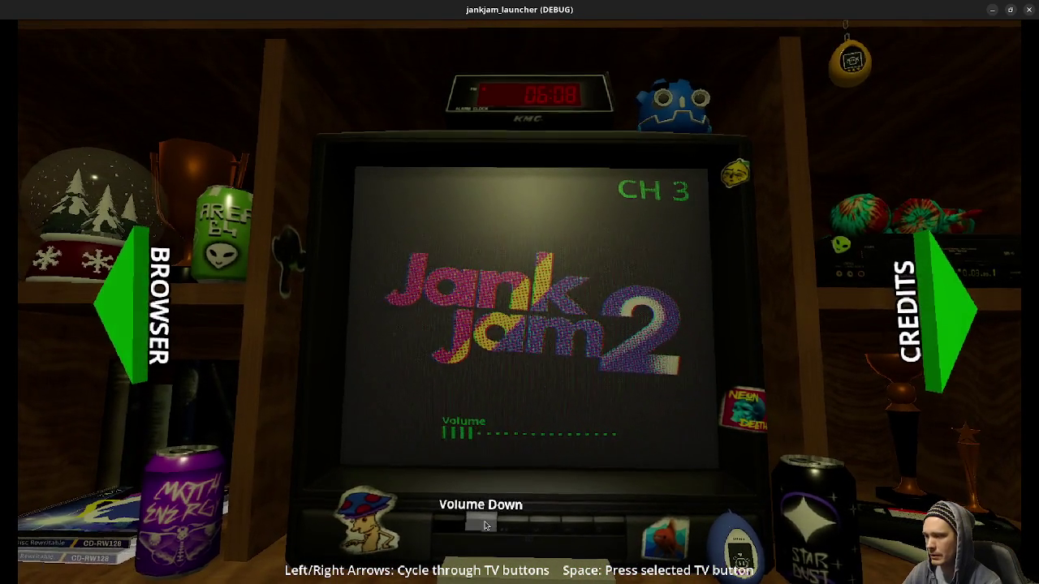
click(467, 528)
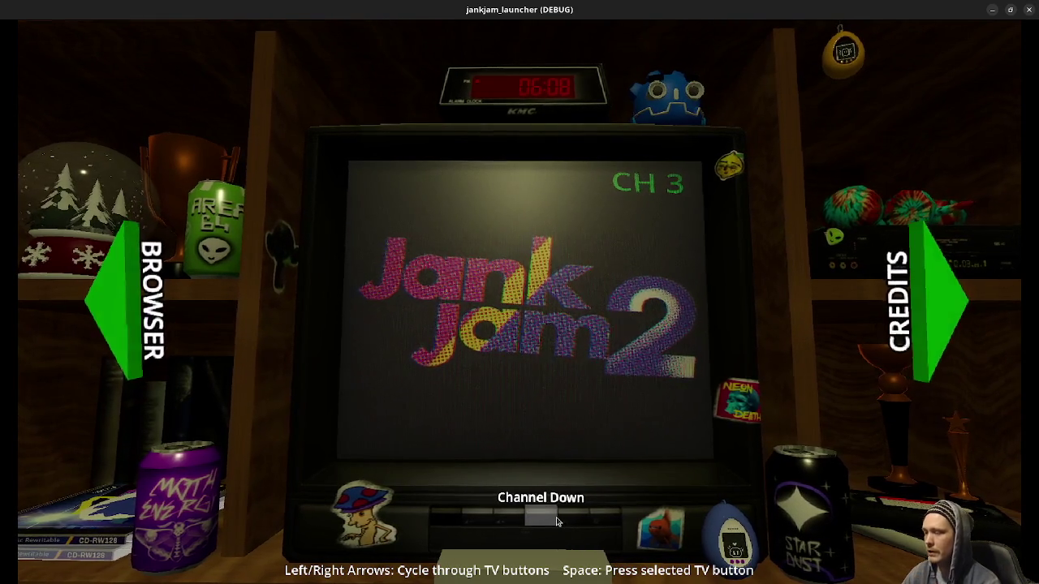
click(444, 527)
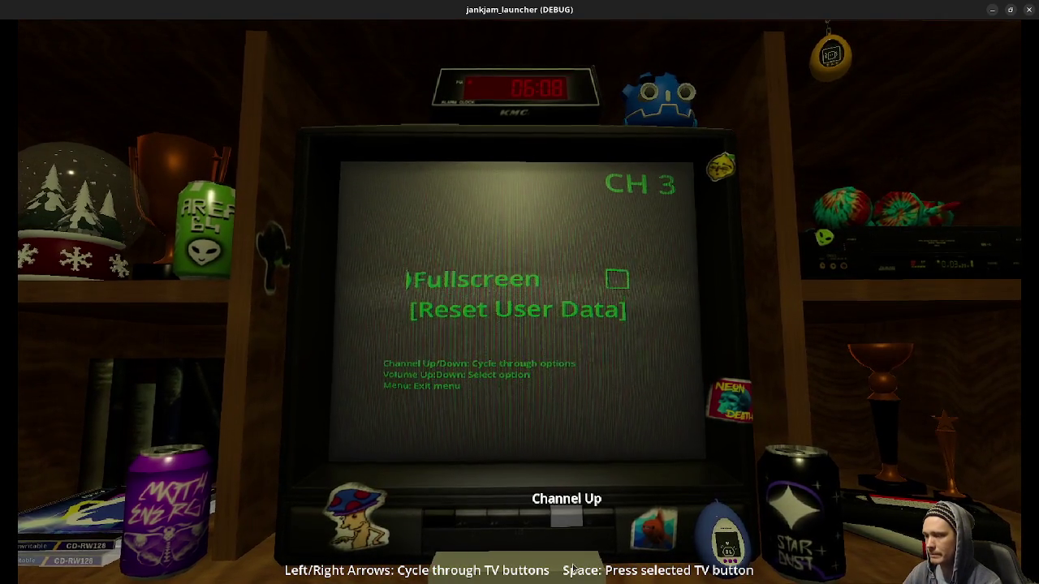
click(443, 524)
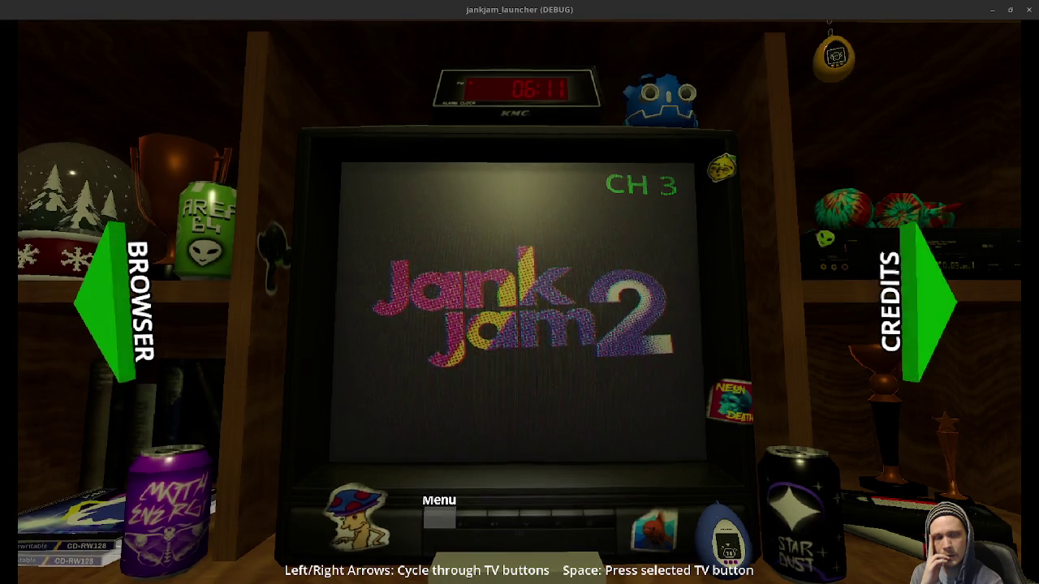
- Close the jankjam_launcher (DEBUG) window to end the debug session
click(1029, 9)
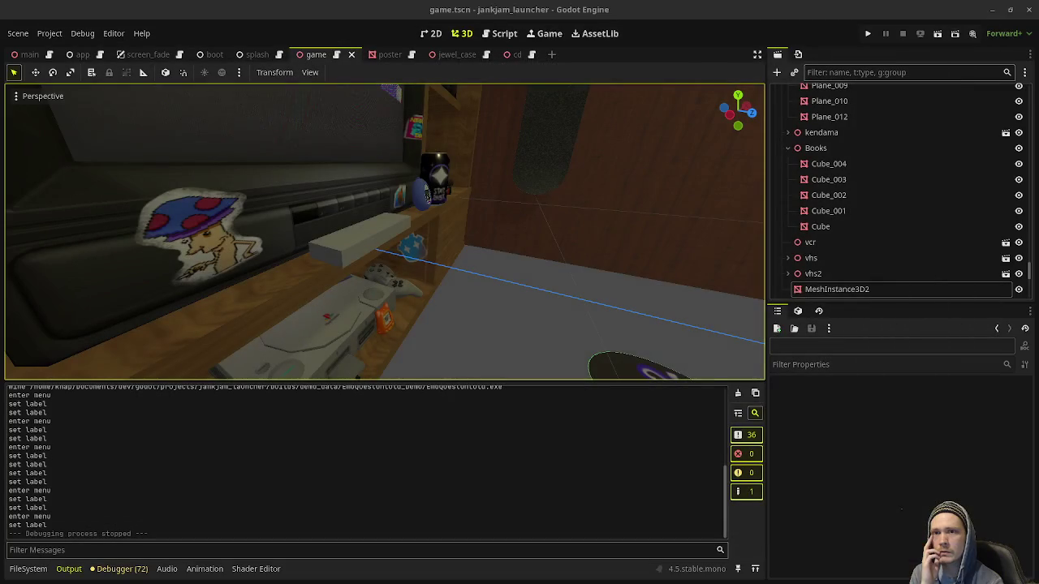
- Run the launcher, inspect a JNKY CD case from the Browser, stop with F8, then show FileSystem
click(874, 34)
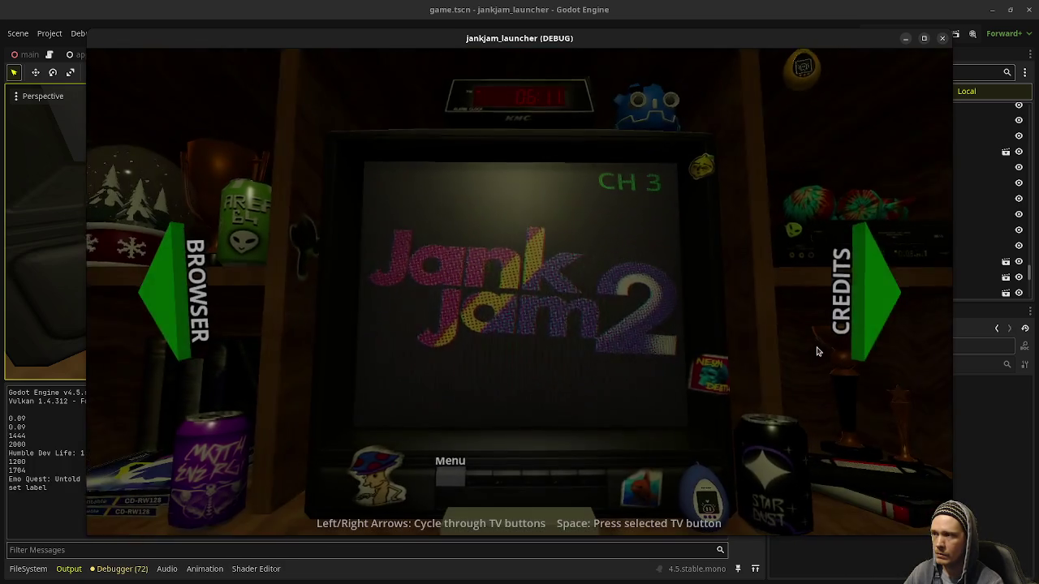
click(162, 294)
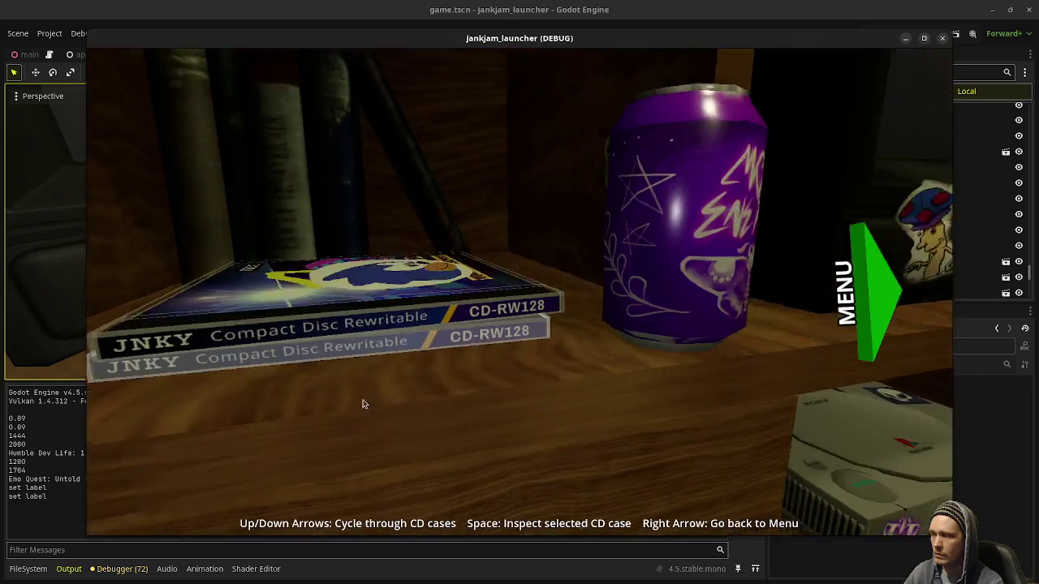
click(492, 297)
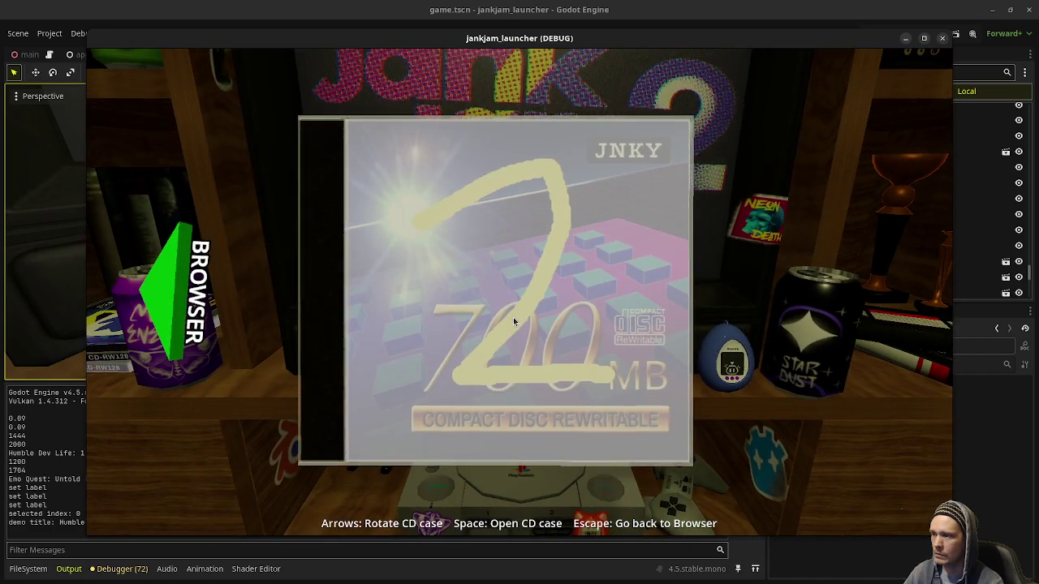
key(F8)
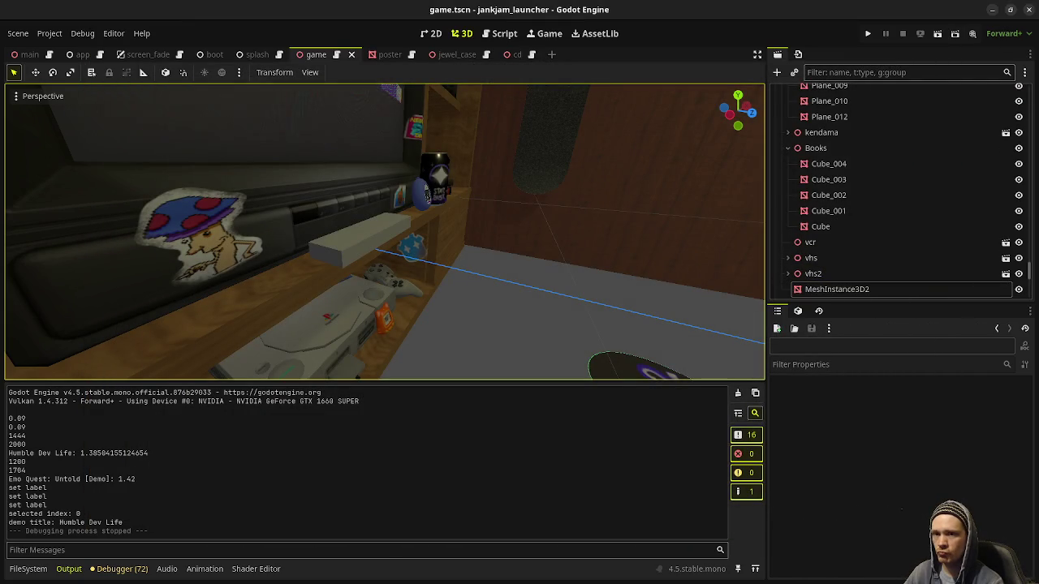
click(28, 569)
- Open res:// in the file manager and browse to builds/demo_data/HUMBLE DEV LIFE
click(38, 429)
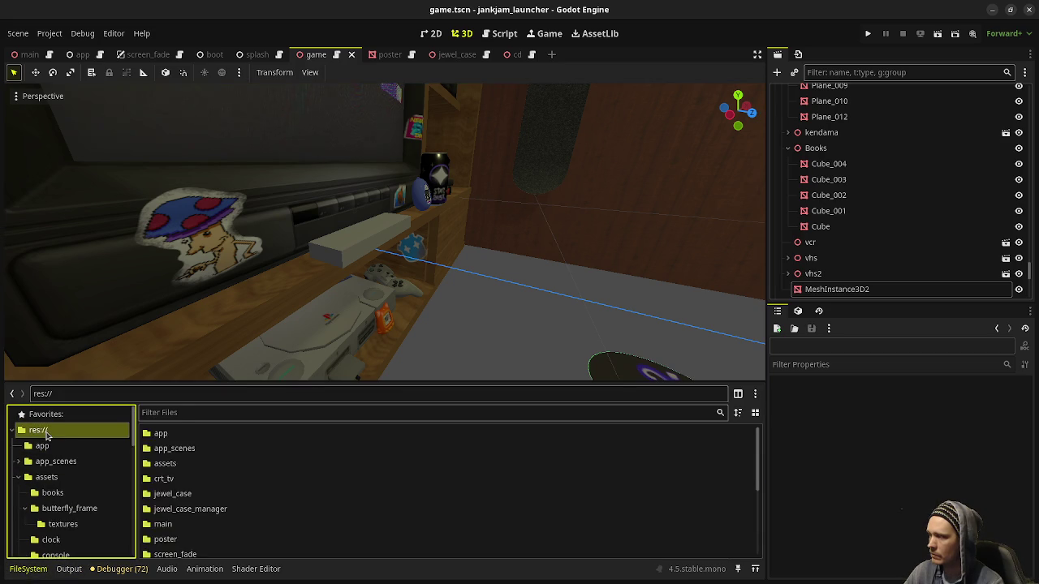
right_click(41, 429)
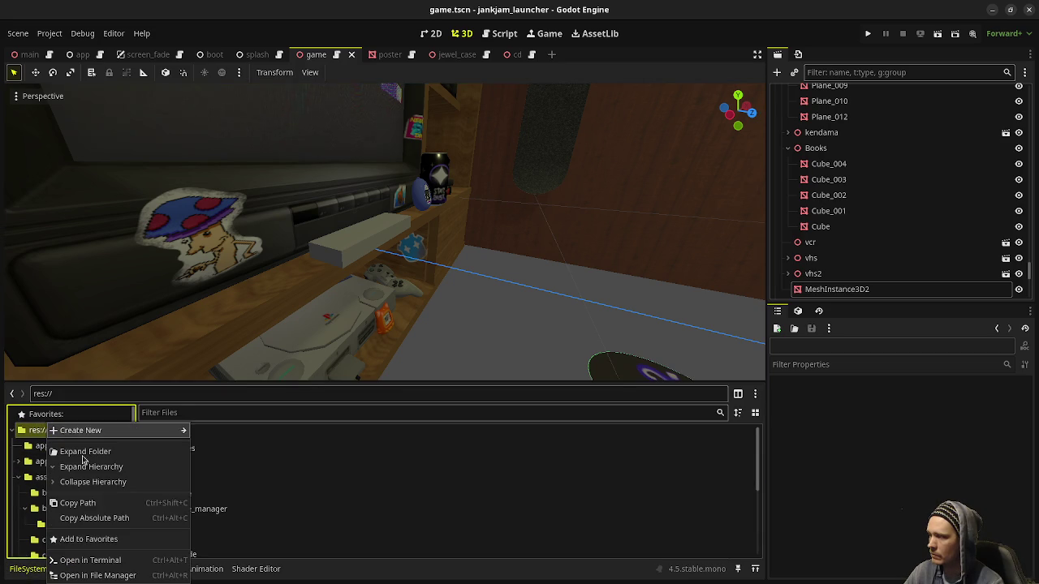
click(83, 574)
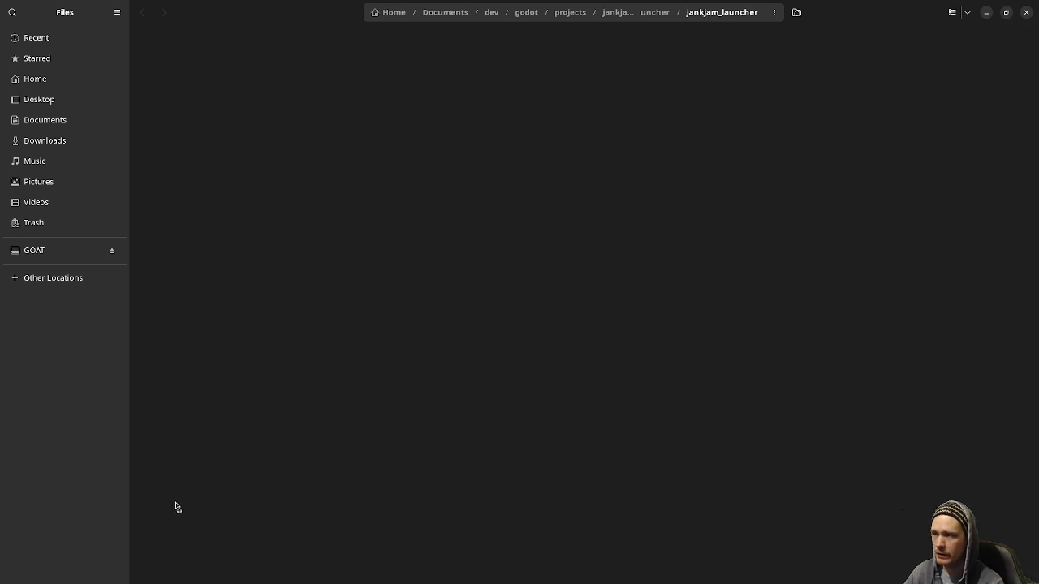
click(279, 58)
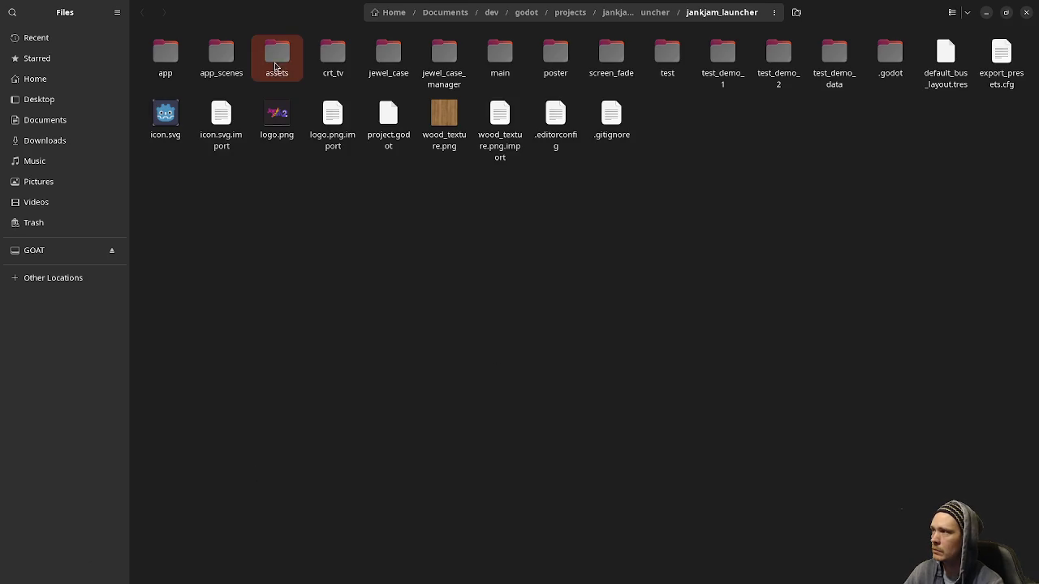
click(617, 23)
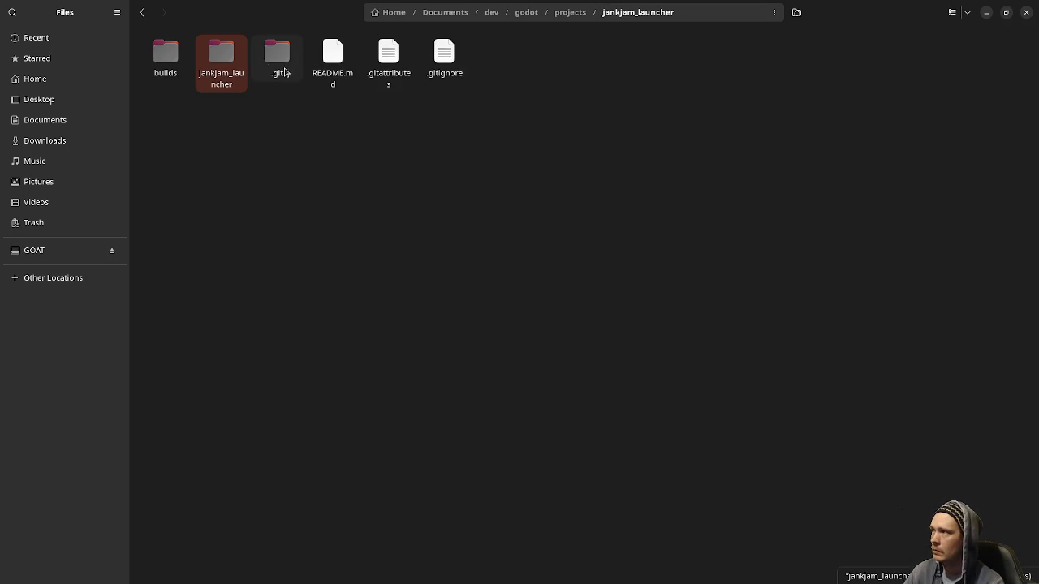
double_click(166, 53)
double_click(166, 53)
double_click(221, 54)
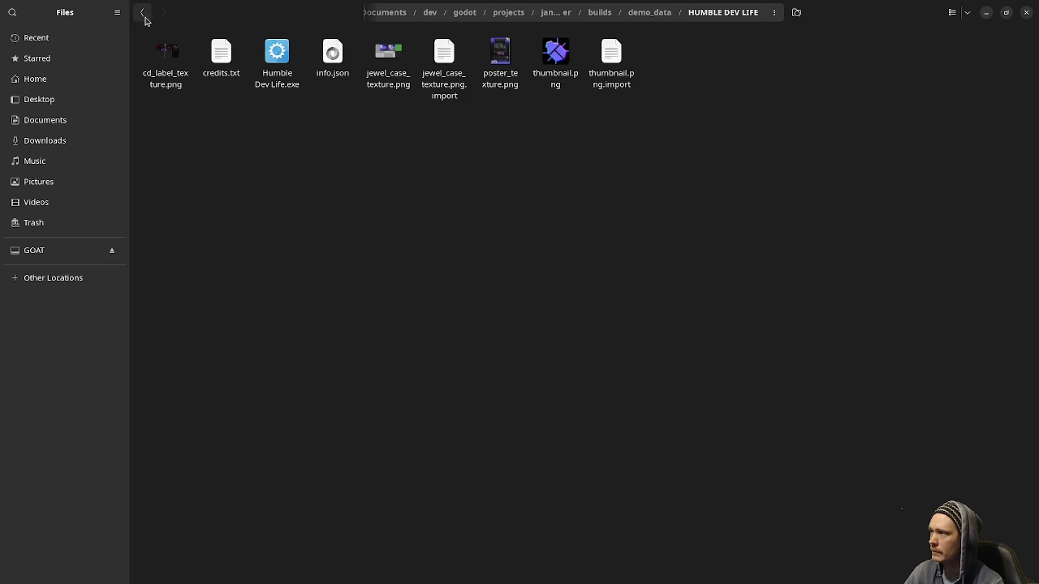
- Look at cd_label_texture.png in the EmoQuestUntold_Demo folder
click(143, 13)
double_click(172, 81)
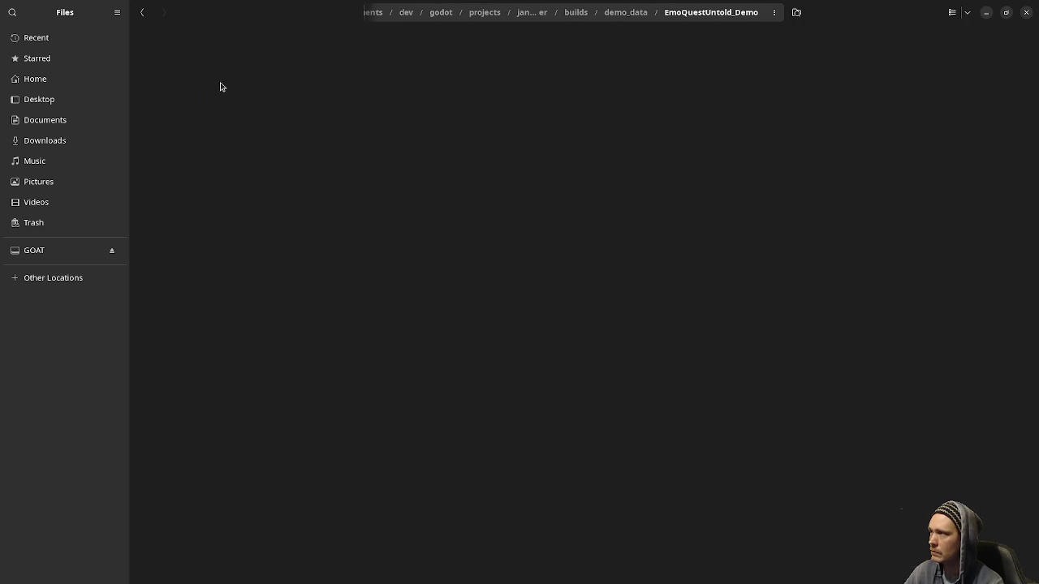
click(228, 74)
right_click(229, 72)
click(551, 173)
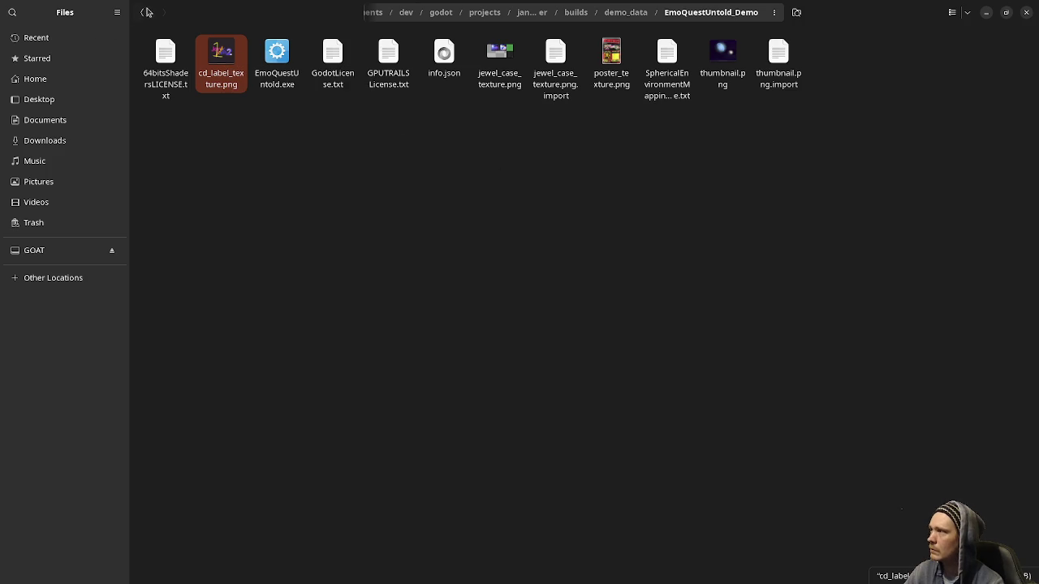
- Return to the inner jankjam_launcher folder and choose Open With for logo.png
click(145, 12)
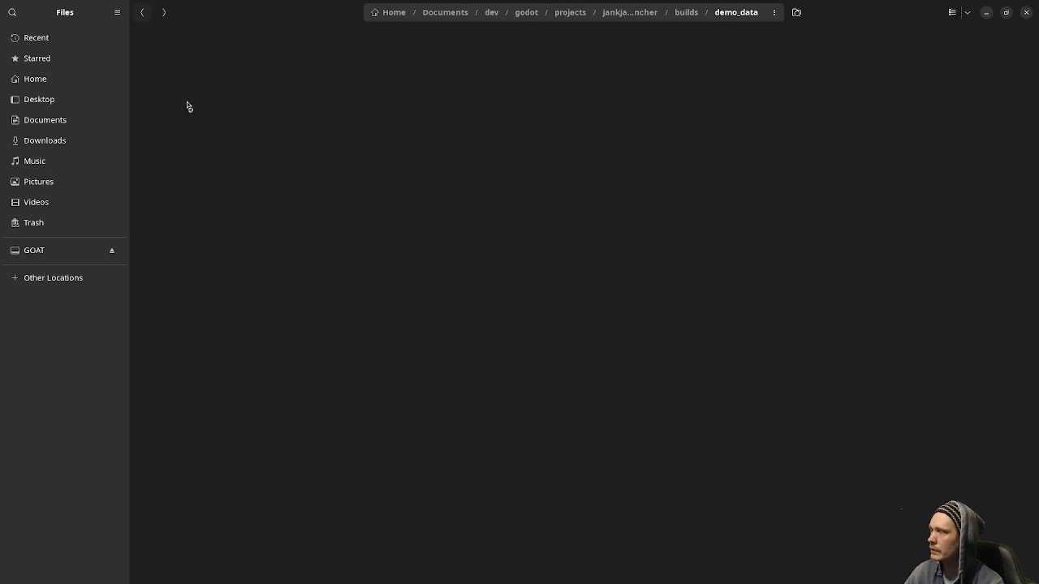
click(142, 13)
click(142, 12)
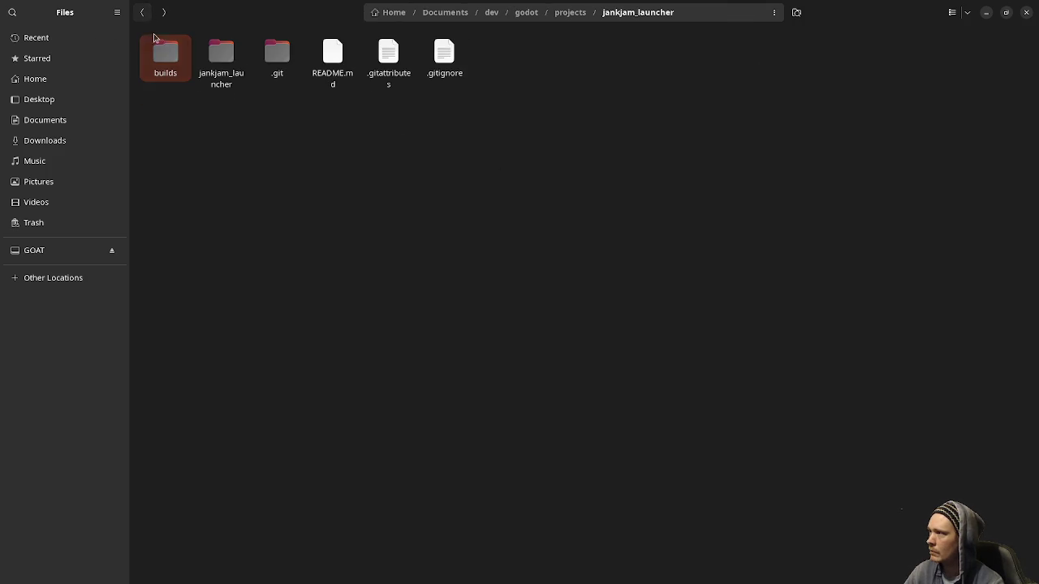
double_click(223, 60)
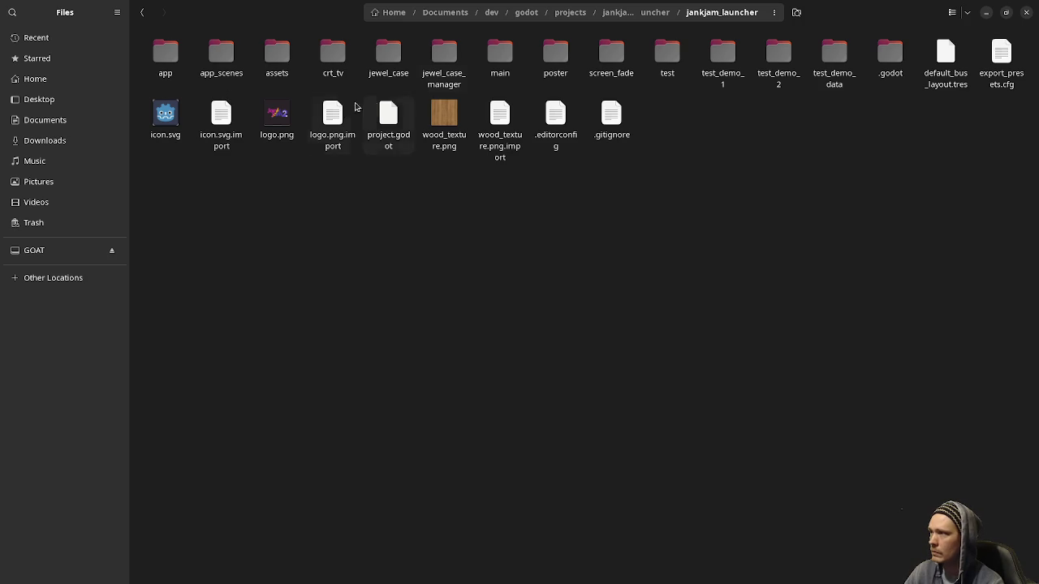
right_click(280, 120)
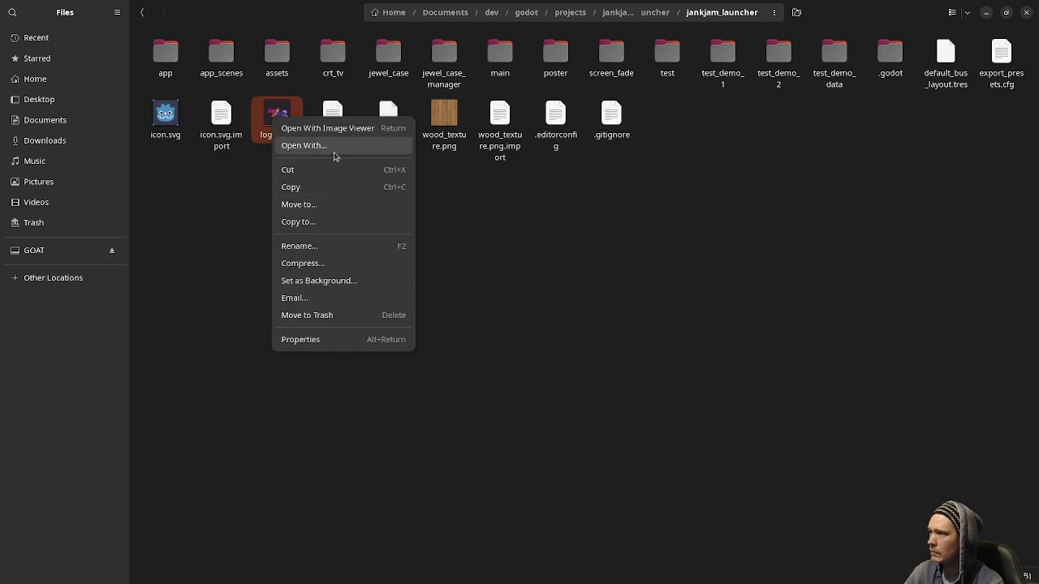
click(329, 147)
- Open logo.png in Aseprite, load the default palette, pick yellow and select the whole sprite
click(467, 269)
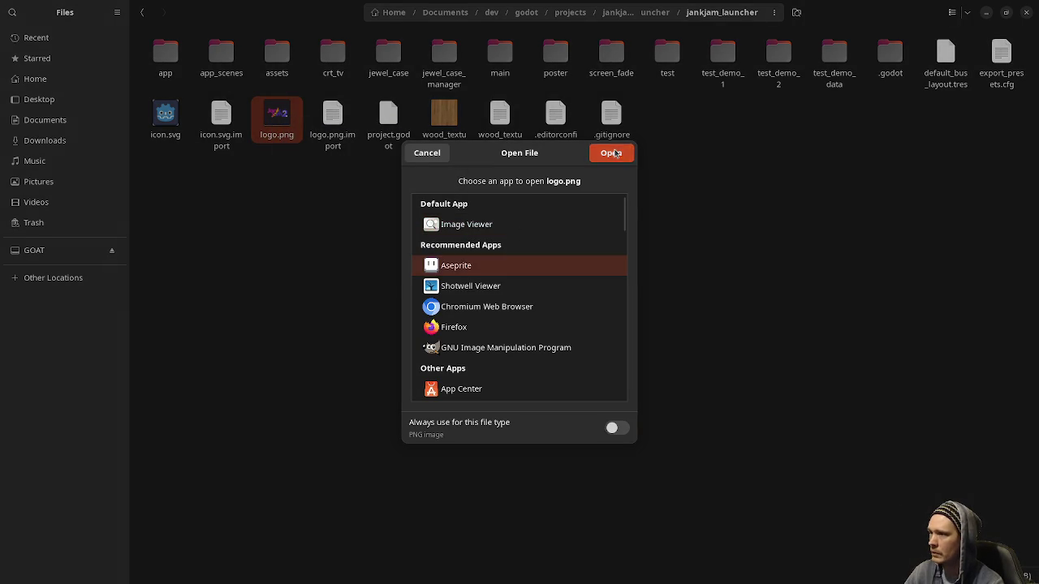
click(612, 153)
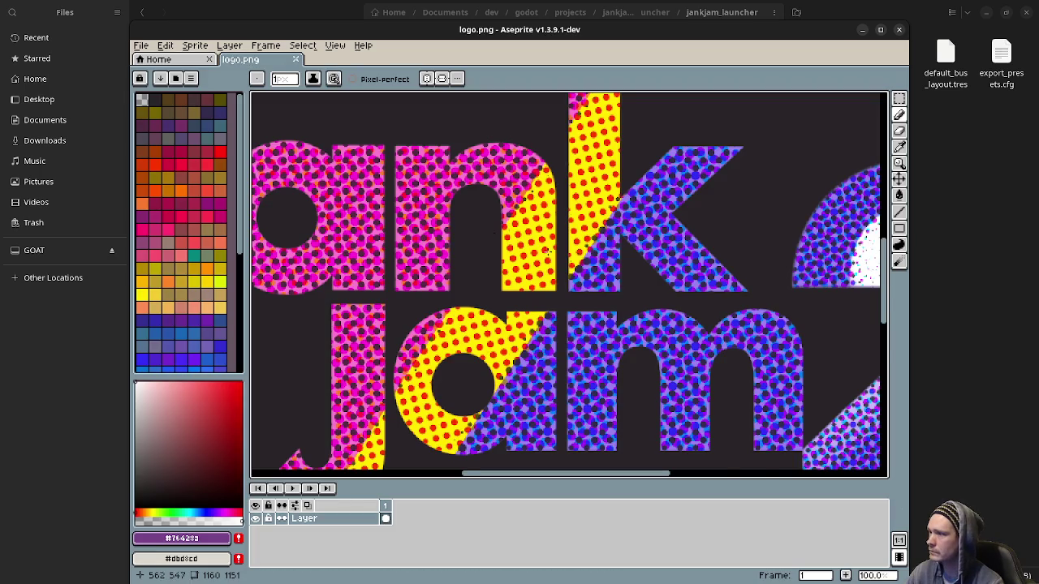
scroll(542, 249, down, 4)
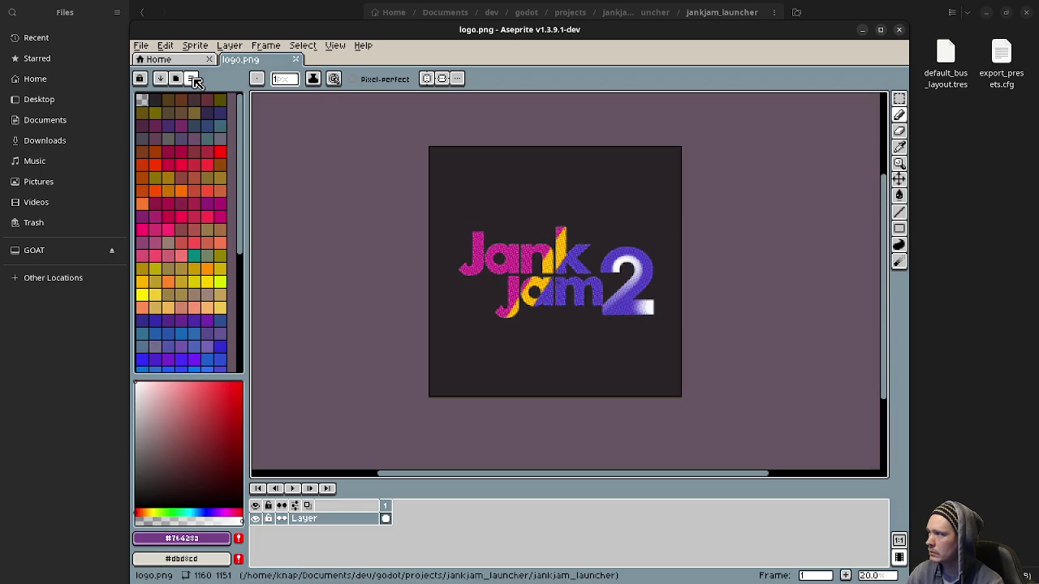
click(191, 78)
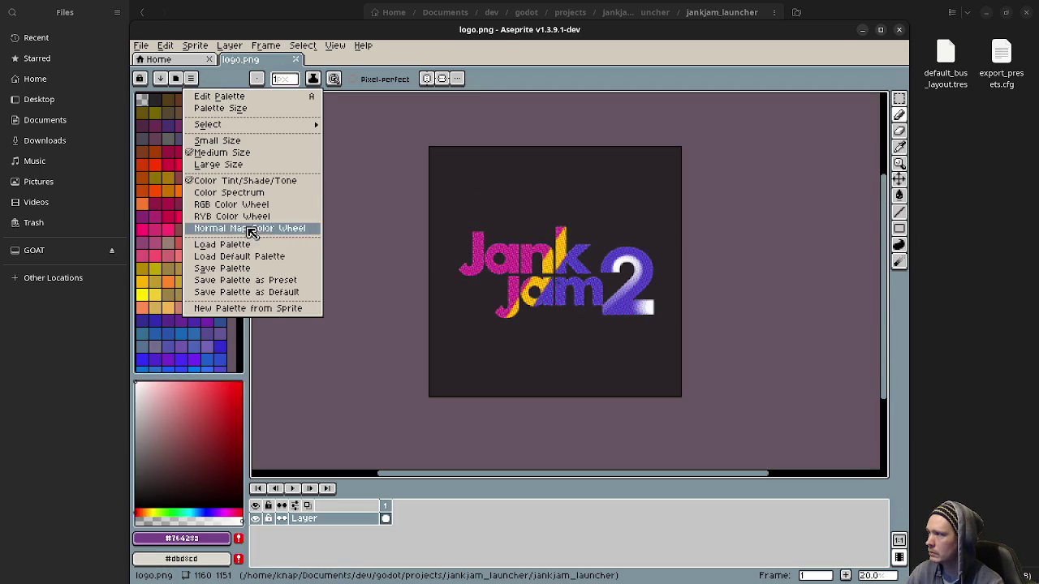
click(274, 258)
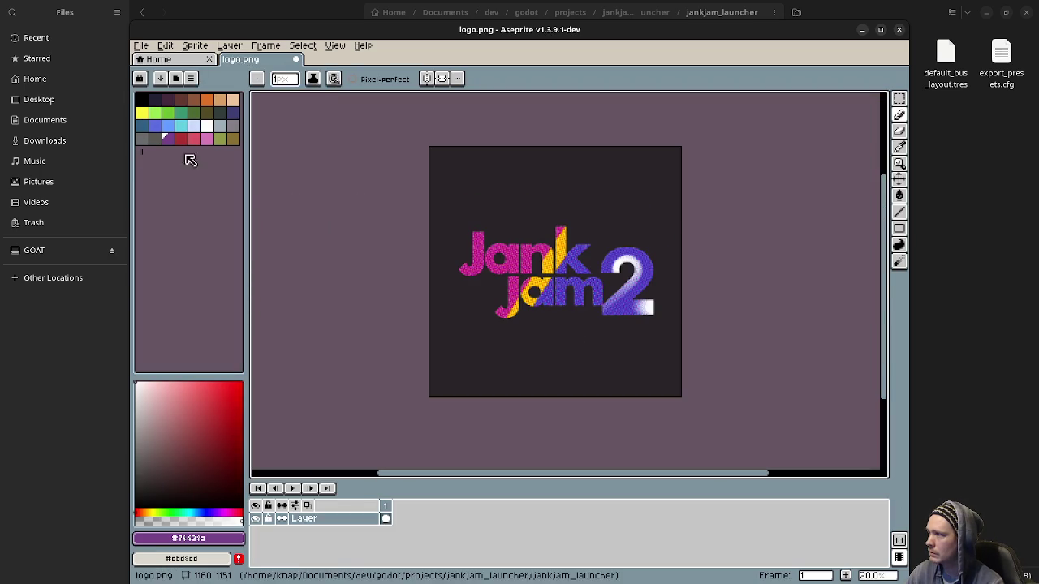
click(142, 112)
key(ctrl+a)
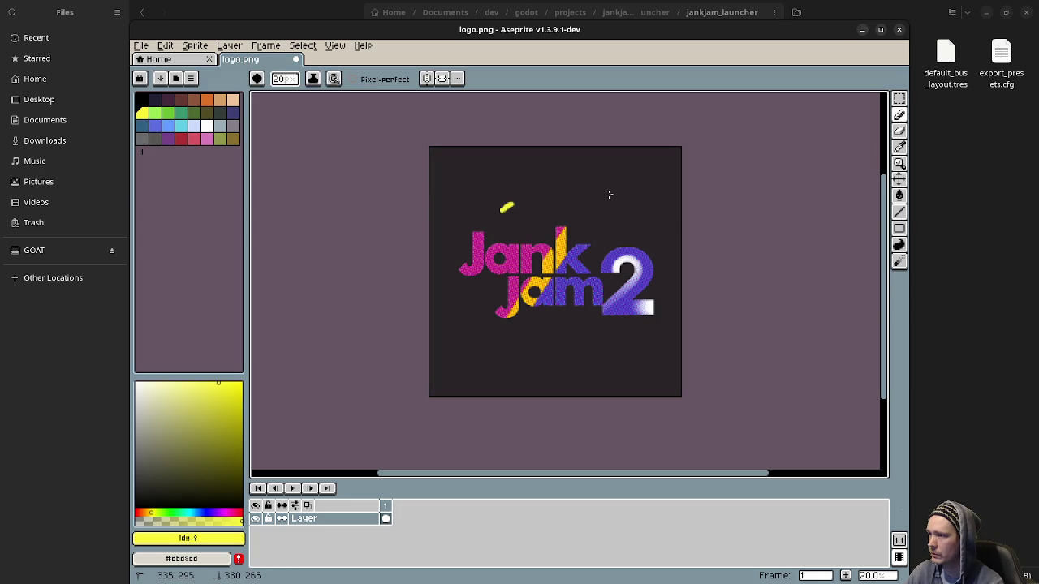
- Export the logo over cd_label_texture.png, confirming overwrite, then minimize Aseprite and Files
click(140, 45)
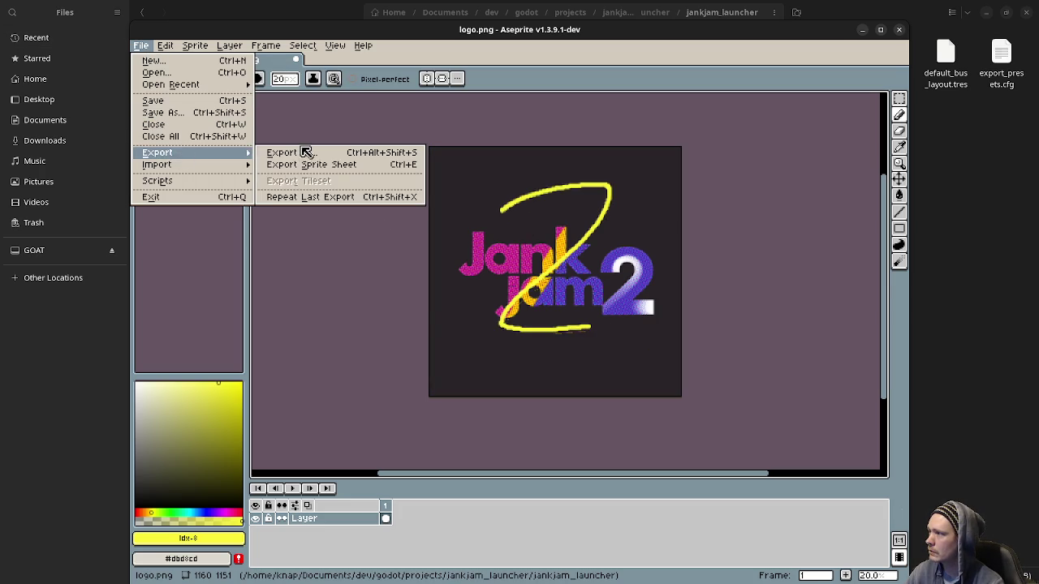
key(Escape)
click(147, 47)
mouse_move(195, 153)
click(292, 153)
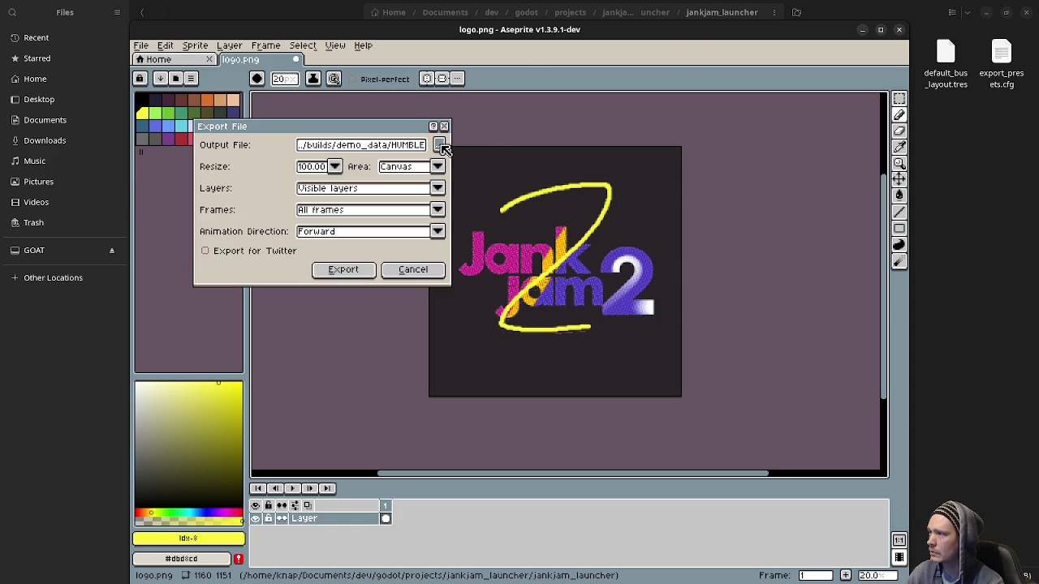
click(440, 146)
click(189, 95)
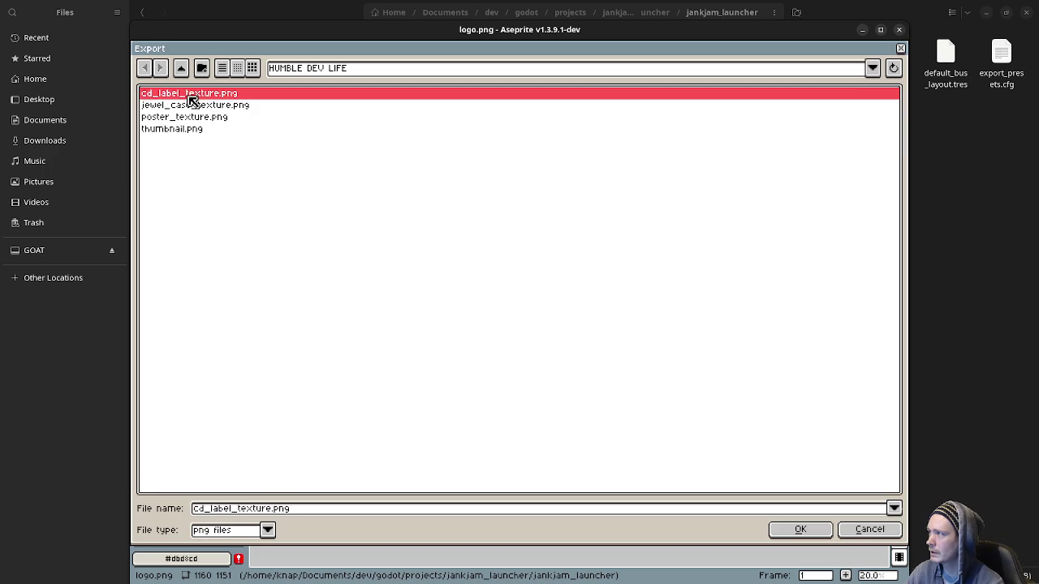
click(798, 531)
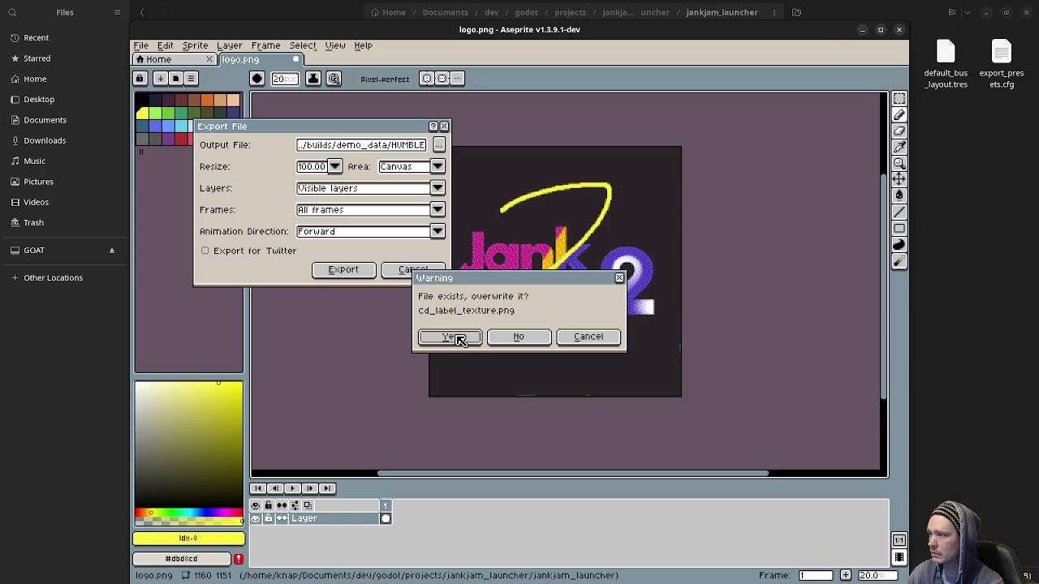
click(453, 337)
click(328, 268)
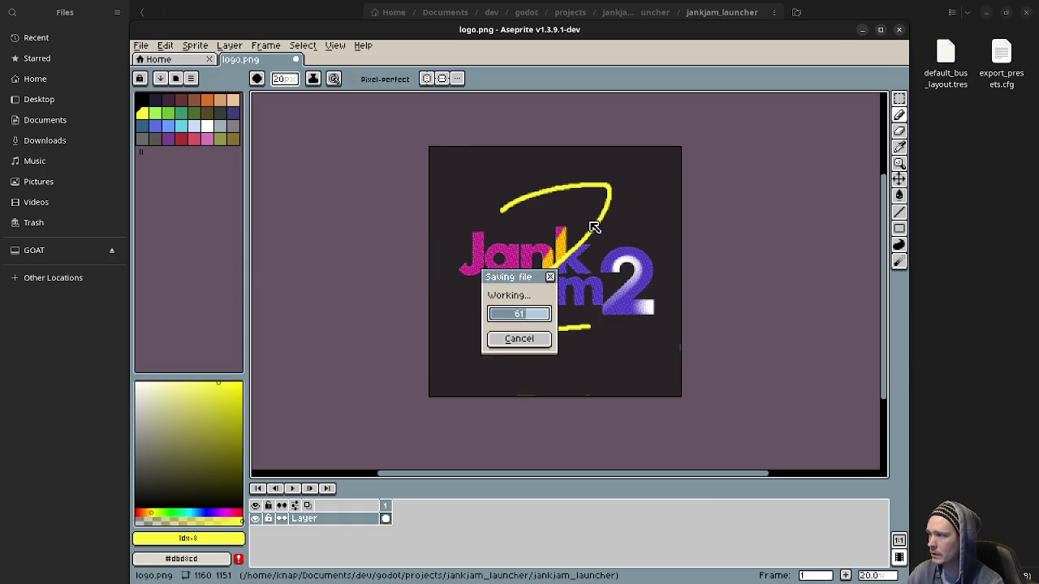
click(863, 30)
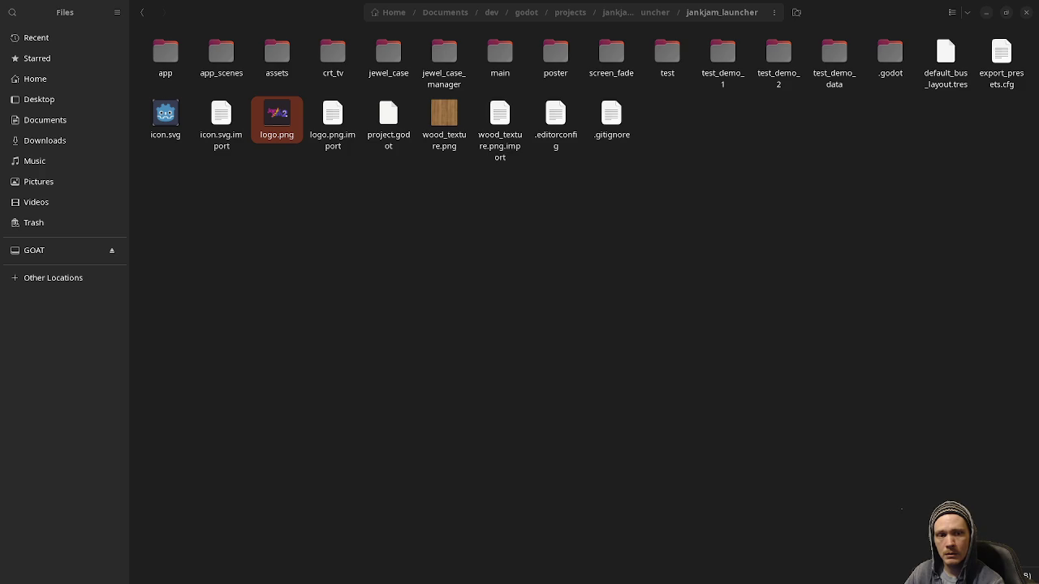
click(986, 13)
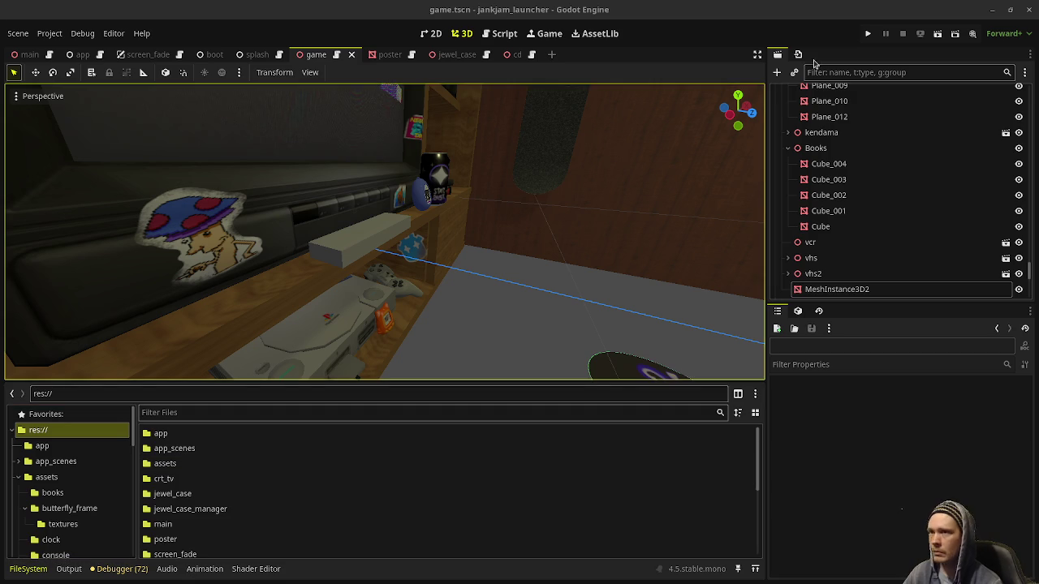
- Run jankjam_launcher so it opens on the TV menu showing Jank Jam 2 on CH 3
click(868, 34)
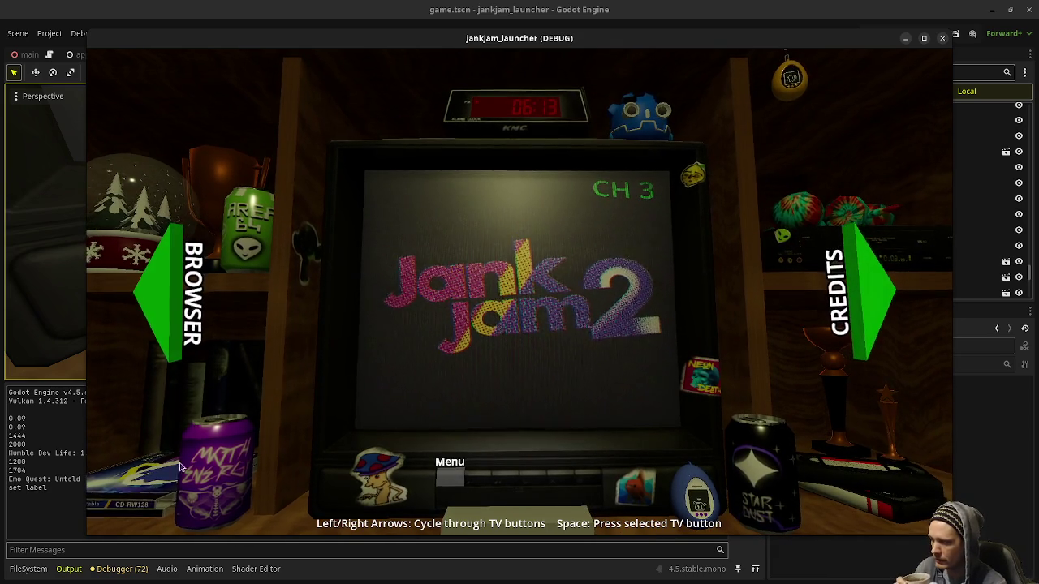
- Inspect the Mind Palace case from the CD shelf, turning it edge-on and back, then stop
click(149, 341)
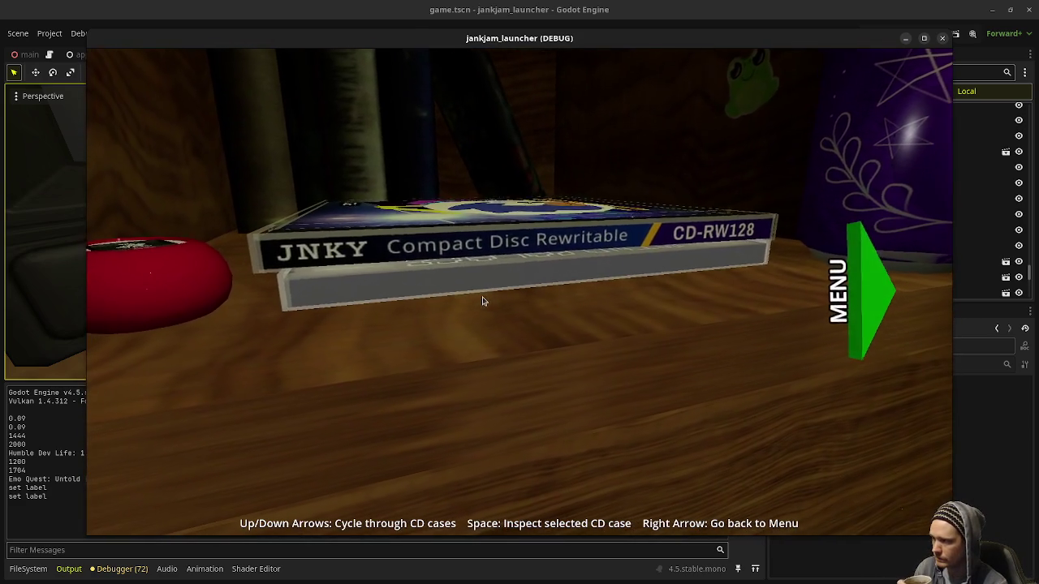
click(482, 299)
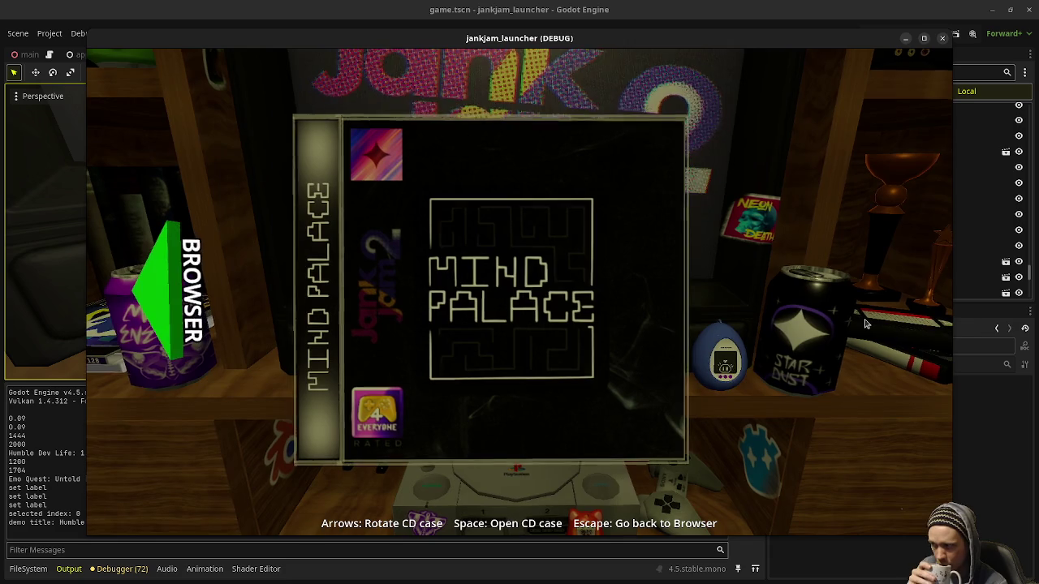
key(Left)
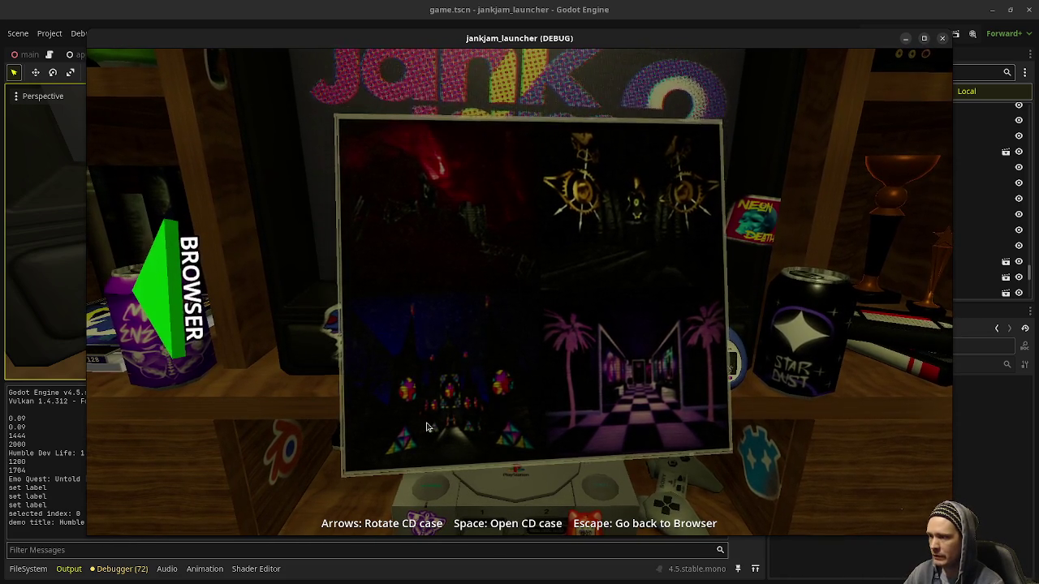
key(Right)
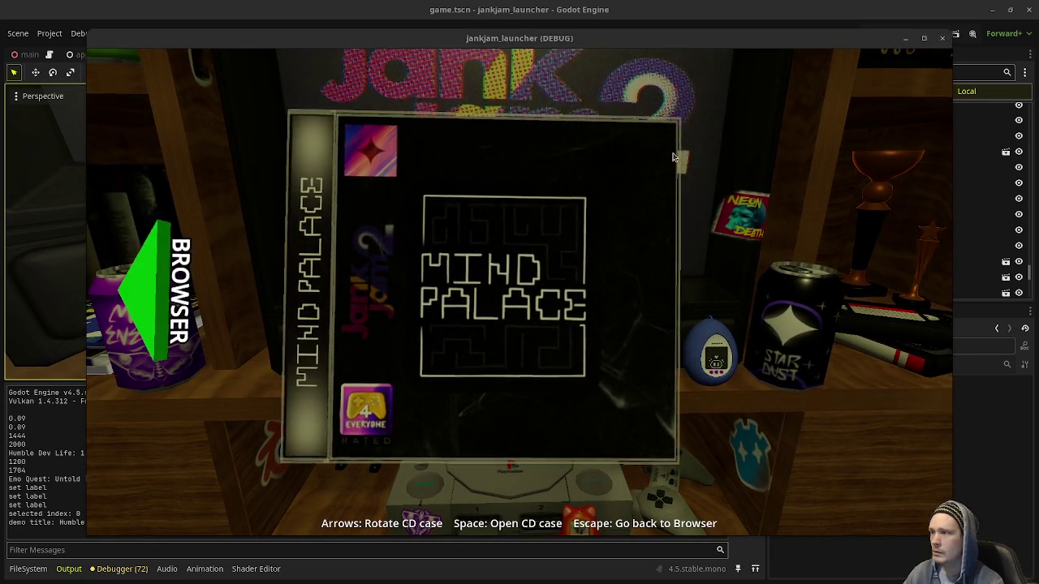
click(944, 40)
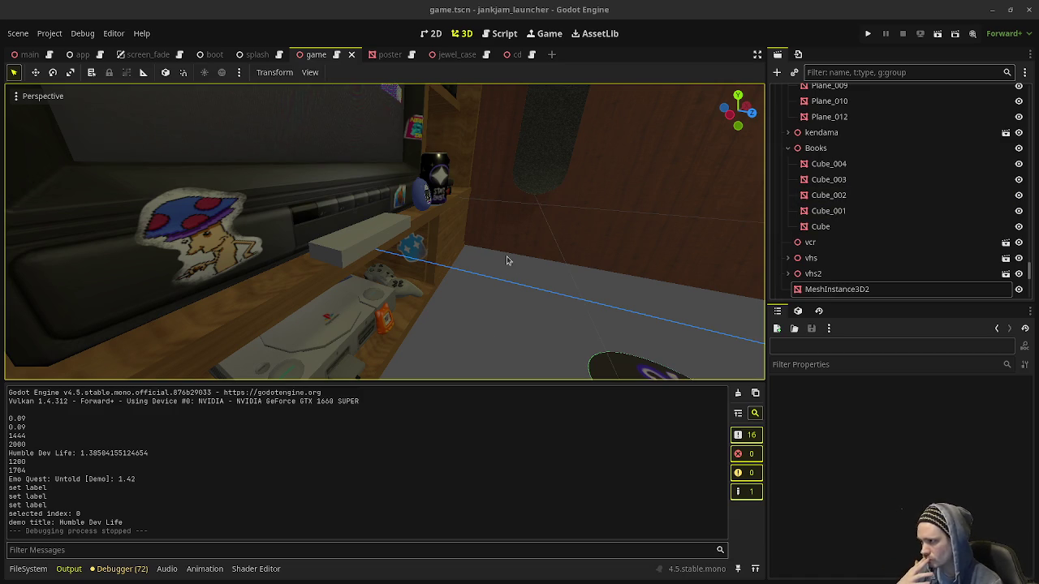
- Toggle the CDLight node's visibility eye, then save game.tscn and rerun the launcher
scroll(888, 229, up, 5)
scroll(888, 229, up, 15)
scroll(884, 222, up, 15)
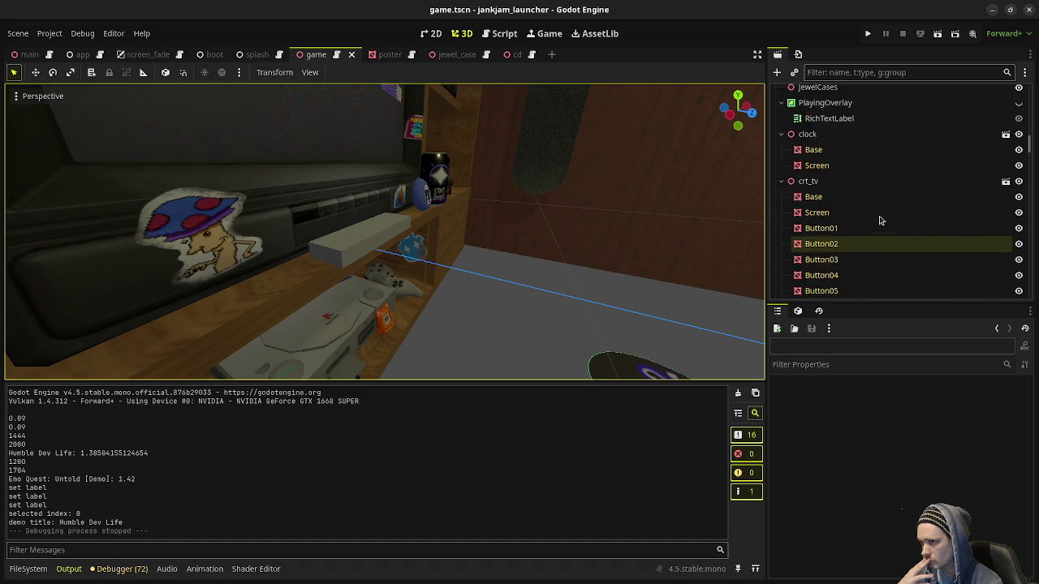
scroll(881, 221, up, 3)
scroll(881, 220, up, 5)
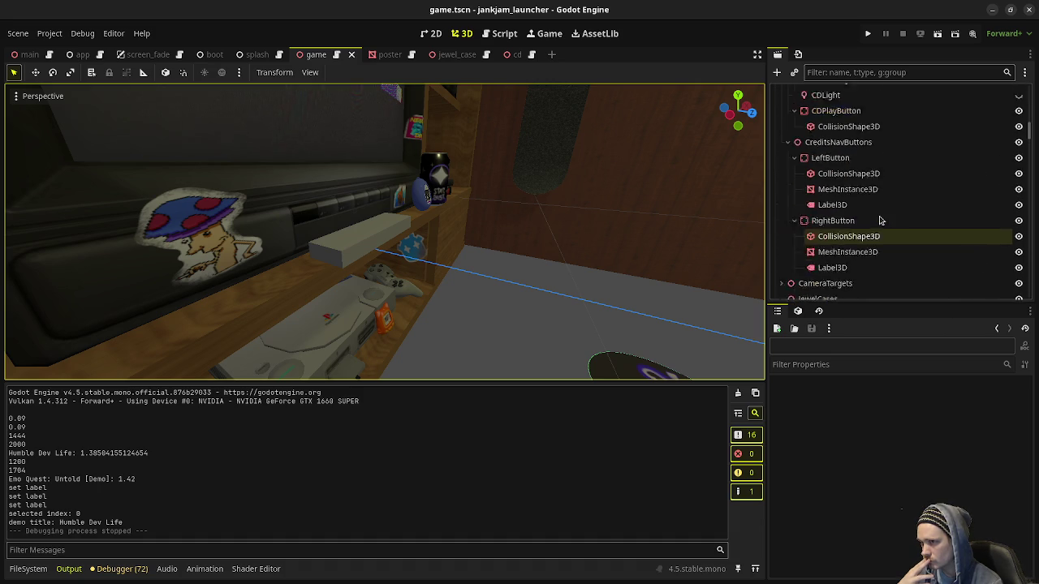
click(839, 229)
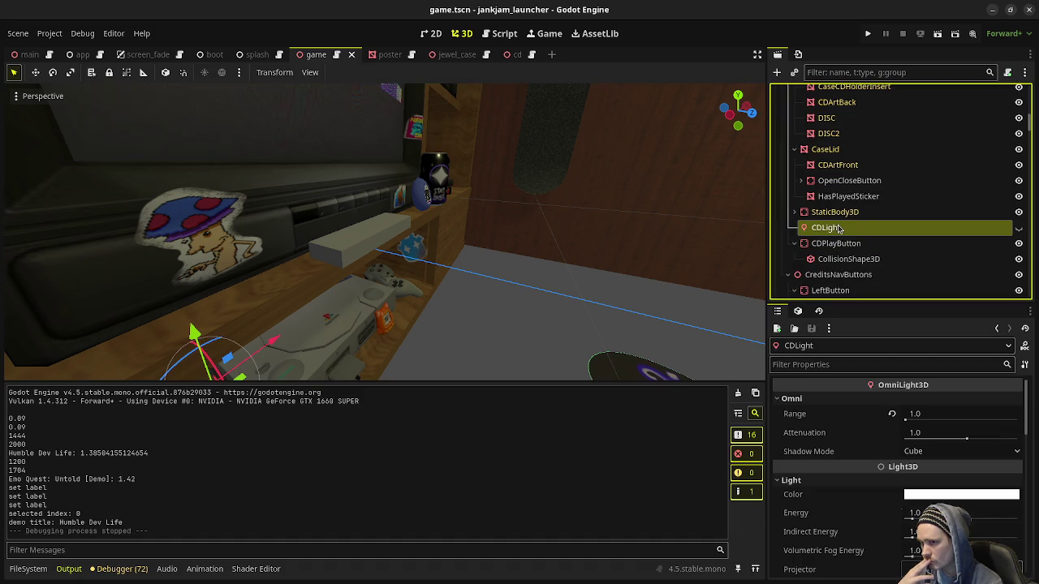
click(1018, 230)
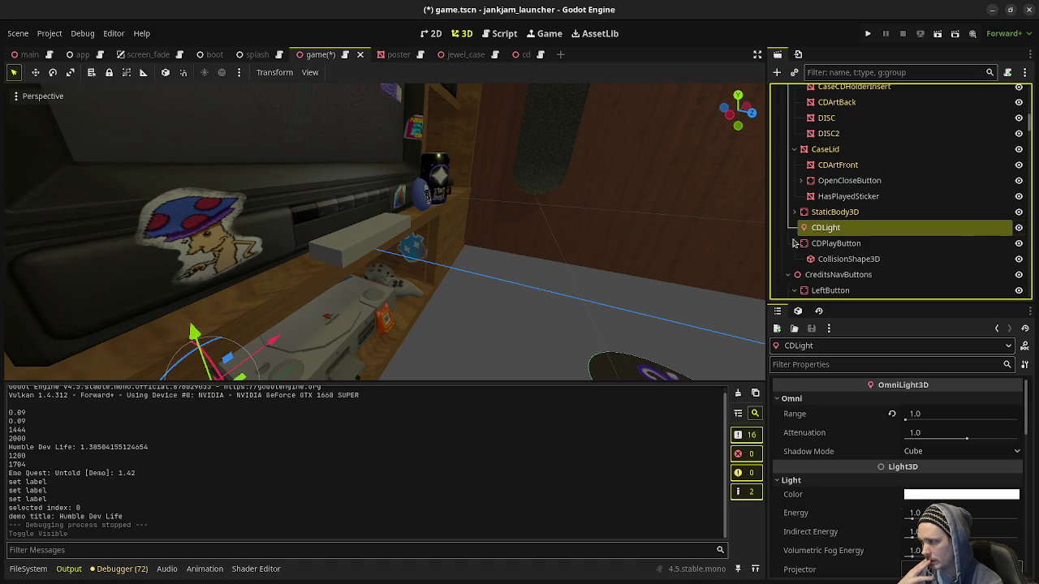
scroll(515, 255, down, 5)
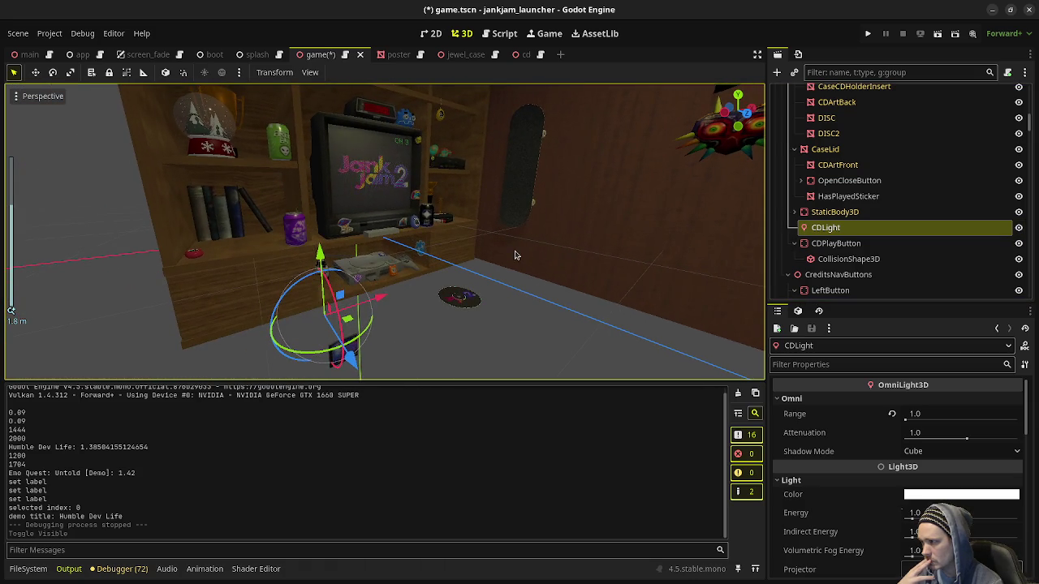
click(868, 33)
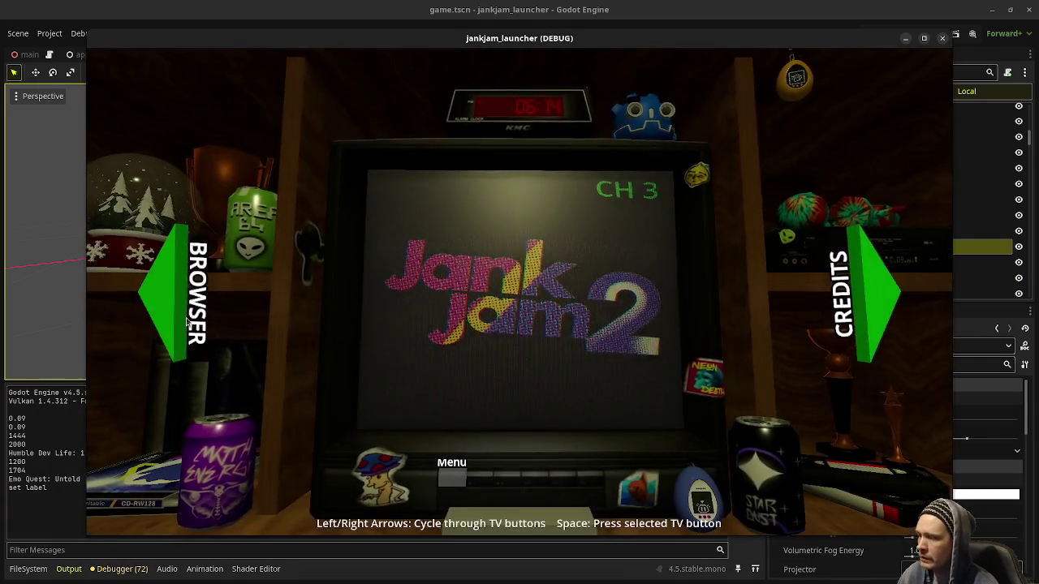
- Inspect CD cases on the shelf, ending on Mind Palace, and set the game window Always on Top
key(Left)
key(space)
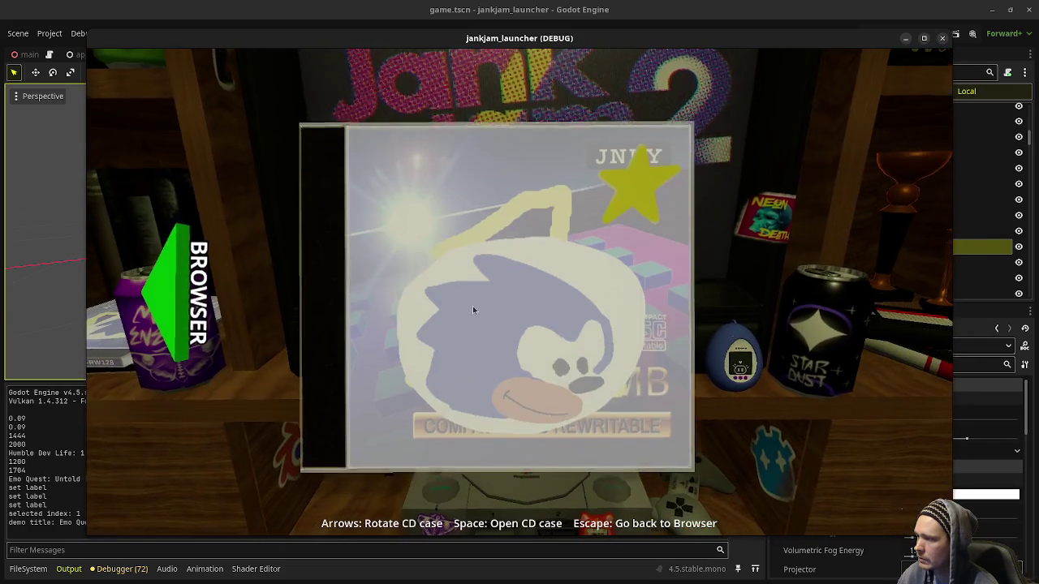
key(Escape)
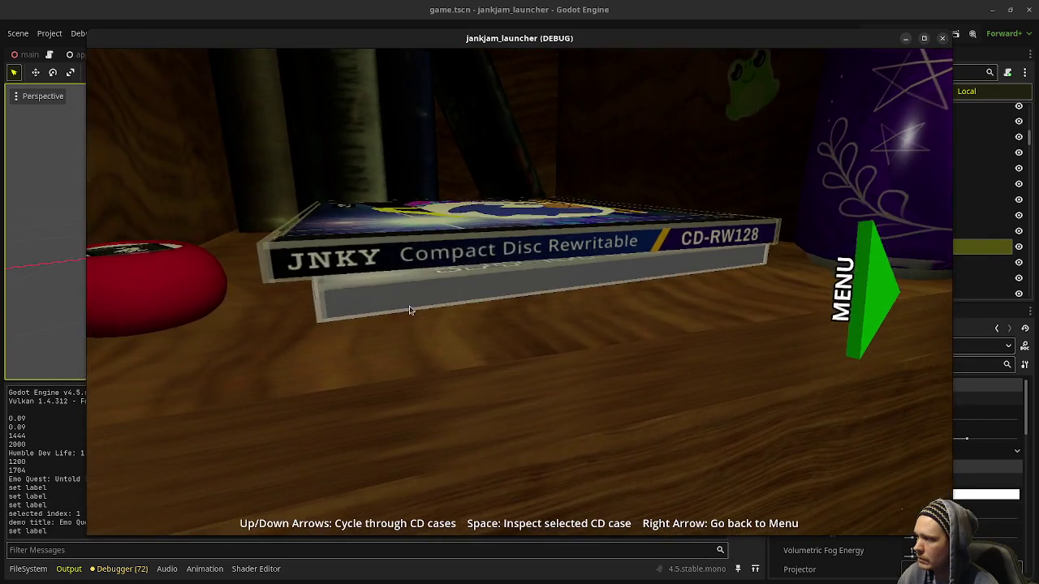
key(space)
right_click(761, 45)
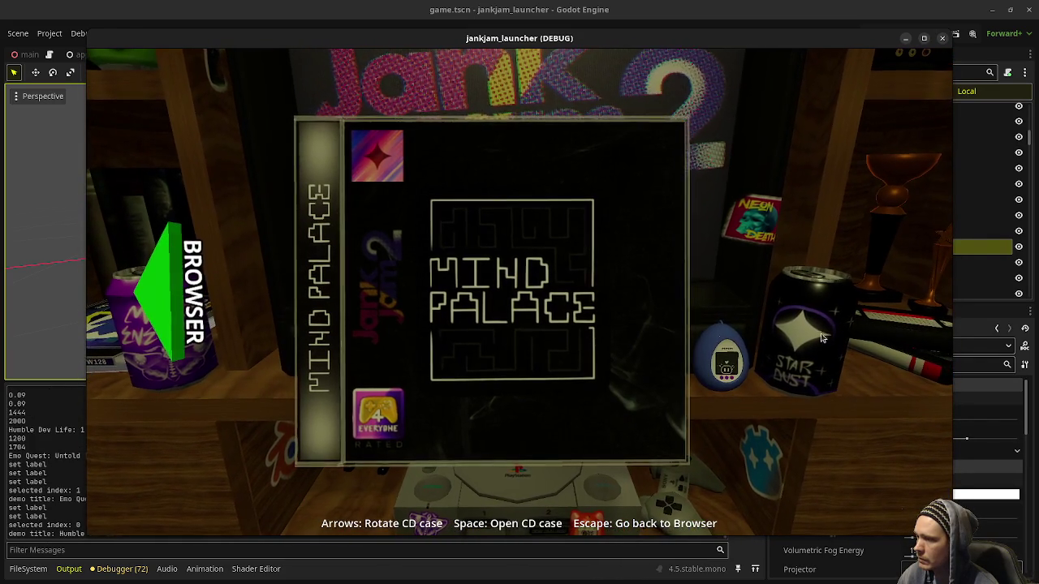
click(805, 165)
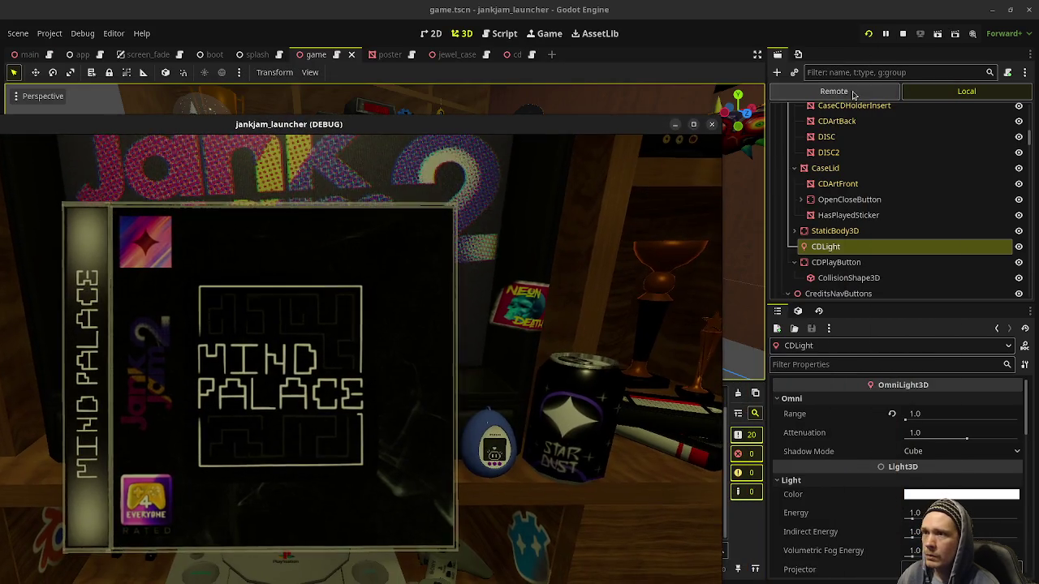
- Expand the Remote tree App > SceneRoot > Game > CamRig > Camera3D and drag the game window down
click(849, 94)
click(781, 128)
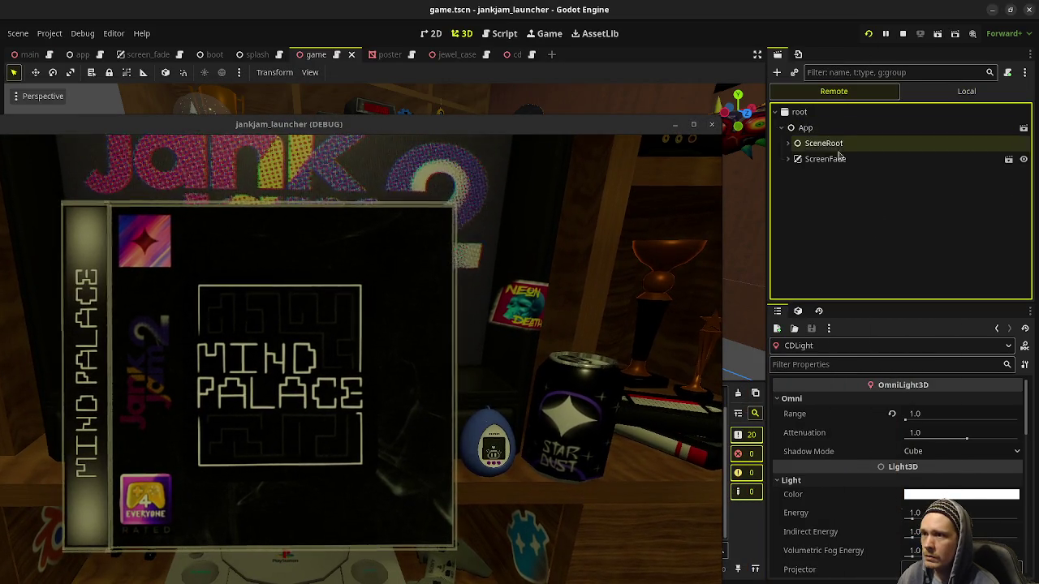
click(788, 143)
click(795, 159)
click(801, 237)
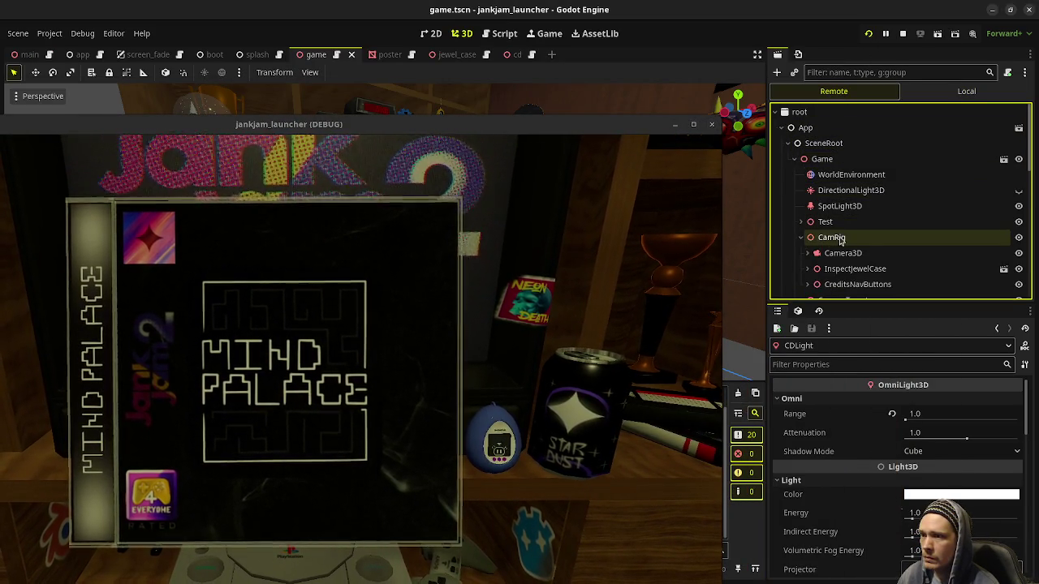
scroll(812, 203, down, 2)
click(807, 181)
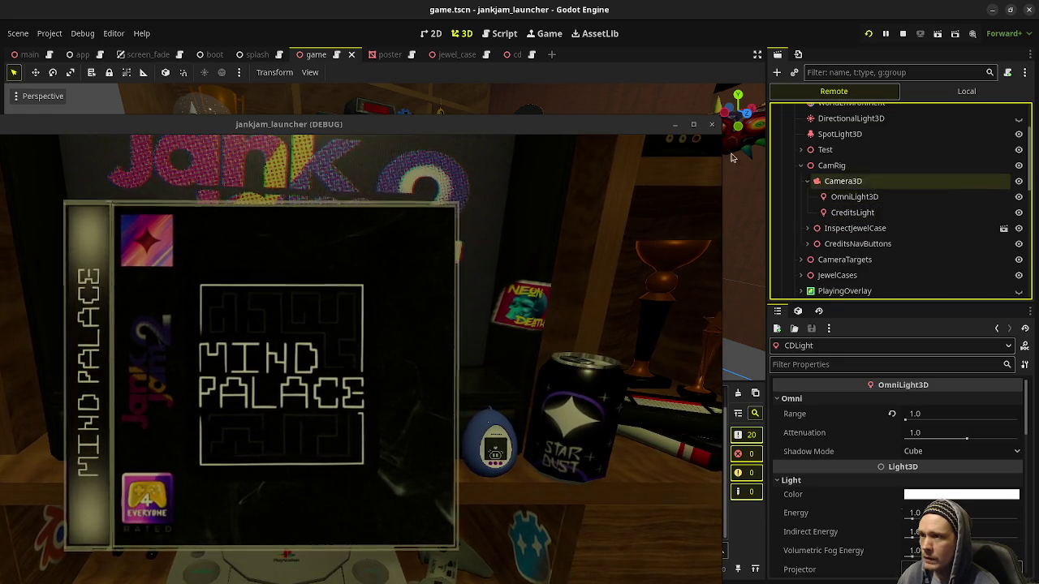
drag(634, 124, 655, 214)
drag(655, 367, 653, 540)
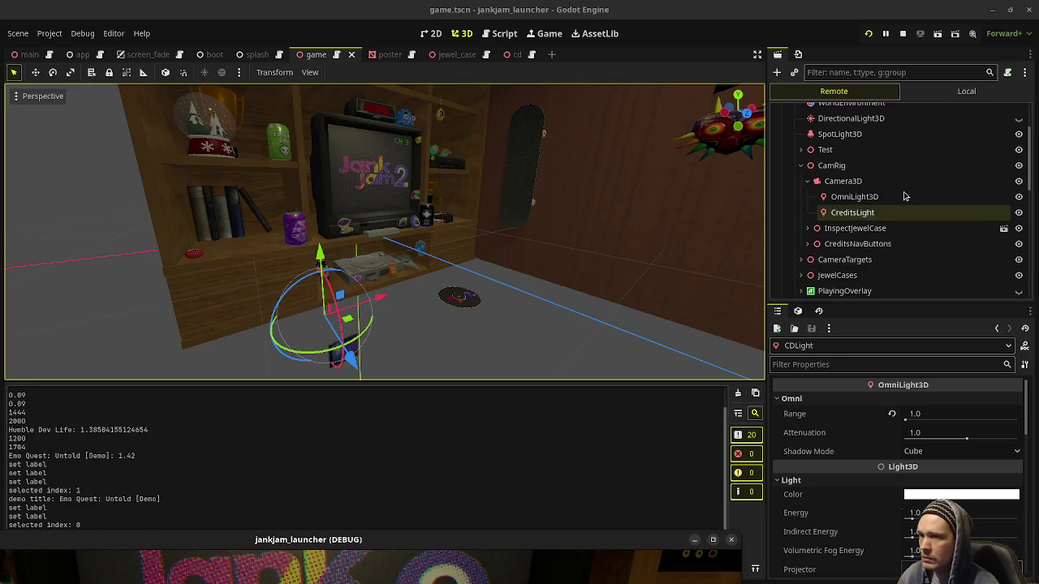
- Select the remote OmniLight3D and Camera3D nodes and turn on gizmo display in the viewport
click(855, 196)
scroll(544, 268, down, 5)
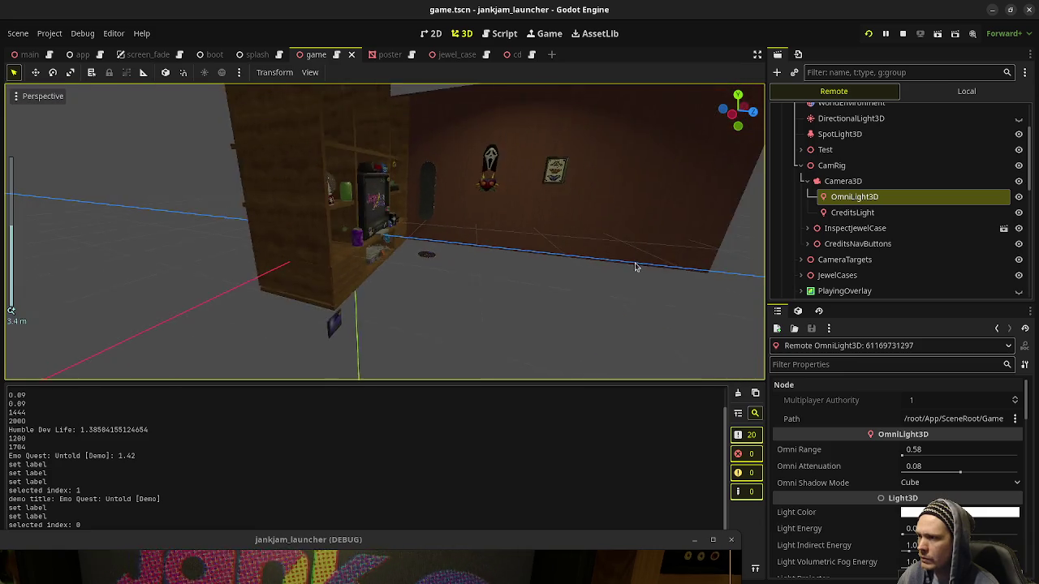
scroll(529, 297, up, 5)
mouse_move(529, 297)
mouse_down()
mouse_move(455, 268)
mouse_move(422, 292)
mouse_up()
click(847, 181)
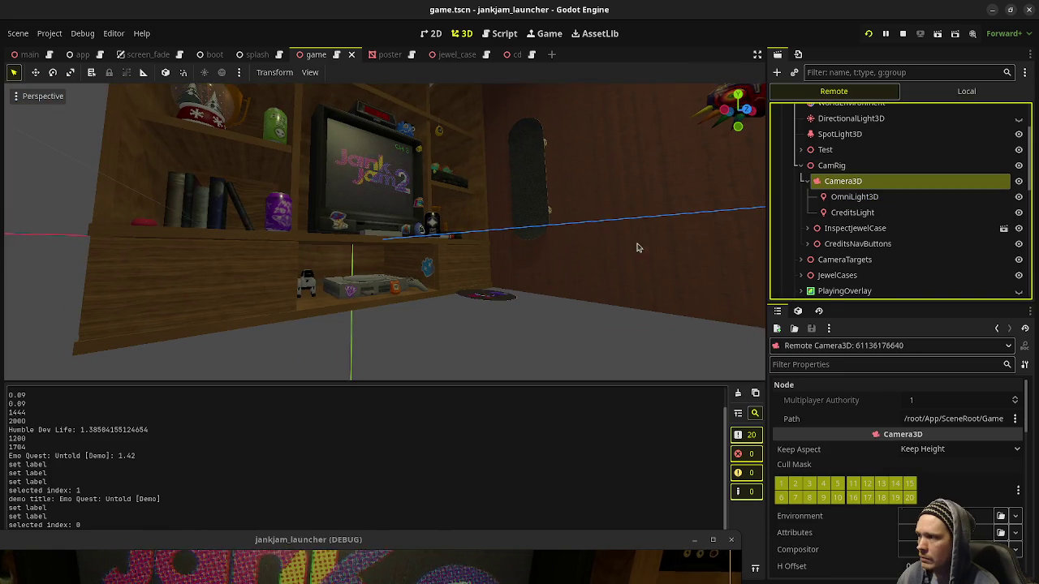
scroll(524, 271, down, 6)
scroll(524, 270, up, 6)
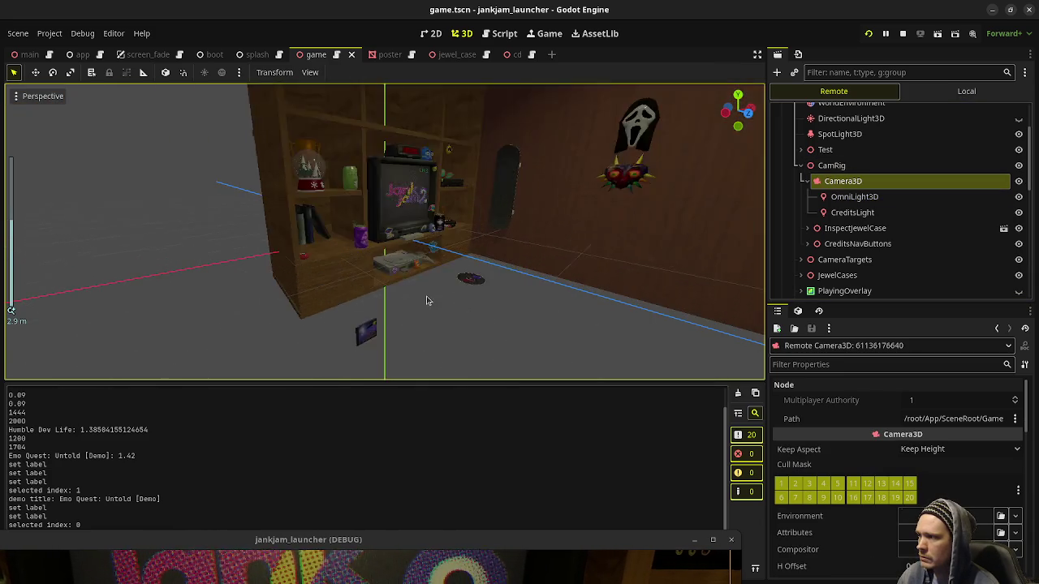
click(24, 98)
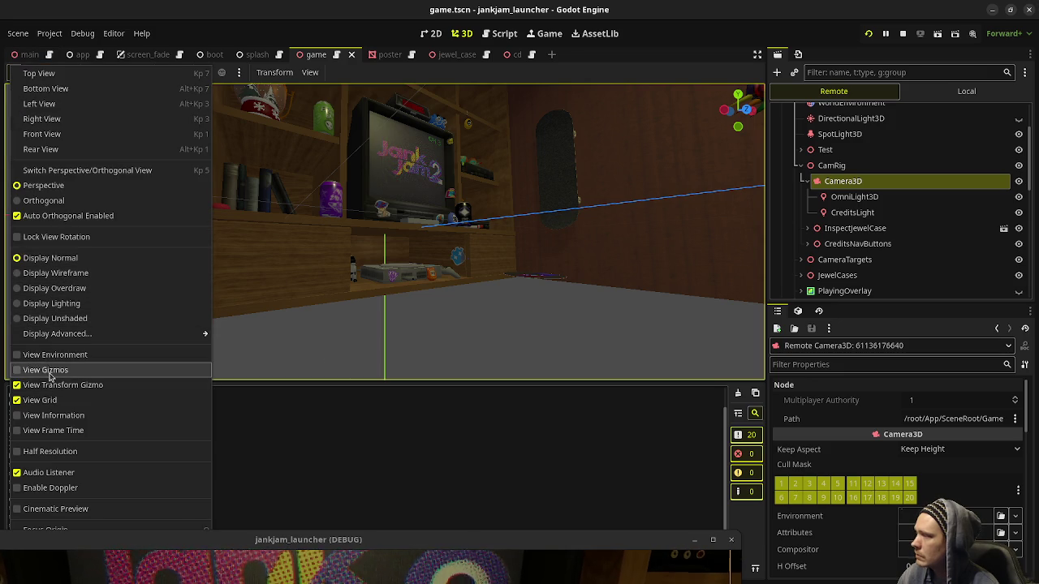
click(45, 370)
- Frame the remote OmniLight3D with F from the shelf front, then zoom back out
mouse_move(406, 325)
mouse_down()
mouse_move(564, 290)
mouse_move(717, 299)
mouse_up()
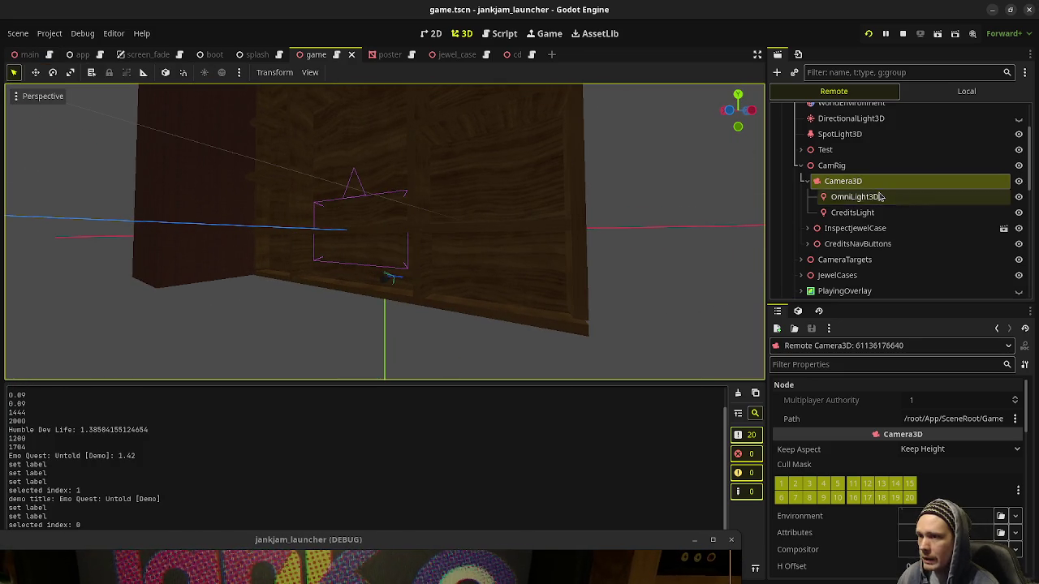
click(854, 197)
mouse_move(509, 243)
mouse_down()
mouse_move(325, 283)
mouse_move(547, 295)
mouse_move(510, 291)
mouse_up()
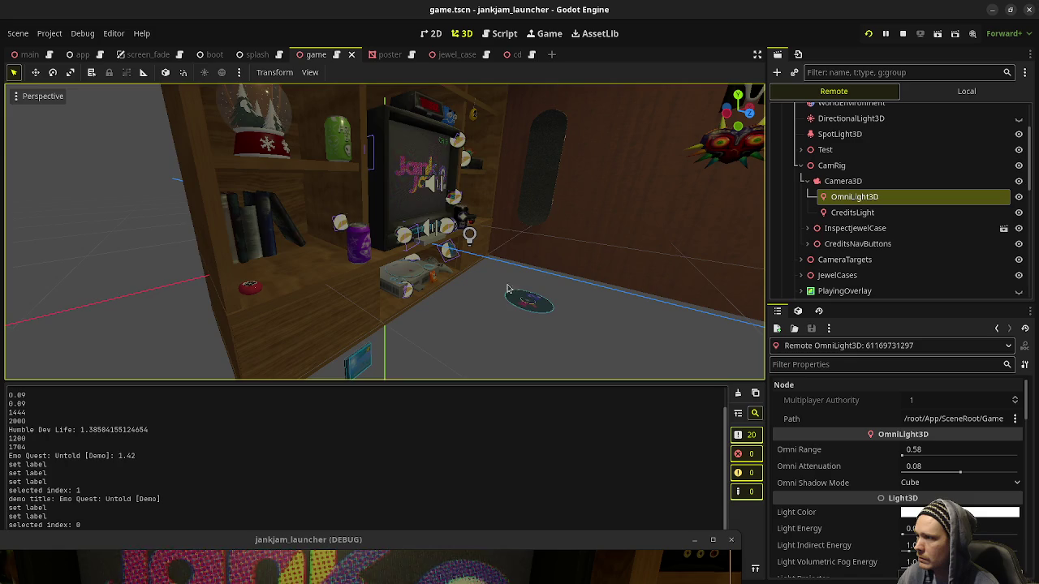
scroll(493, 264, up, 10)
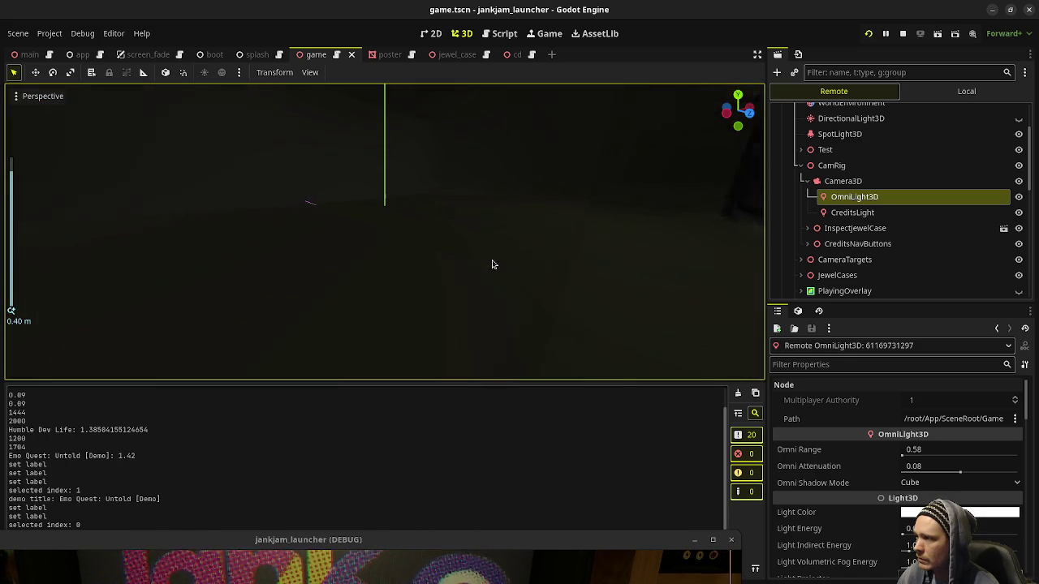
key(f)
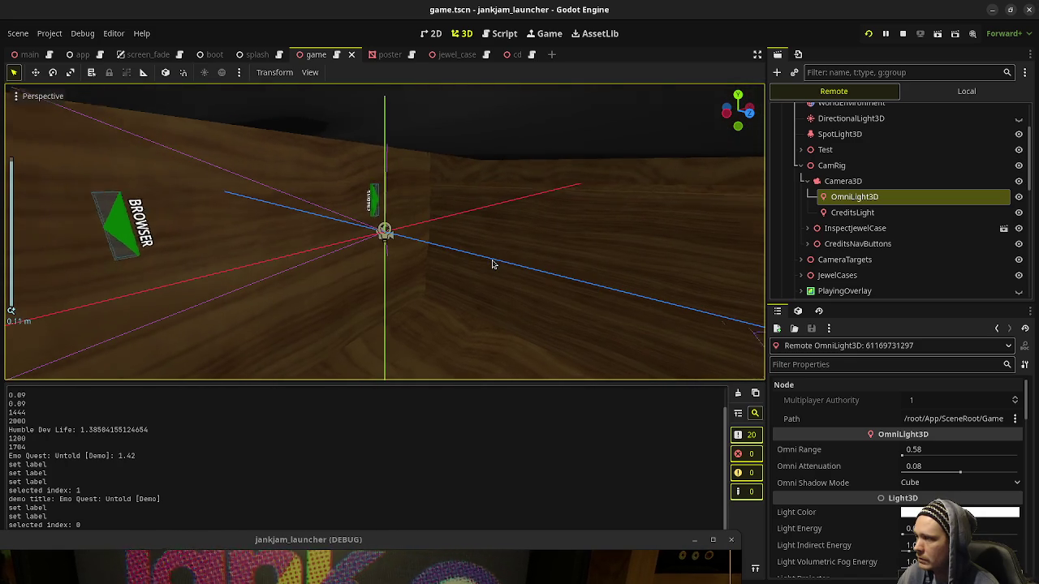
scroll(493, 265, down, 15)
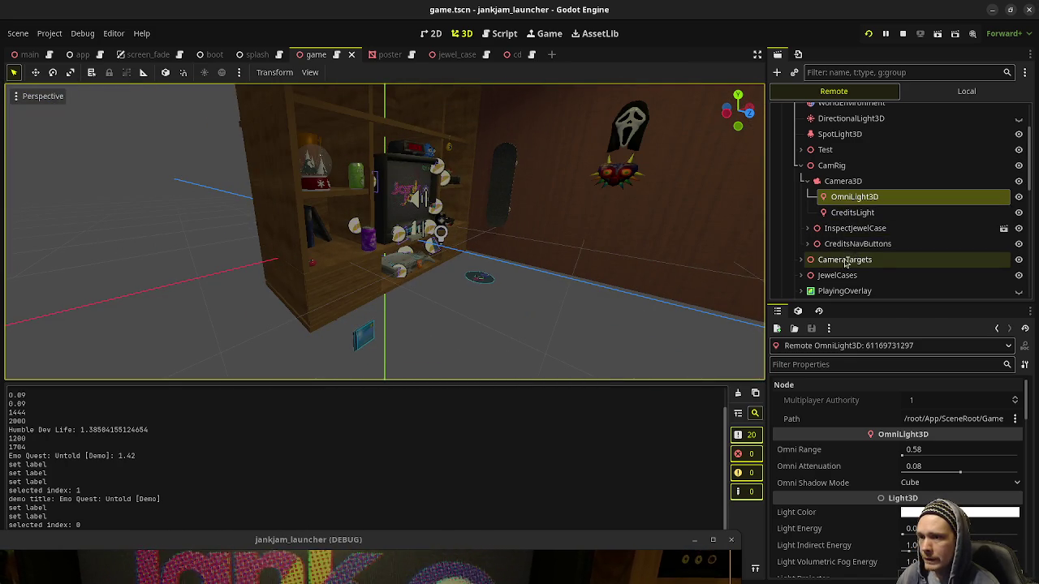
- Filter the Scene tree for 'dlig', select the local CDLight and frame it in the viewport
click(888, 73)
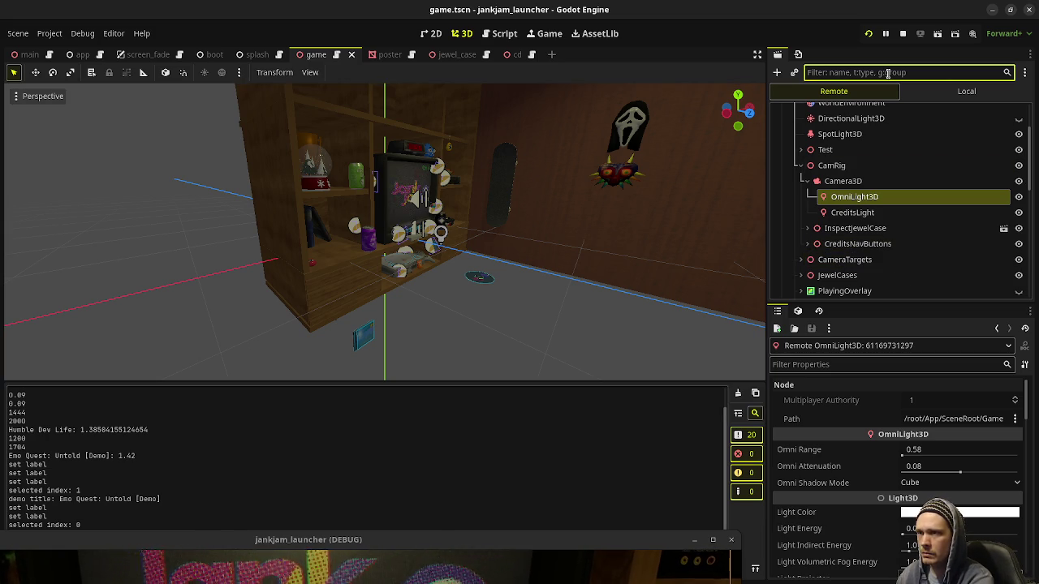
text(cd case)
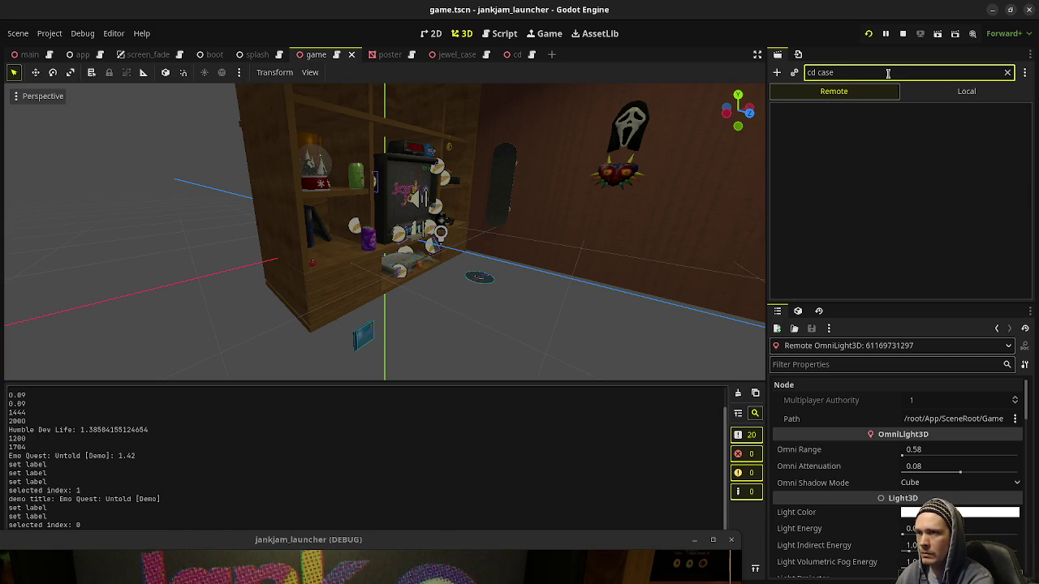
text(light)
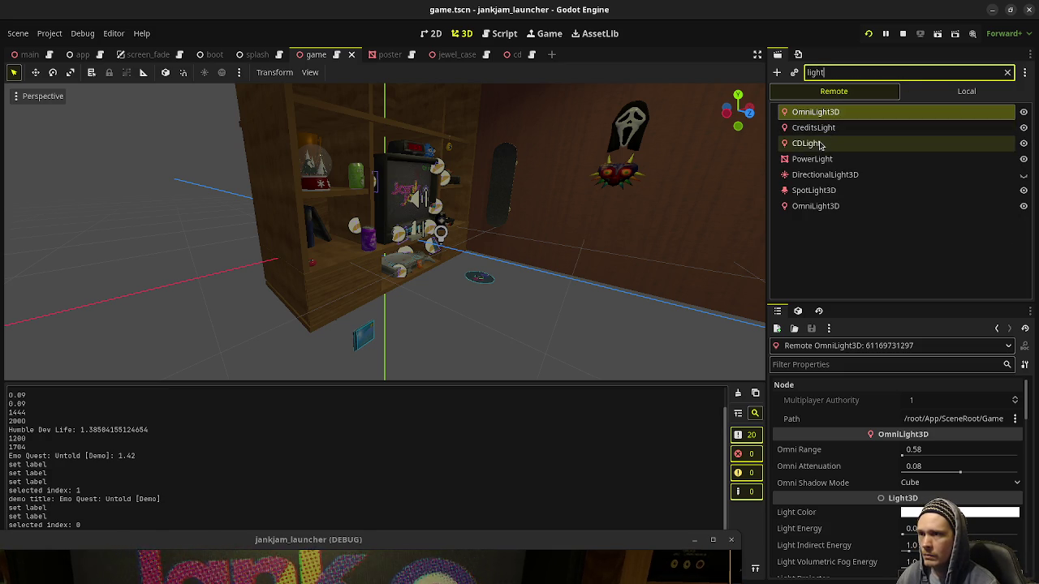
click(812, 143)
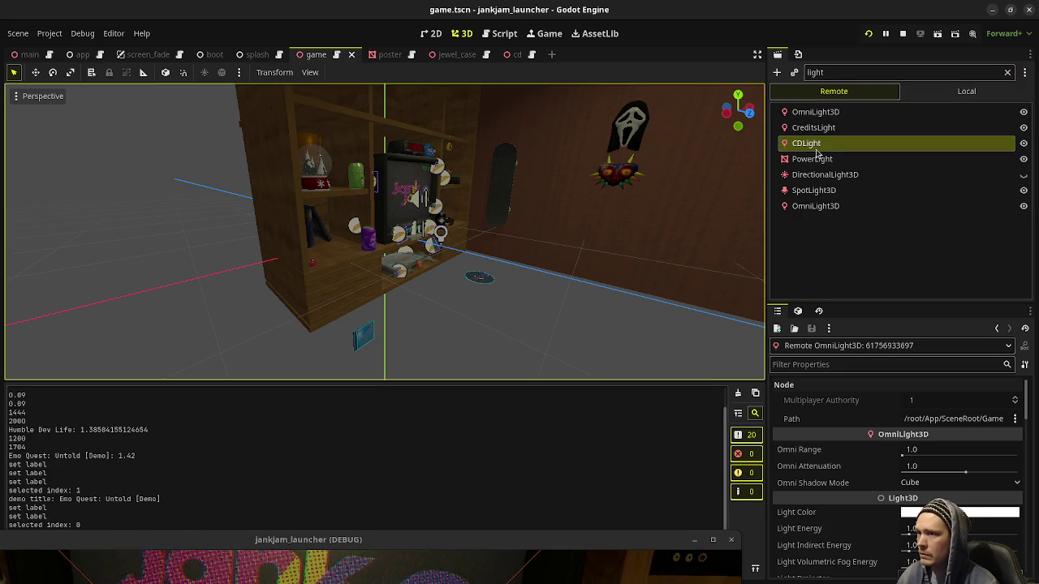
click(966, 91)
click(806, 143)
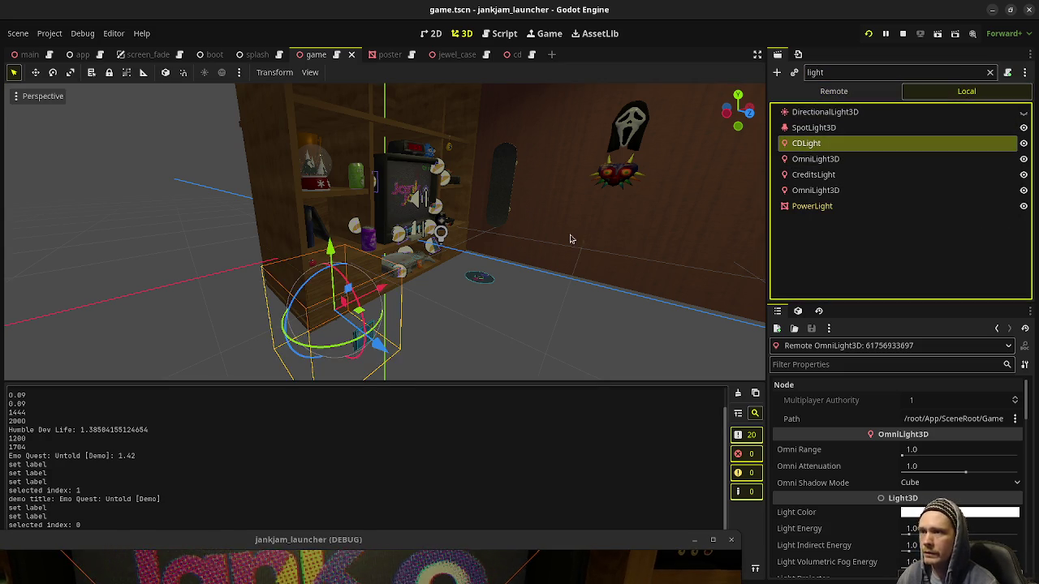
key(f)
- Move the running game window up over the editor and show its Remote node tree
scroll(442, 307, up, 5)
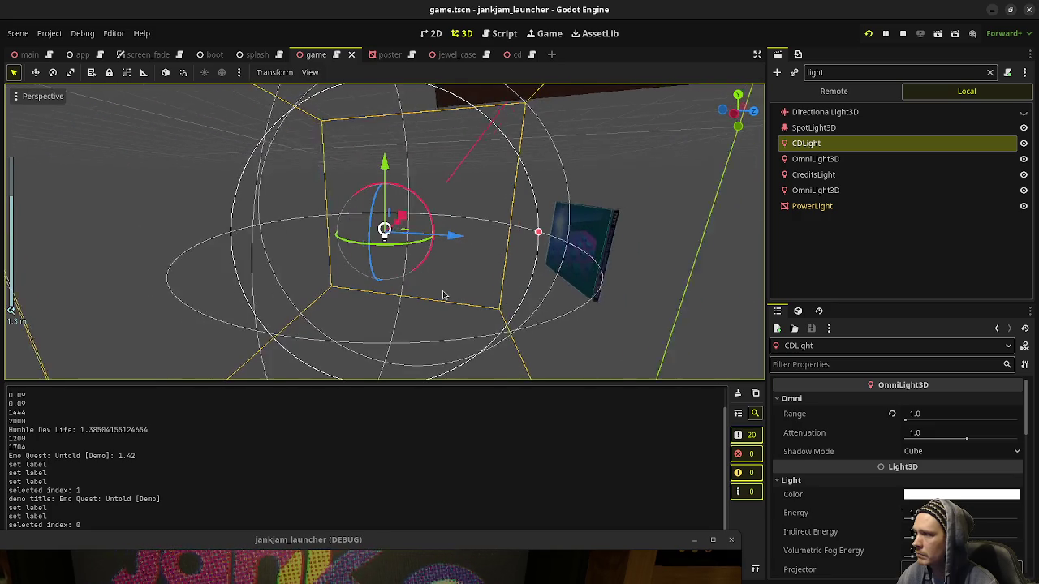
scroll(442, 307, down, 6)
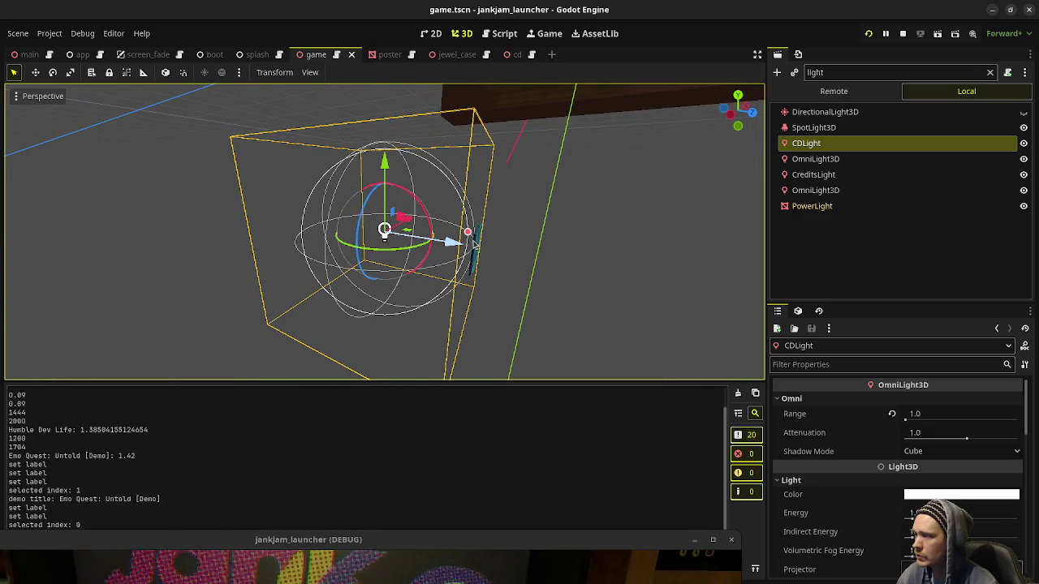
mouse_move(494, 539)
mouse_down()
mouse_move(532, 270)
mouse_move(539, 118)
mouse_up()
click(834, 90)
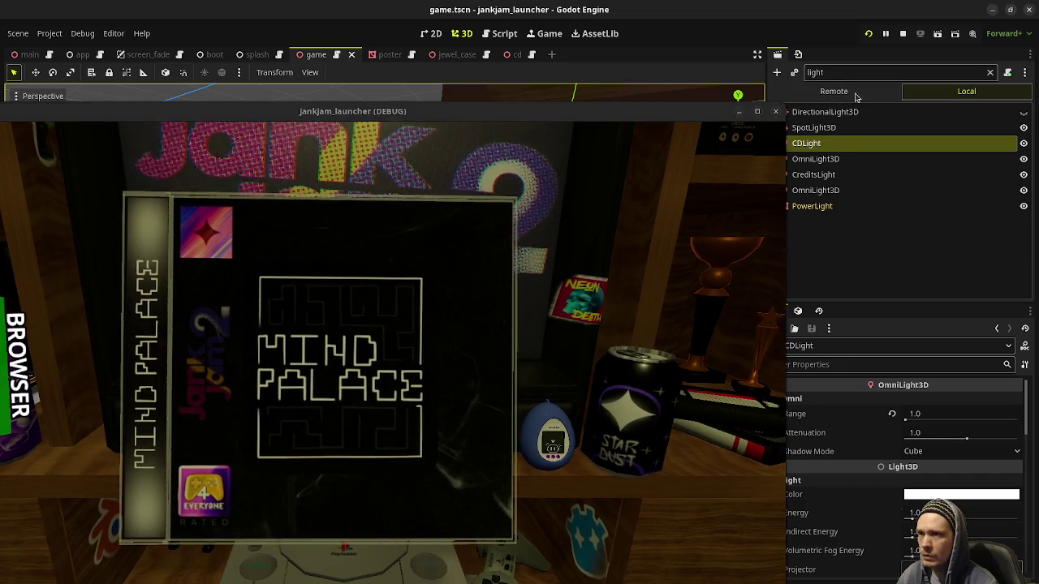
- In the Game view, enable camera override and 3D selection for the running game
drag(672, 118, 661, 116)
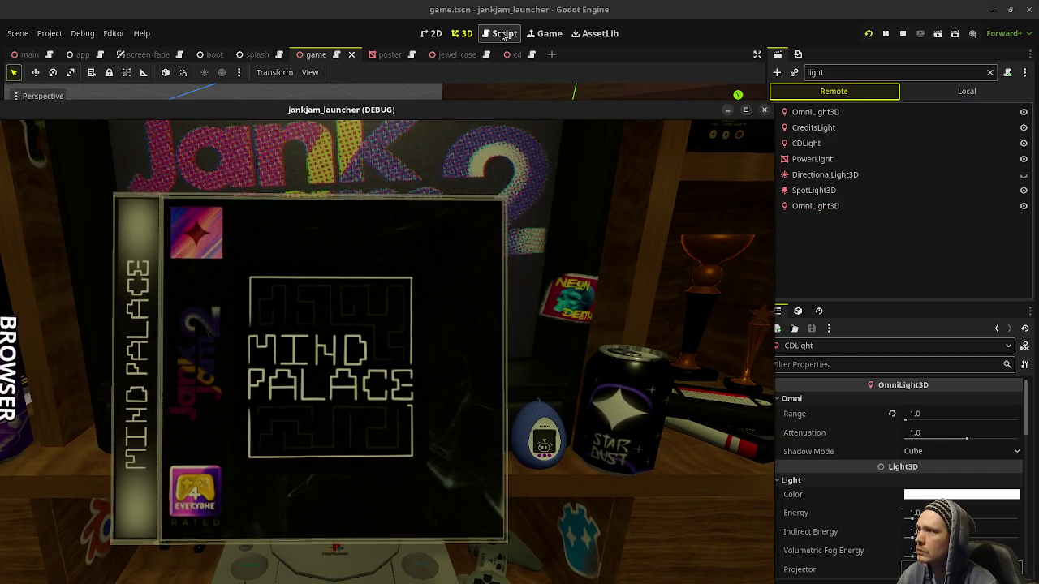
click(544, 33)
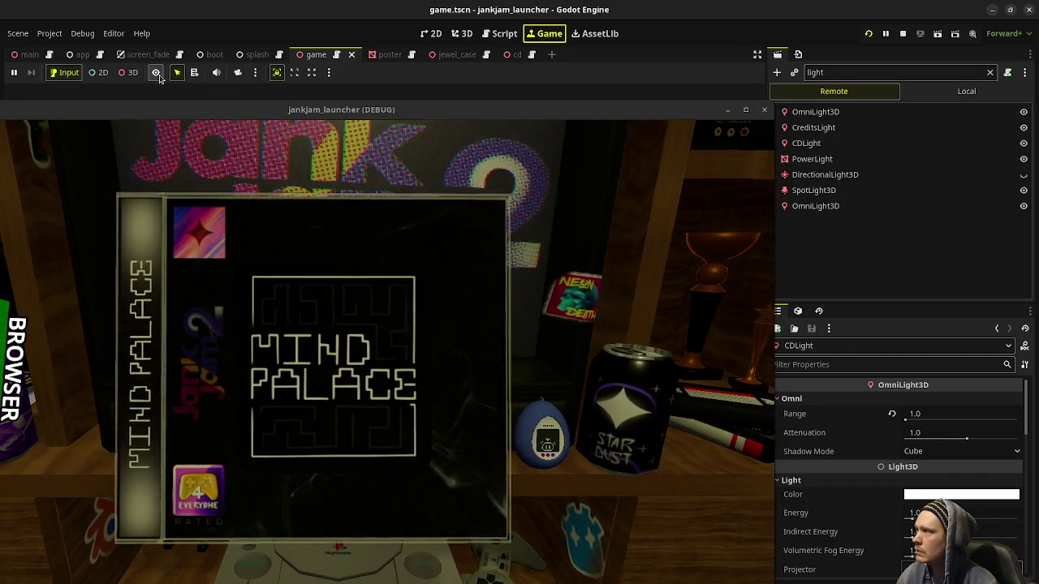
click(237, 73)
click(128, 73)
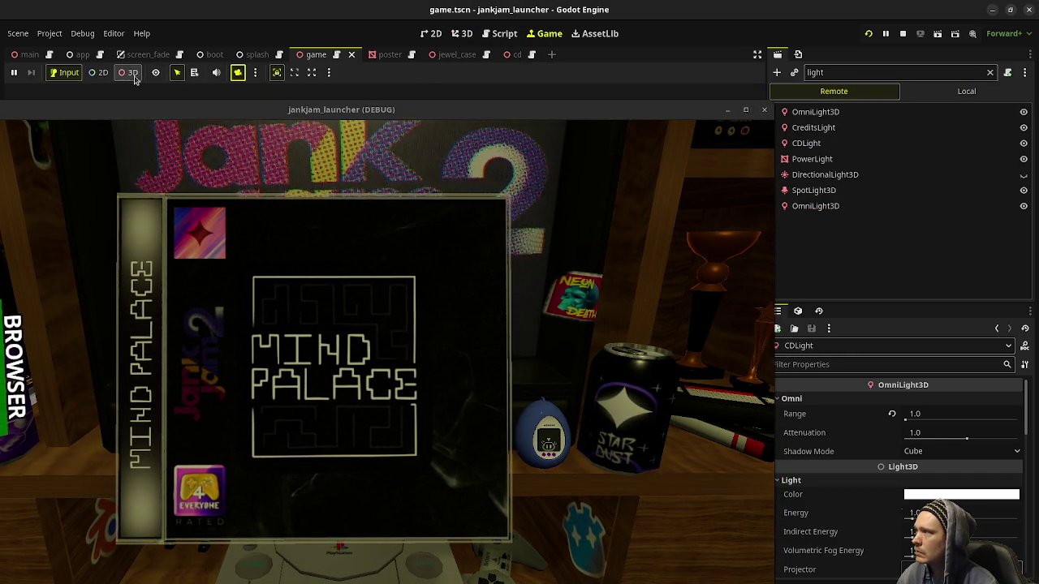
mouse_move(560, 111)
mouse_down()
mouse_move(532, 156)
mouse_move(470, 181)
mouse_up()
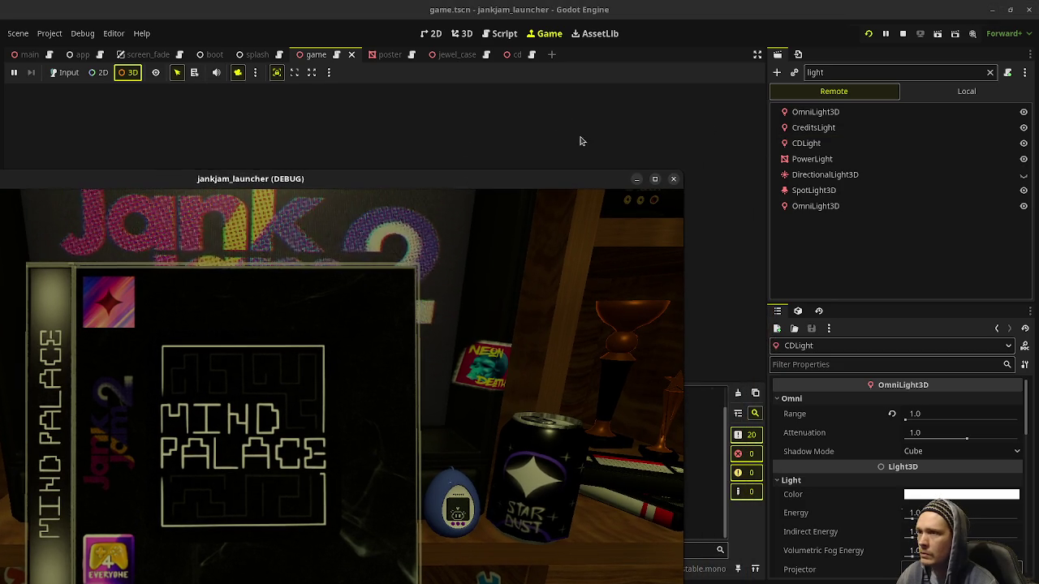
- Select the running game's CDLight and move its Position Z from -1.0 to 0.7585
click(810, 143)
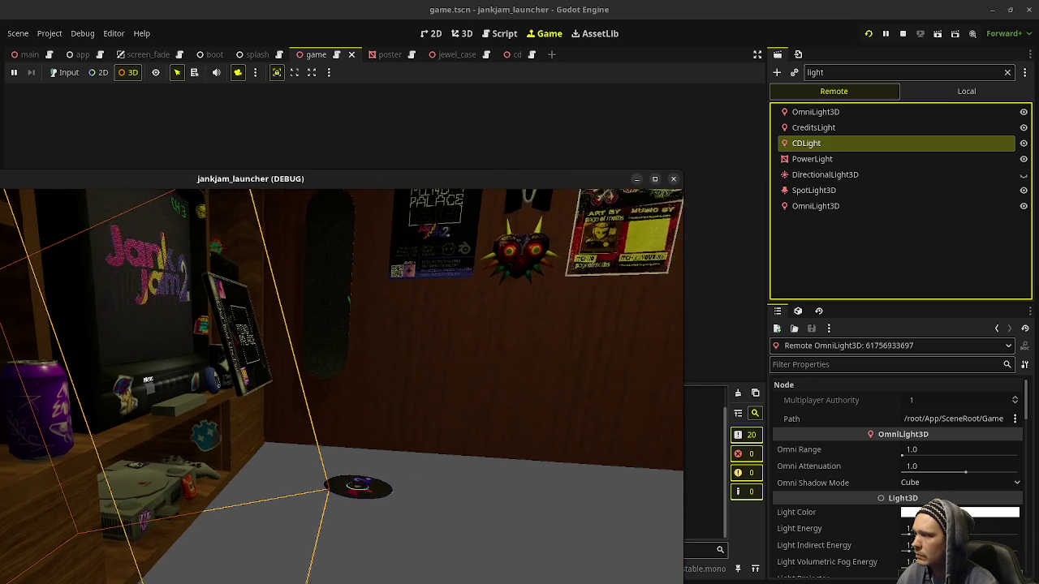
click(811, 158)
click(811, 143)
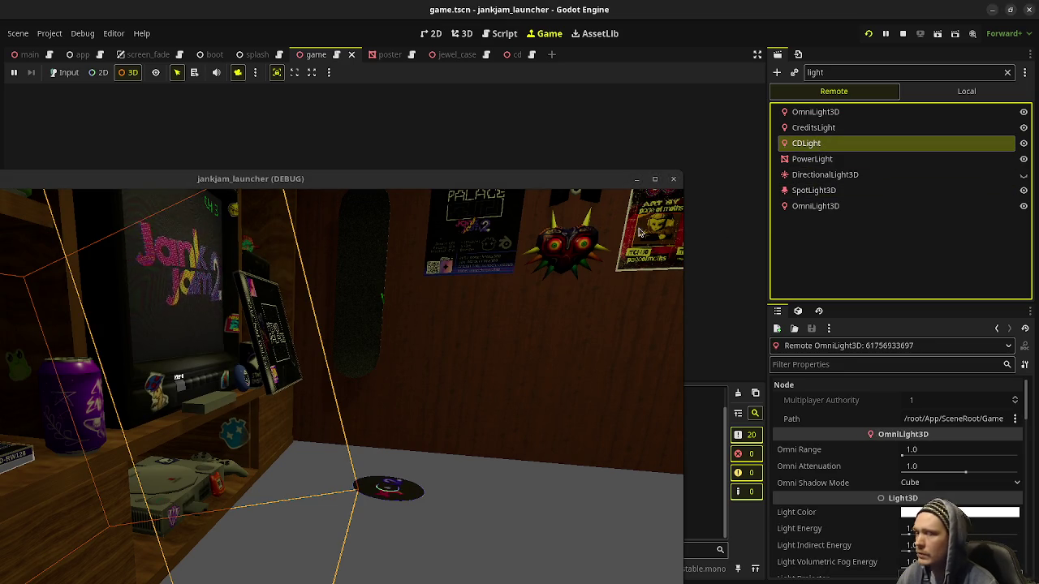
scroll(864, 467, down, 3)
scroll(859, 469, down, 15)
scroll(859, 469, up, 3)
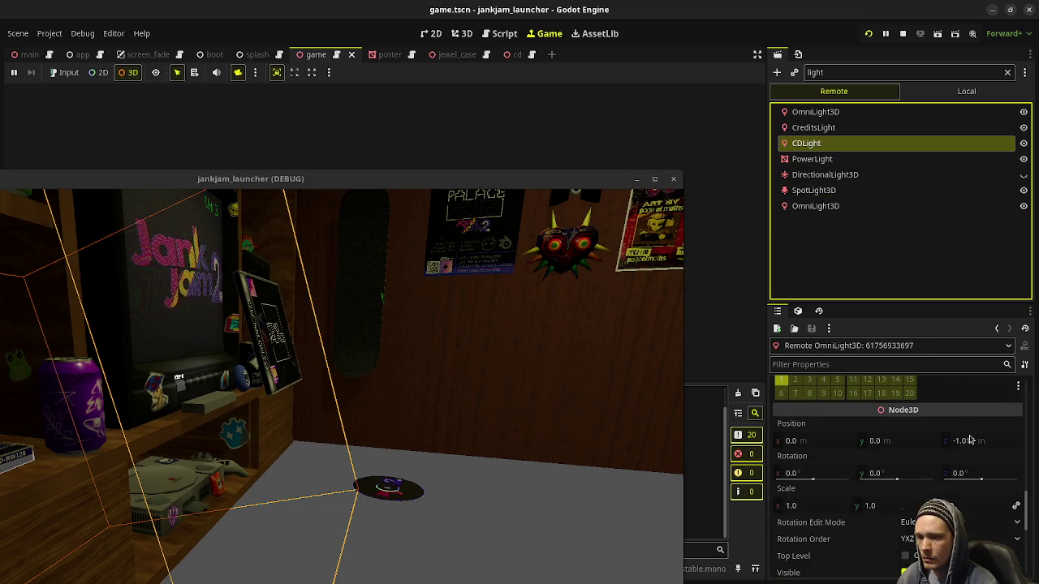
drag(968, 441, 1031, 441)
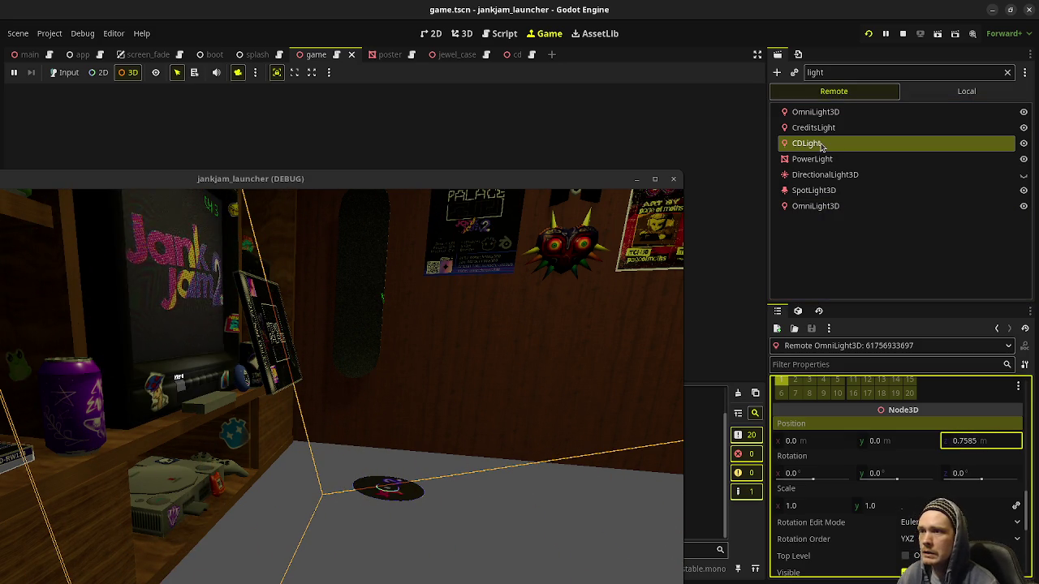
click(380, 366)
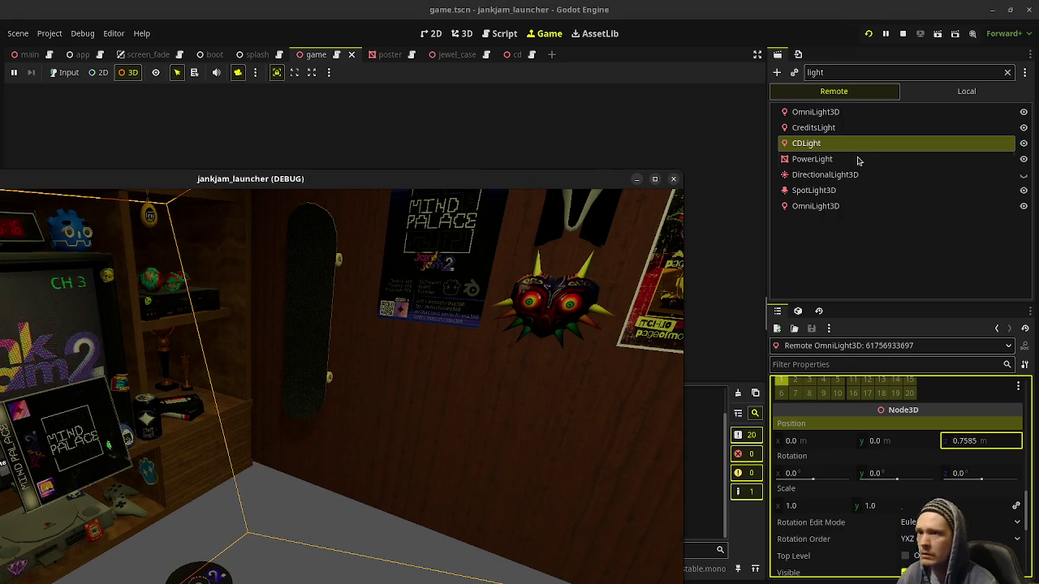
- Stop the game, hide CDLight, save game.tscn and clear the Scene tree filter
click(904, 33)
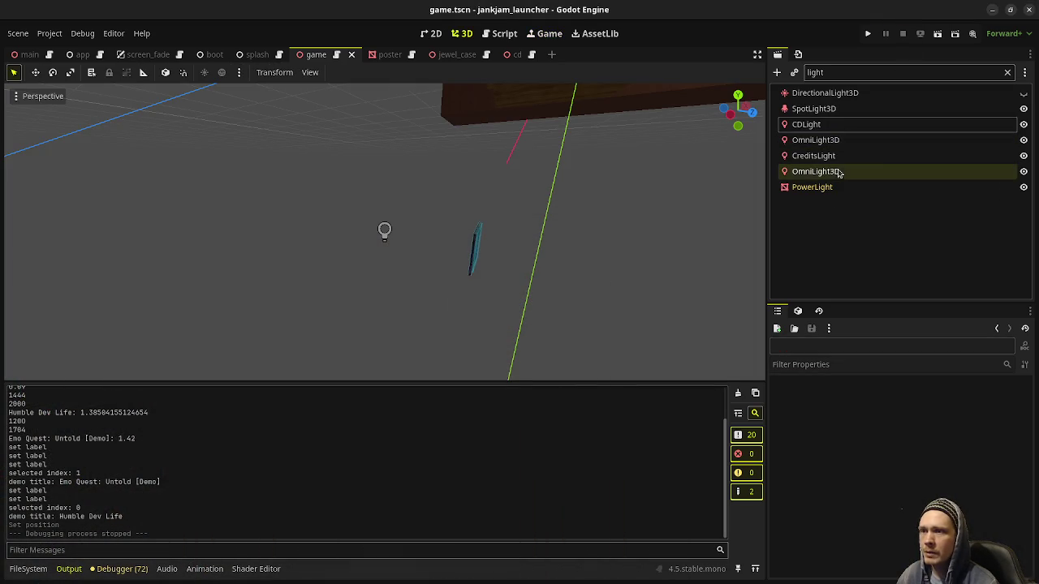
click(1023, 124)
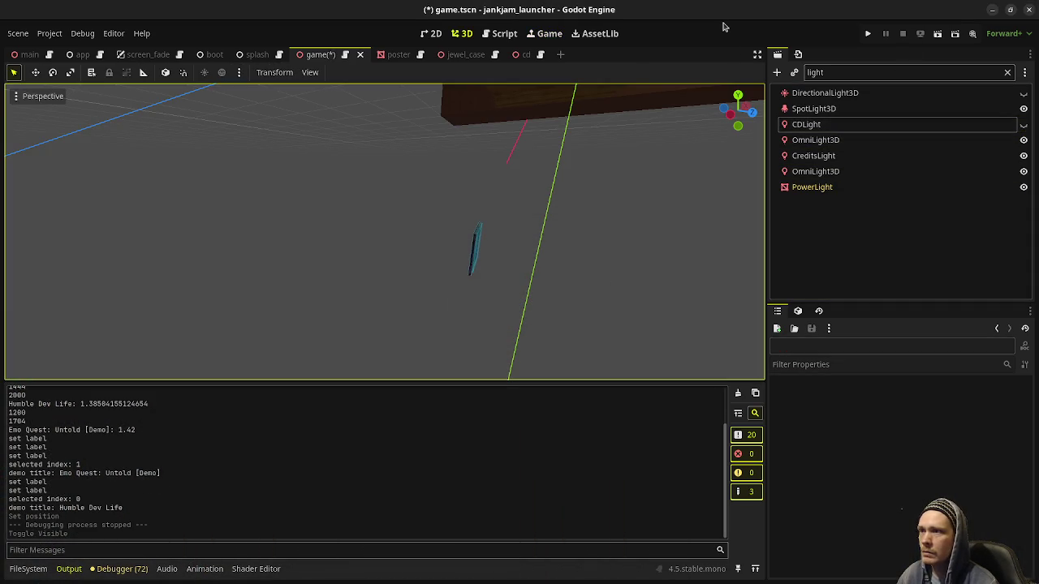
key(ctrl+s)
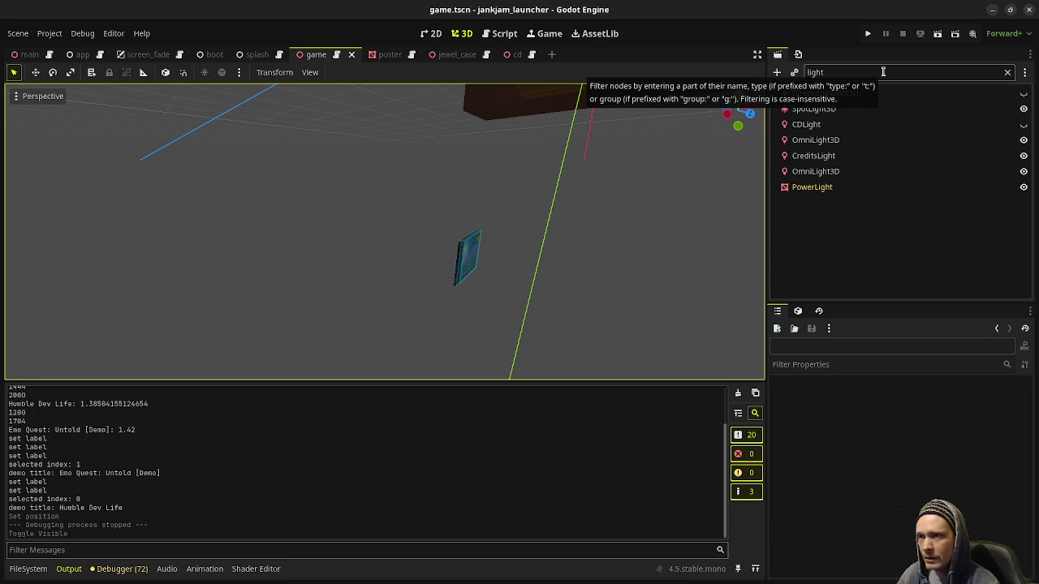
click(1008, 73)
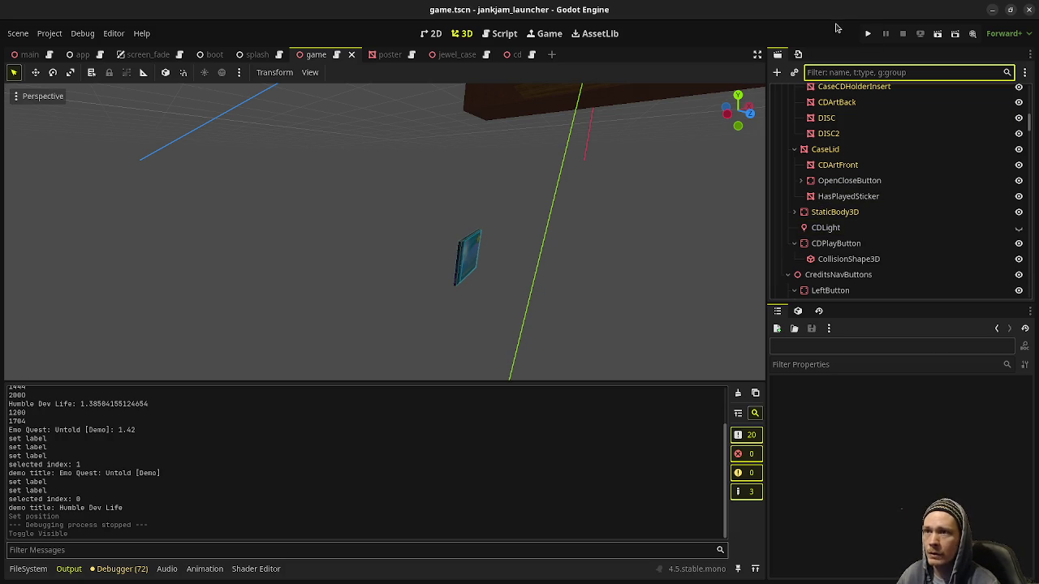
- Zoom toward the CD case, then select the camera's OmniLight3D and the CD case
mouse_move(472, 254)
mouse_down()
mouse_move(536, 268)
mouse_move(505, 266)
mouse_up()
scroll(837, 134, up, 5)
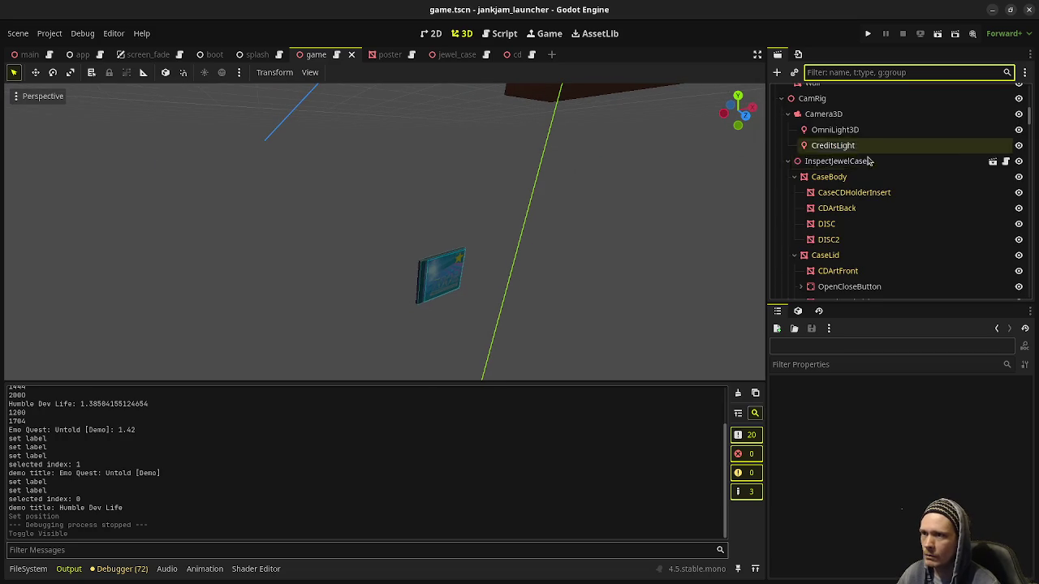
click(838, 132)
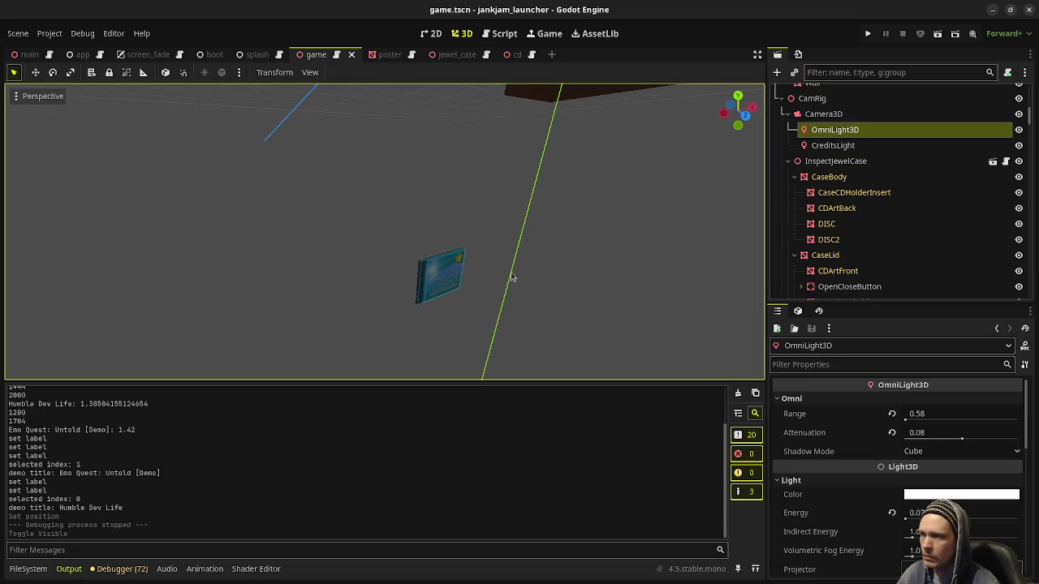
click(428, 283)
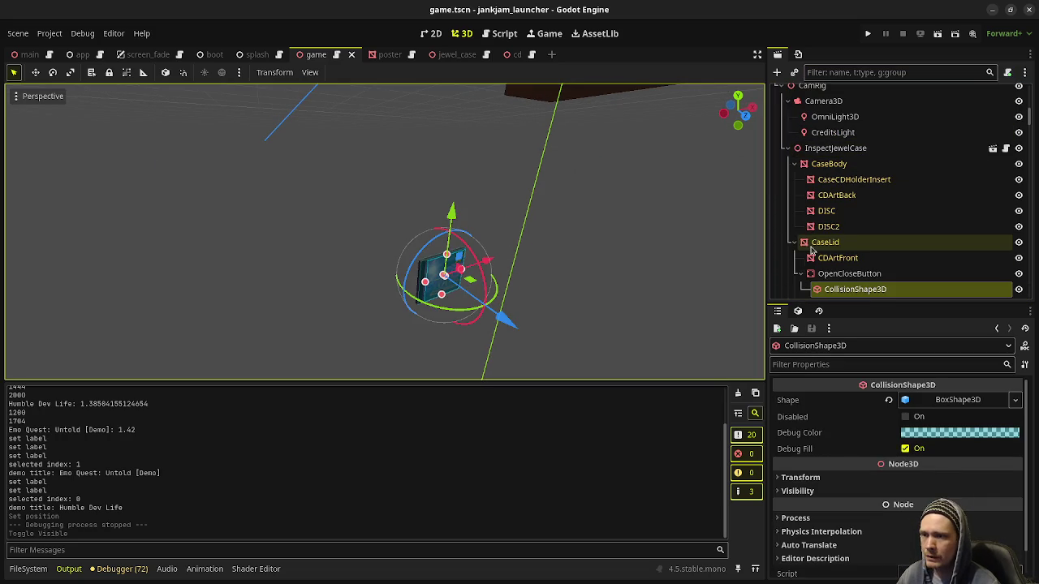
click(829, 164)
scroll(943, 415, down, 1)
click(821, 442)
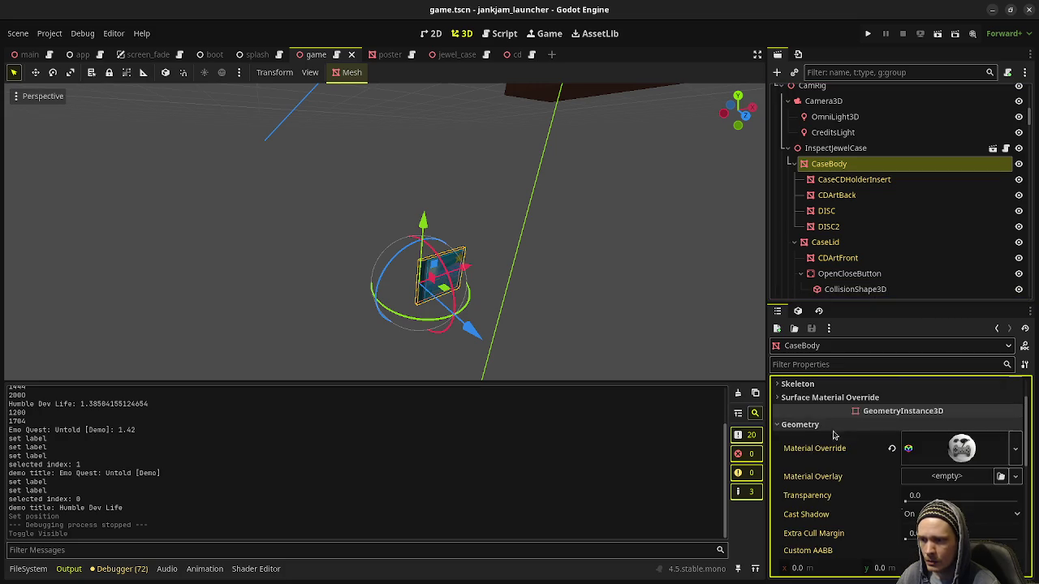
click(956, 447)
scroll(851, 459, down, 2)
scroll(851, 459, down, 2)
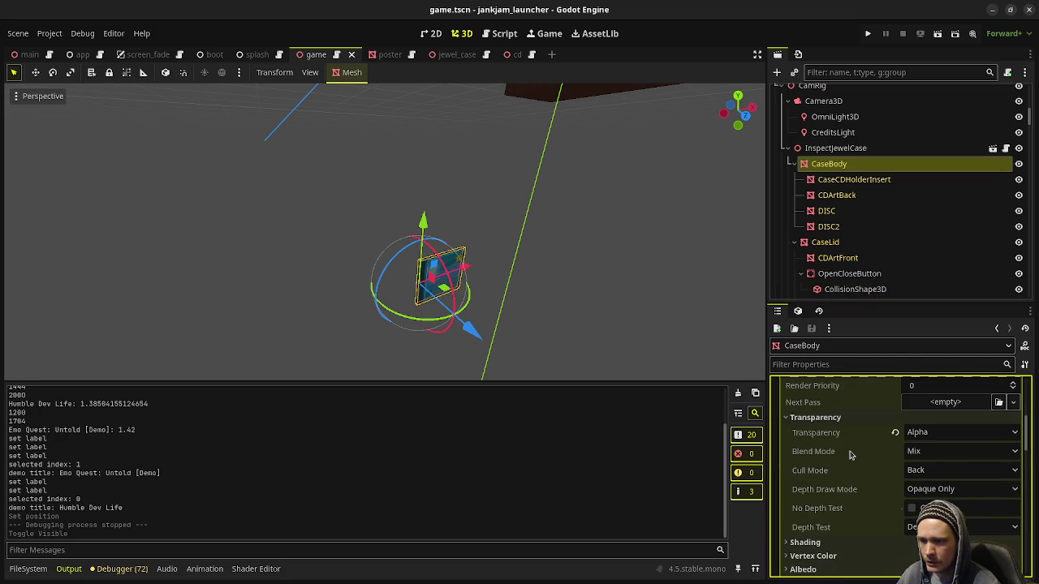
scroll(850, 455, down, 4)
click(857, 396)
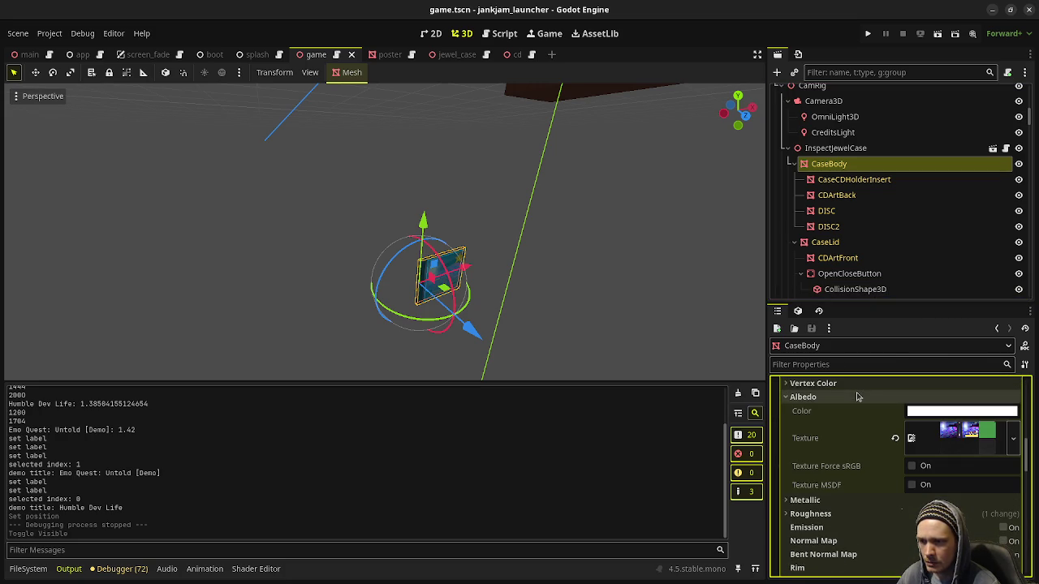
click(857, 396)
click(859, 423)
click(861, 424)
scroll(847, 439, down, 3)
scroll(840, 474, up, 15)
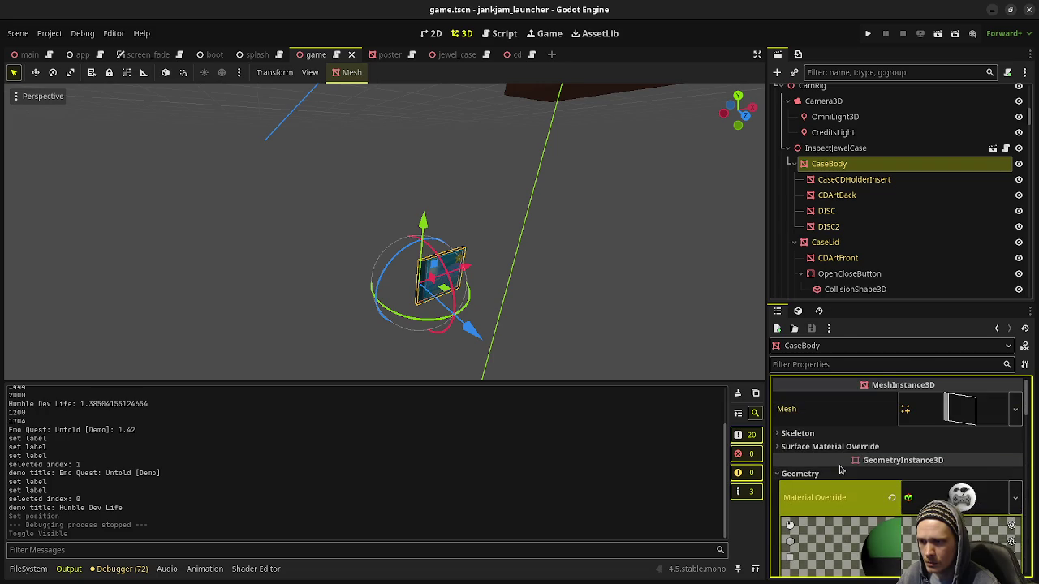
click(840, 474)
scroll(830, 487, down, 2)
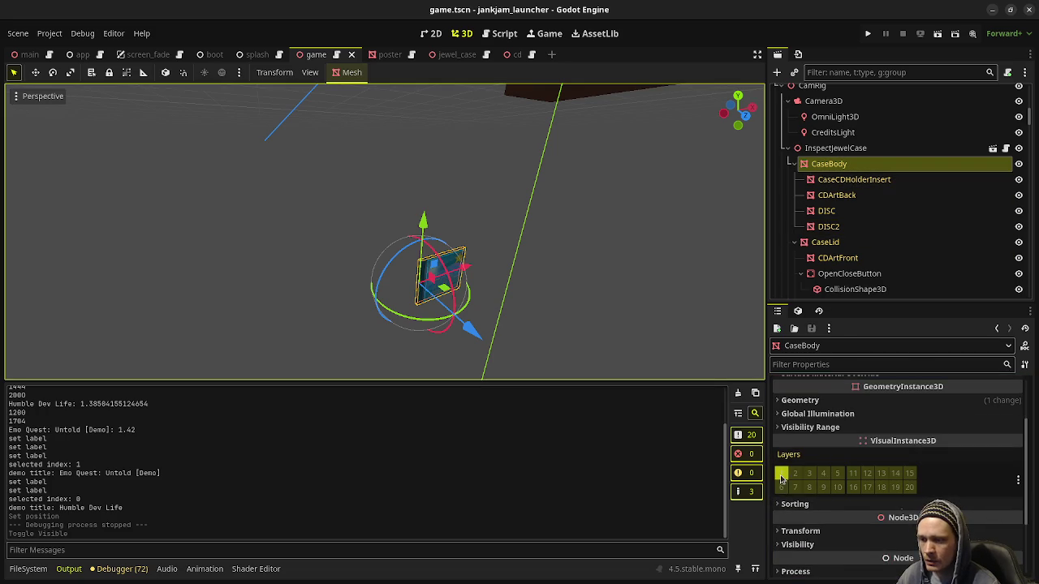
click(840, 180)
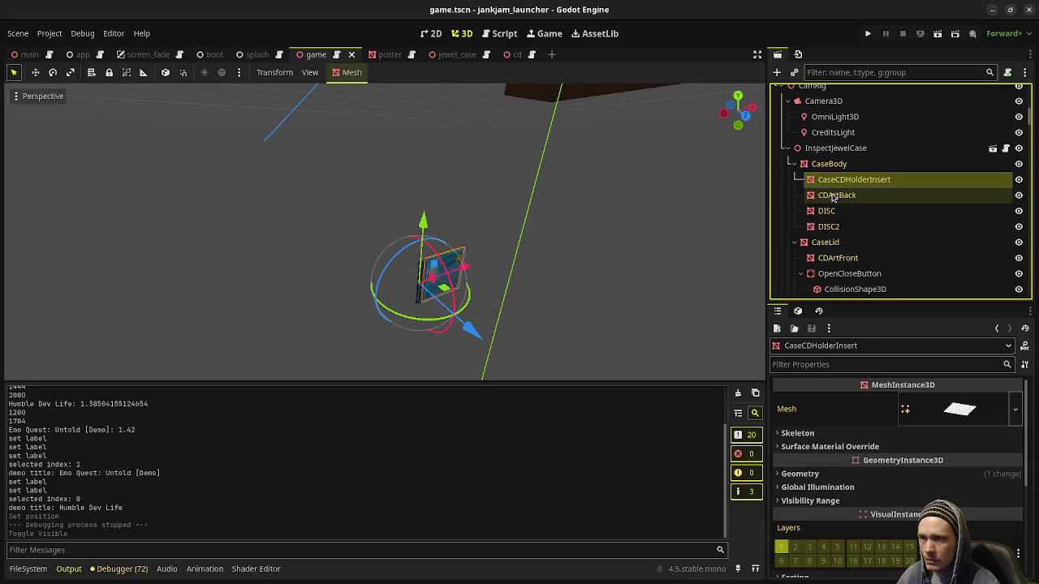
click(834, 196)
click(827, 211)
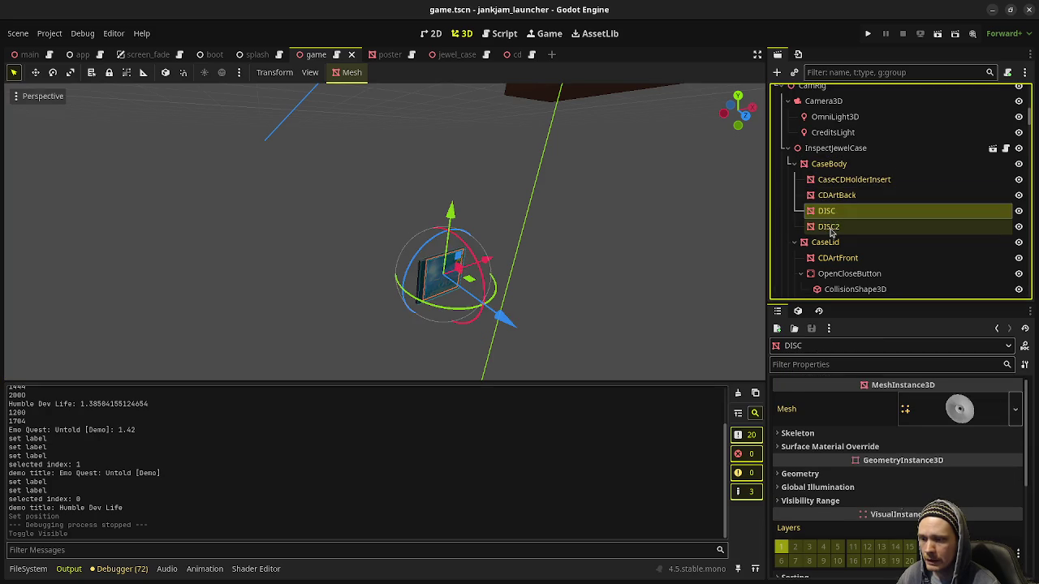
click(829, 226)
click(824, 242)
click(838, 259)
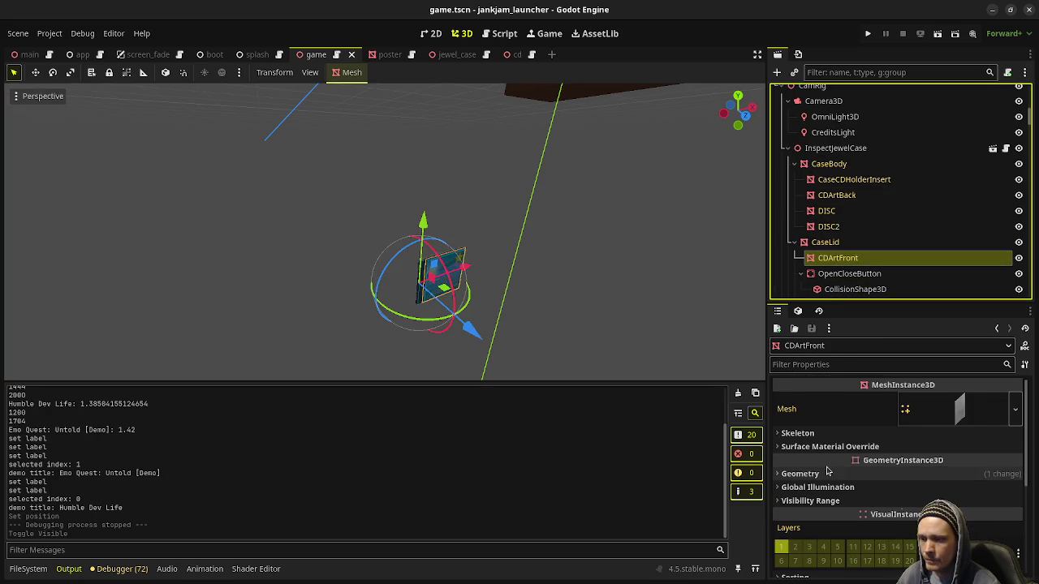
click(799, 474)
scroll(946, 497, down, 2)
click(949, 424)
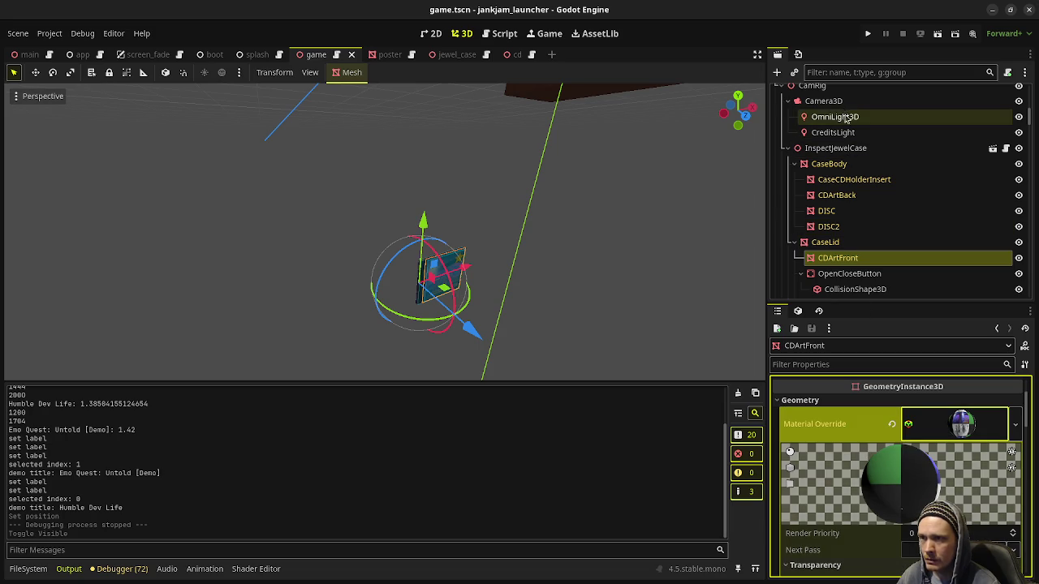
scroll(848, 278, down, 2)
- Select CDLight, save game.tscn, and verify its Cull Mask is limited to layer 20
click(836, 258)
mouse_move(714, 279)
mouse_down()
mouse_move(447, 260)
mouse_move(536, 293)
mouse_move(527, 297)
mouse_move(442, 260)
mouse_move(487, 268)
mouse_up()
drag(395, 248, 506, 253)
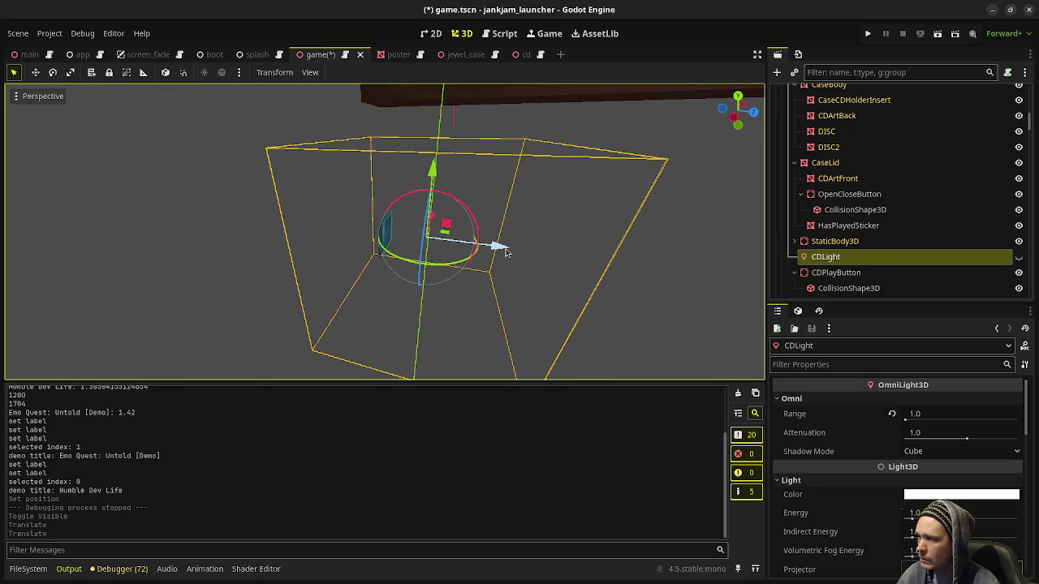
key(ctrl+s)
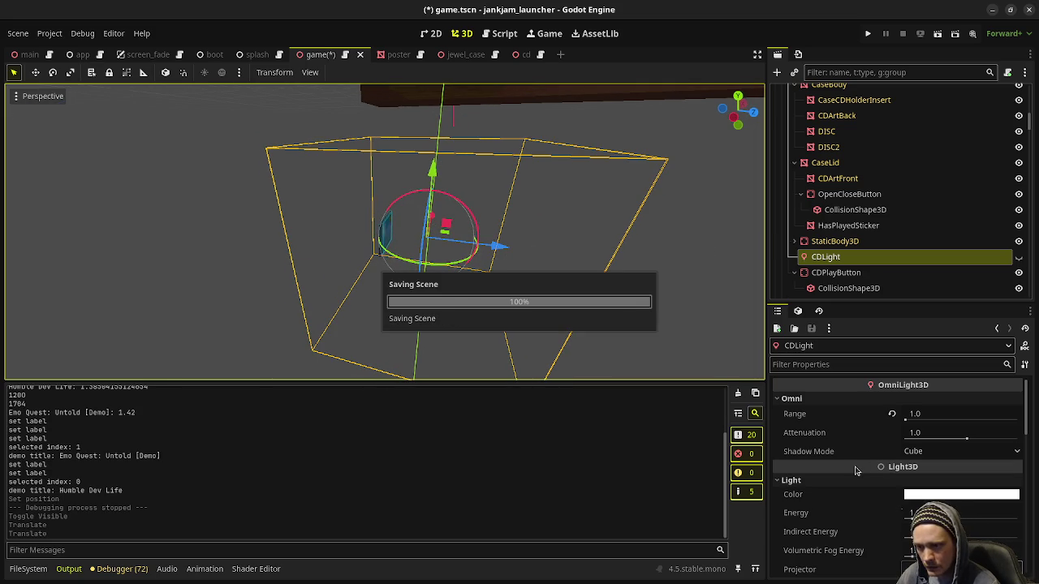
scroll(862, 455, down, 5)
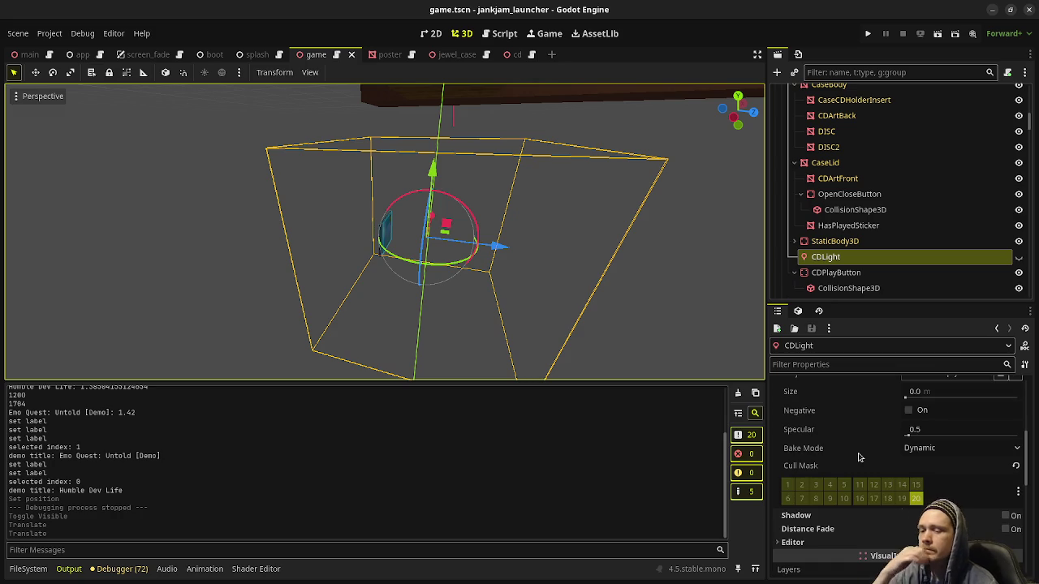
mouse_move(850, 452)
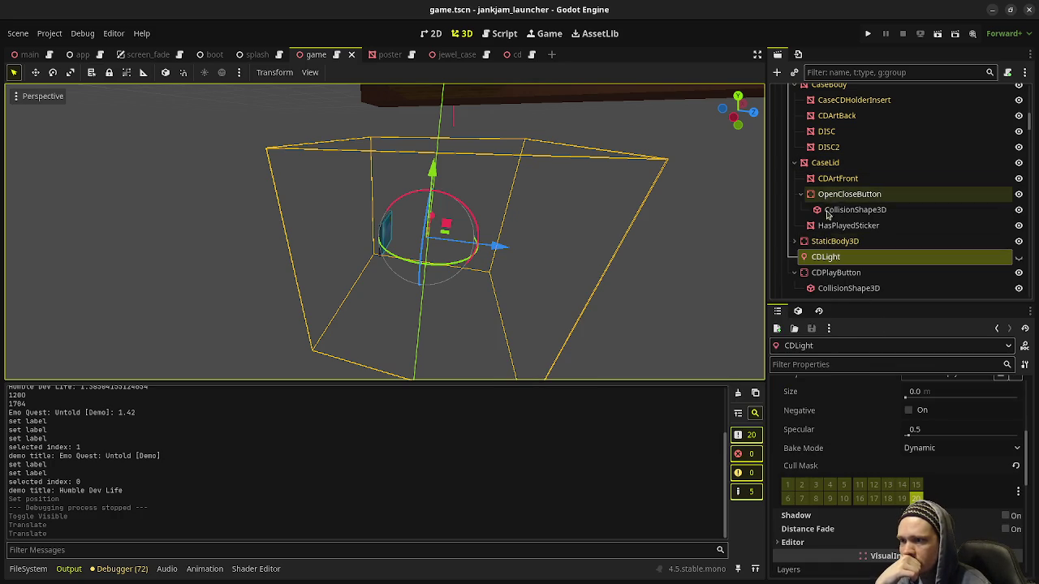
click(810, 245)
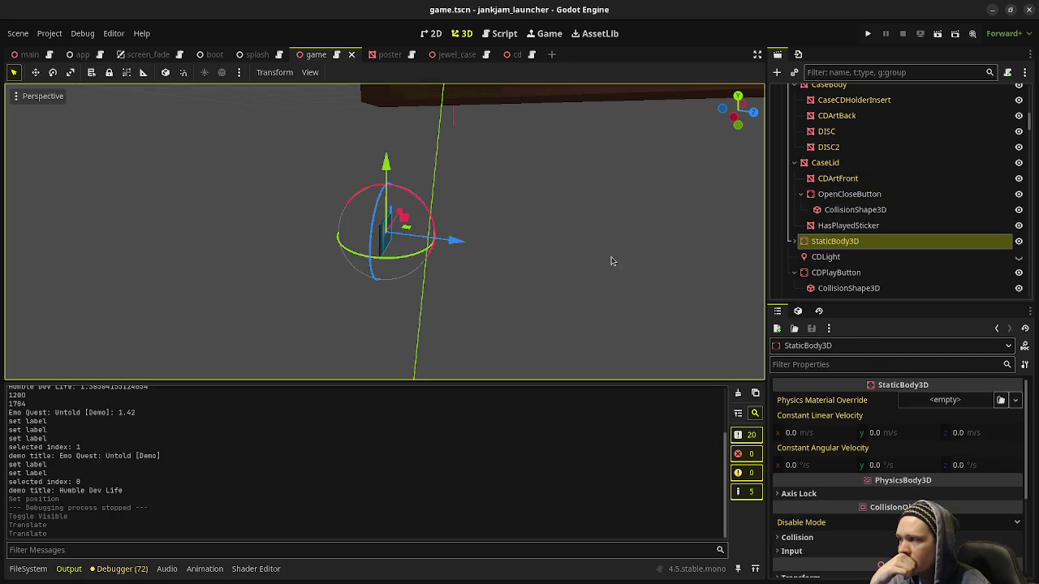
- Select CDArtFront, the disc meshes, DISC, CDArtBack and CaseCDHolderInsert together
scroll(517, 282, down, 3)
scroll(821, 289, up, 2)
scroll(812, 280, down, 2)
click(795, 272)
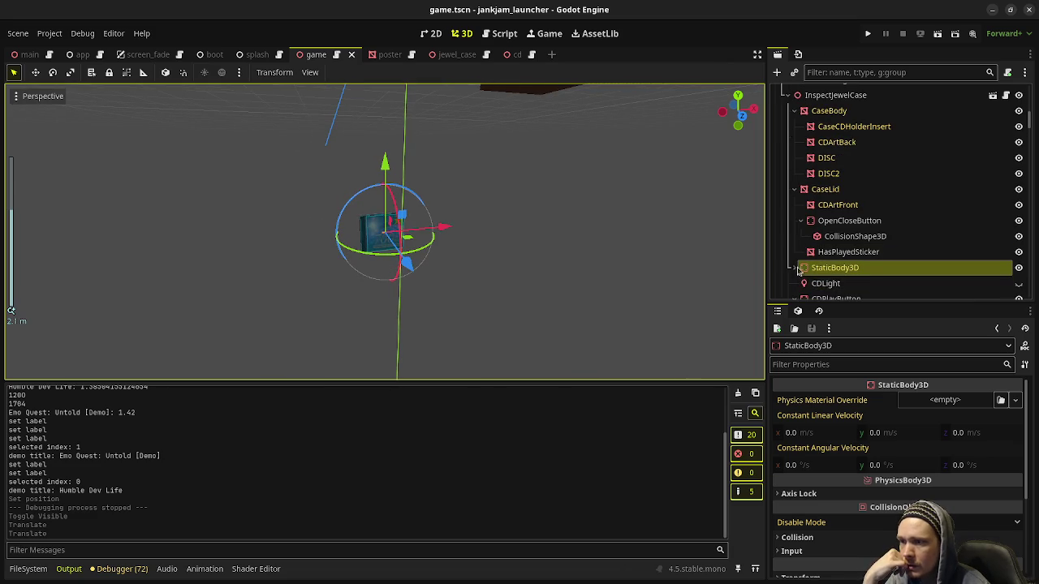
scroll(816, 271, up, 1)
click(795, 241)
click(824, 177)
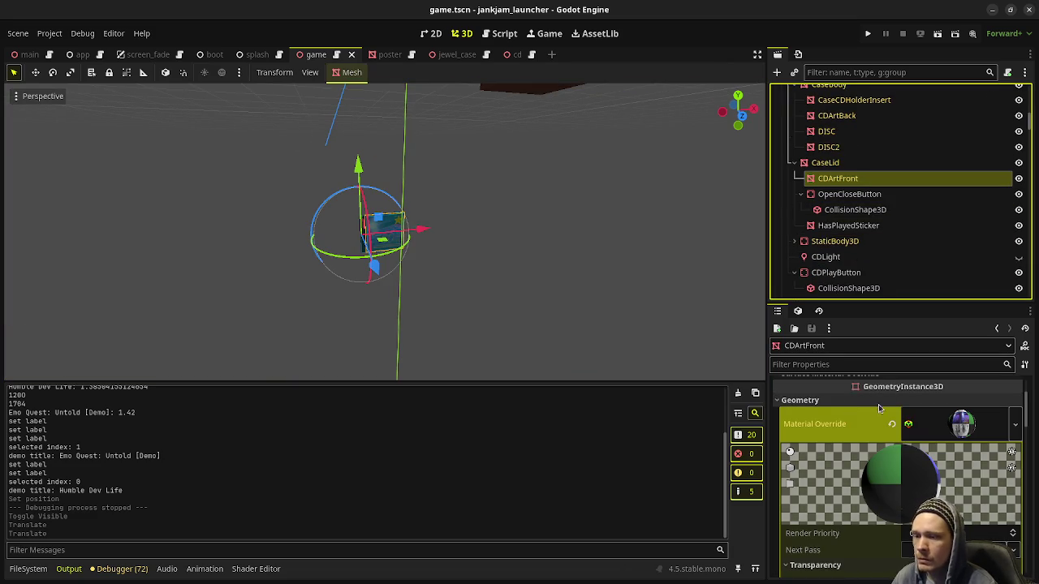
scroll(832, 439, up, 2)
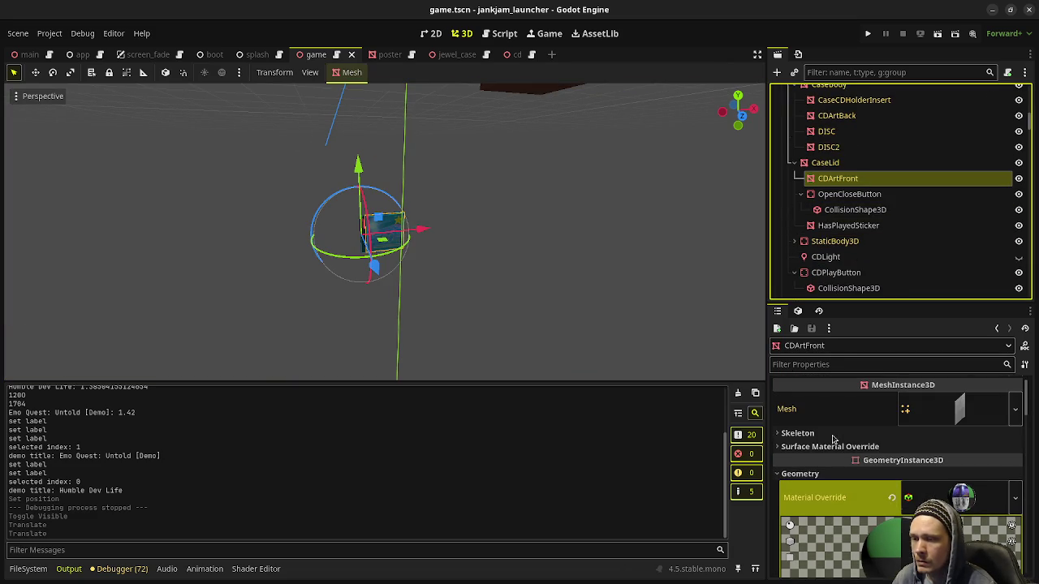
shift+click(828, 147)
shift+click(828, 131)
shift+click(834, 115)
shift+click(836, 100)
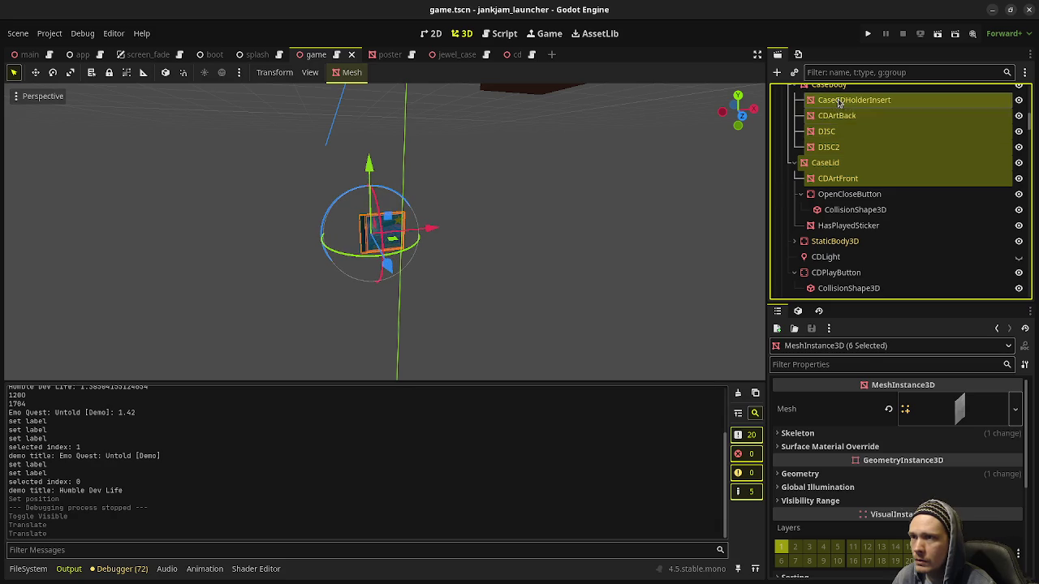
- Add CaseBody to the selection, put all seven meshes on layer 20, and save
scroll(832, 101, up, 2)
shift+click(826, 165)
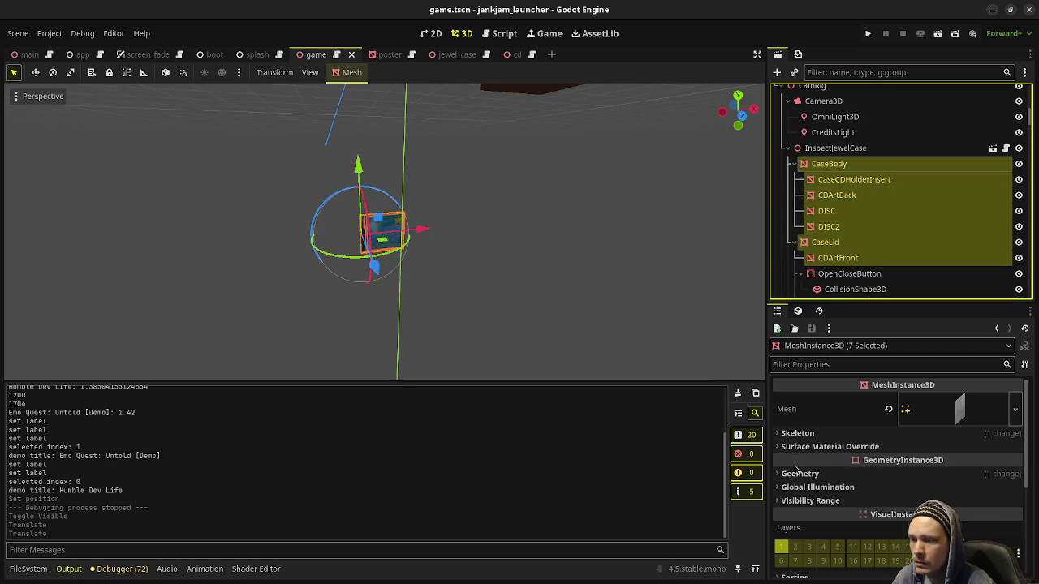
click(781, 547)
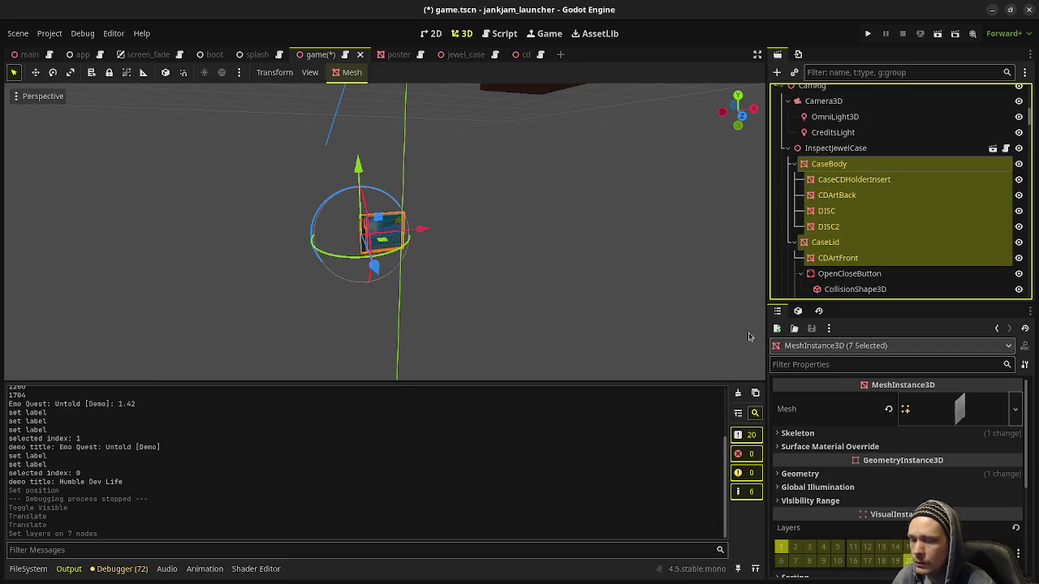
key(ctrl+s)
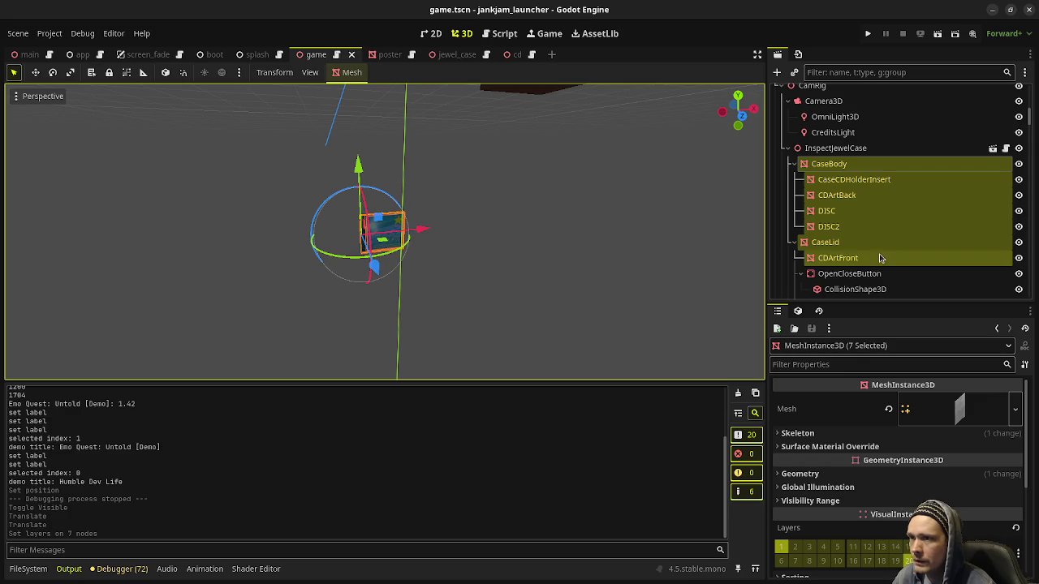
scroll(881, 260, down, 2)
scroll(884, 266, up, 2)
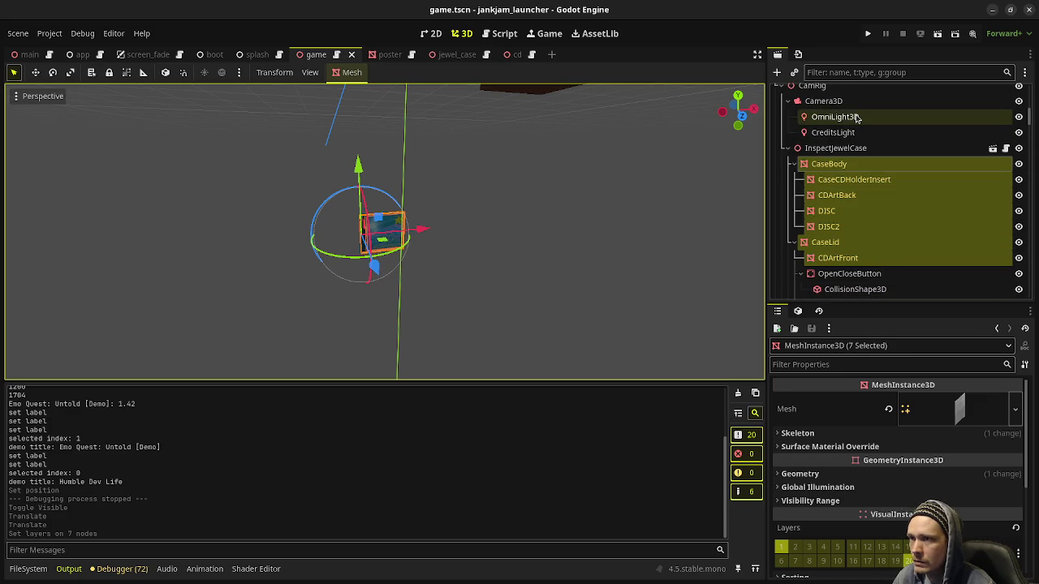
- Check the main OmniLight3D's Cull Mask, then make CDLight visible again
click(835, 116)
scroll(842, 495, down, 3)
scroll(842, 495, down, 3)
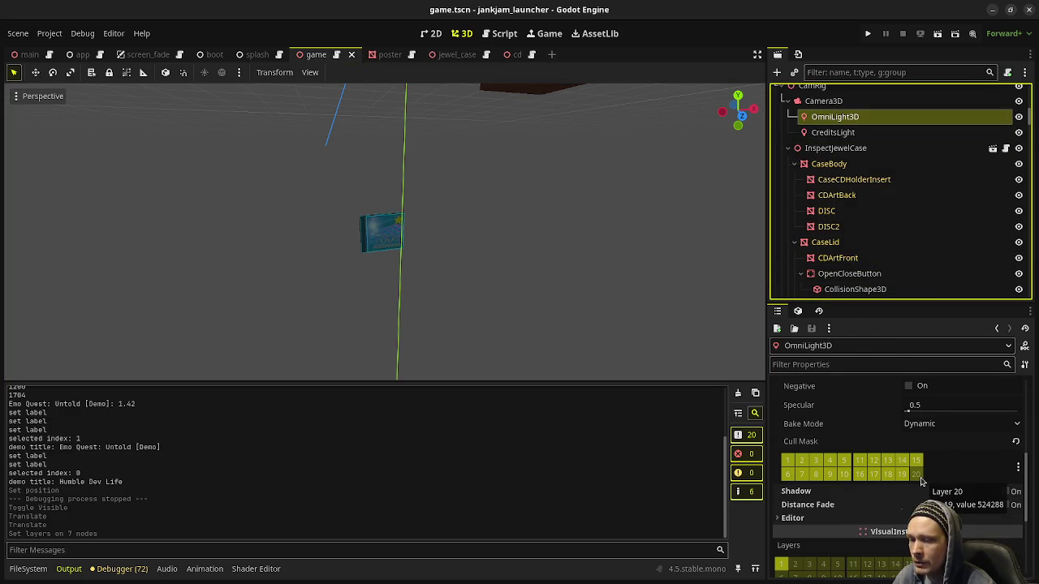
scroll(850, 235, down, 3)
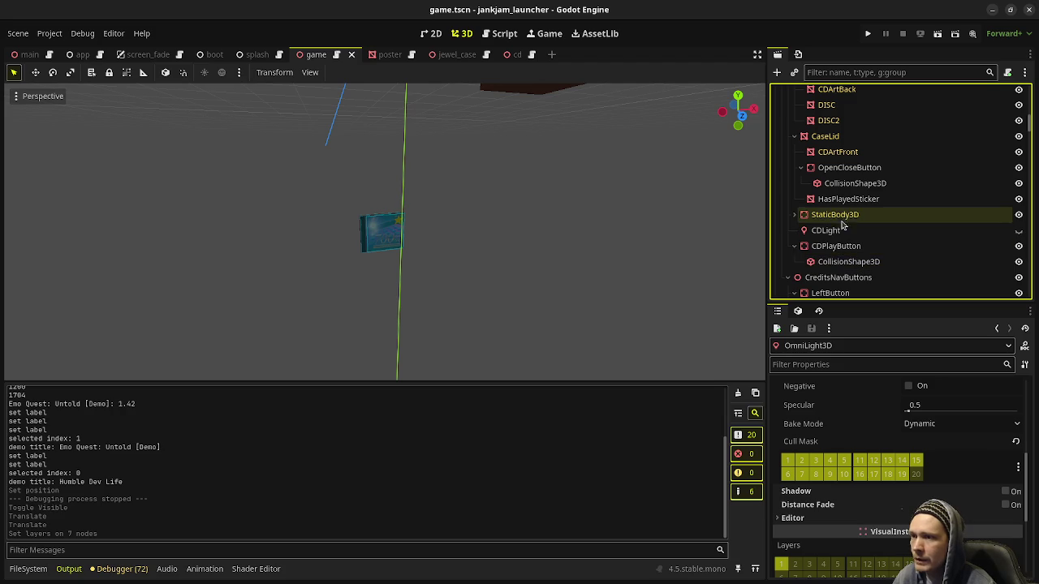
click(840, 234)
click(1018, 234)
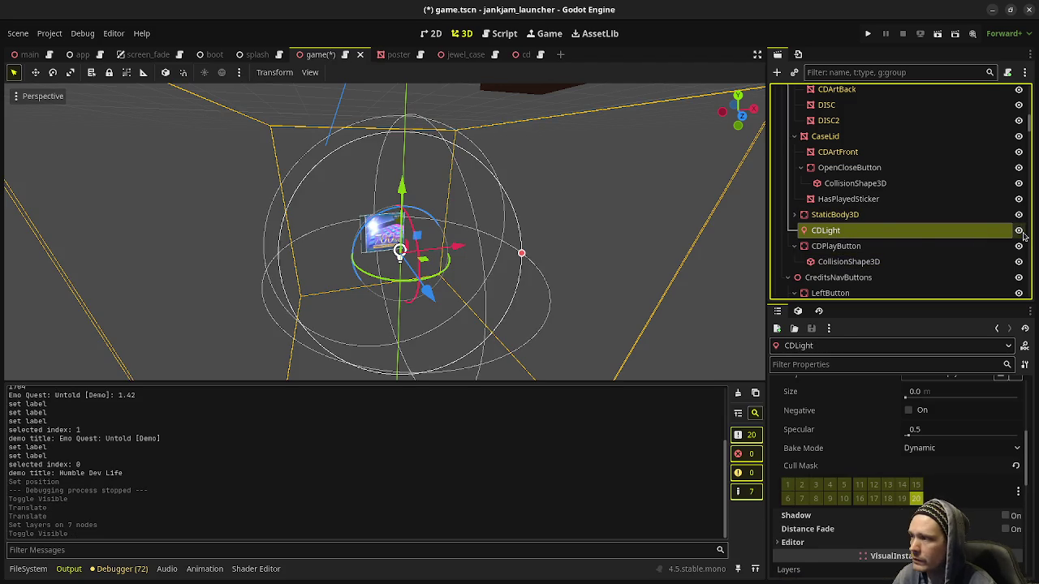
- Lower CDLight's Energy value in the Inspector and save game.tscn
scroll(882, 453, up, 5)
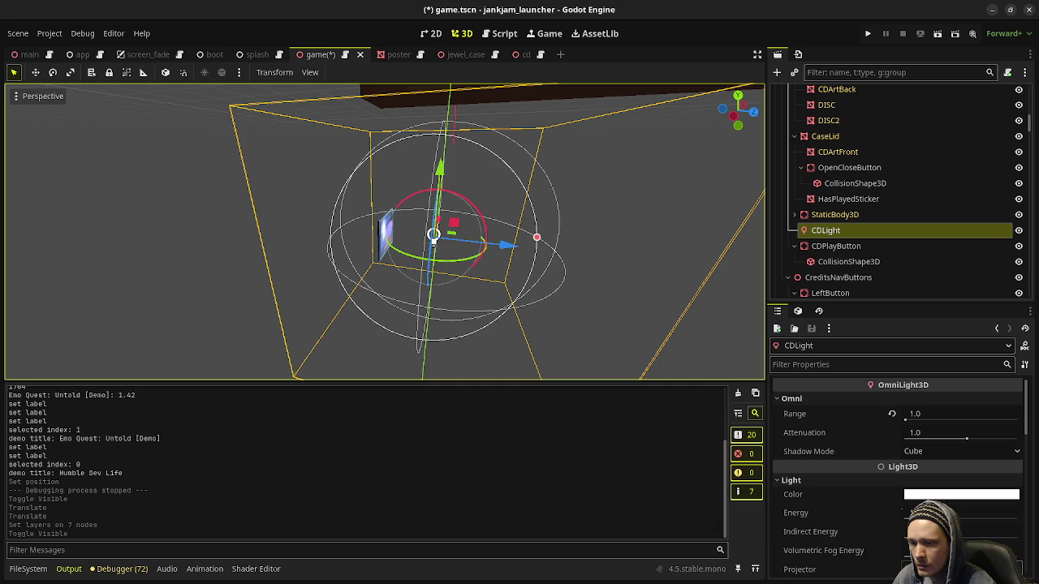
drag(962, 513, 929, 513)
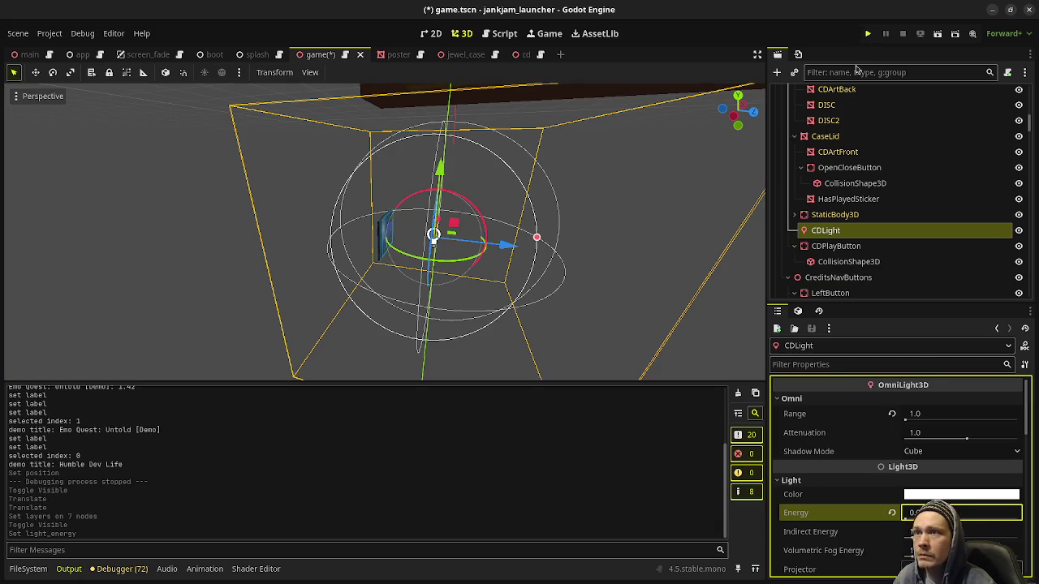
key(ctrl+s)
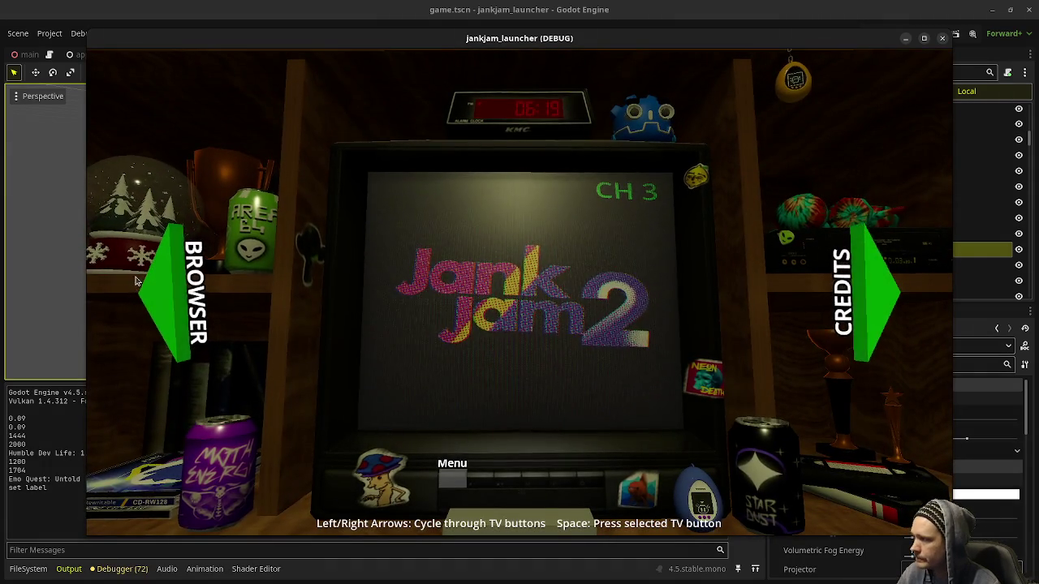
- Move the DEBUG launcher window aside, then open the Game view with Input enabled
drag(673, 52, 628, 192)
click(144, 81)
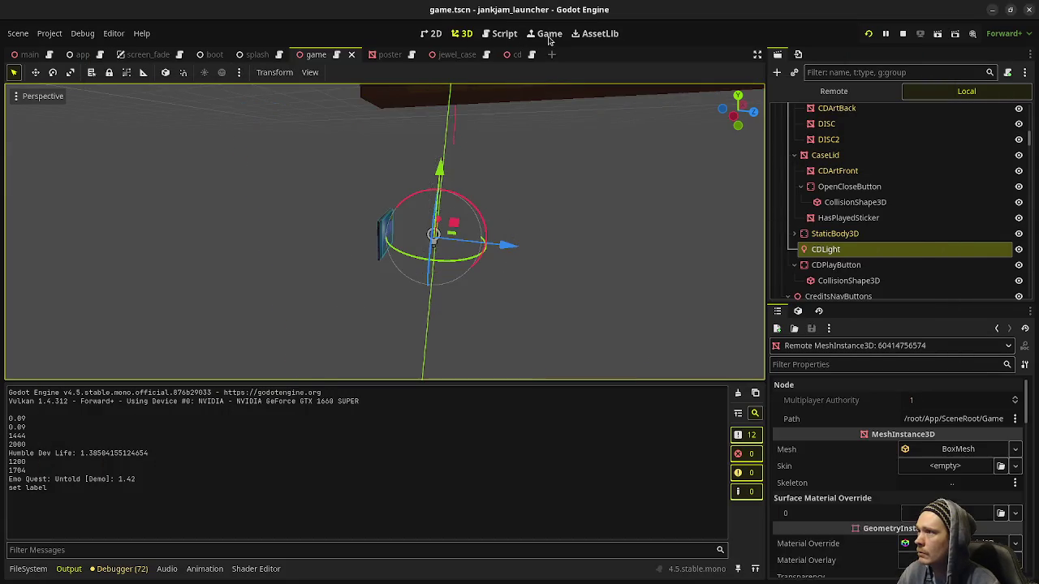
click(548, 36)
click(81, 73)
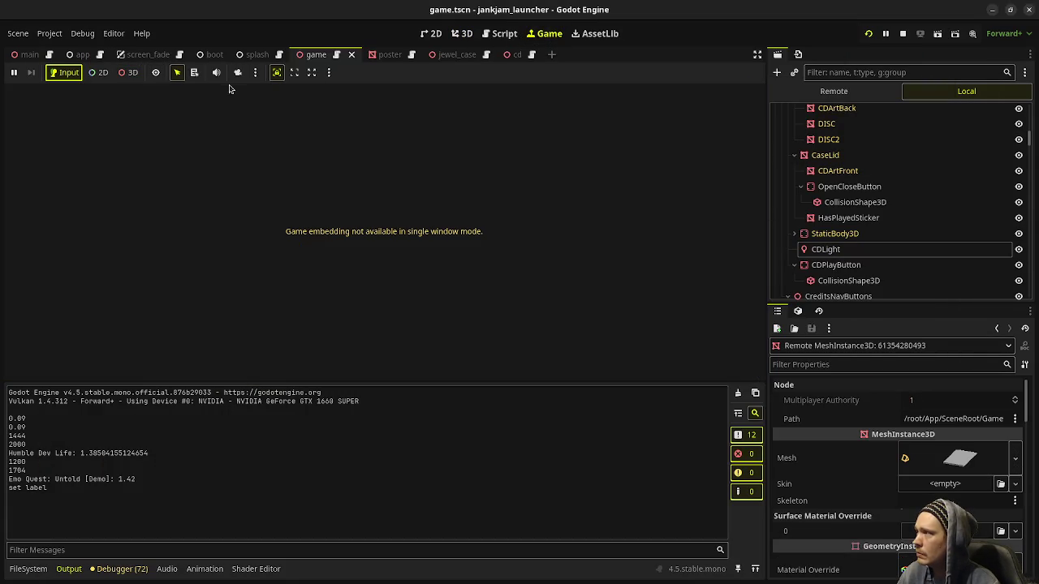
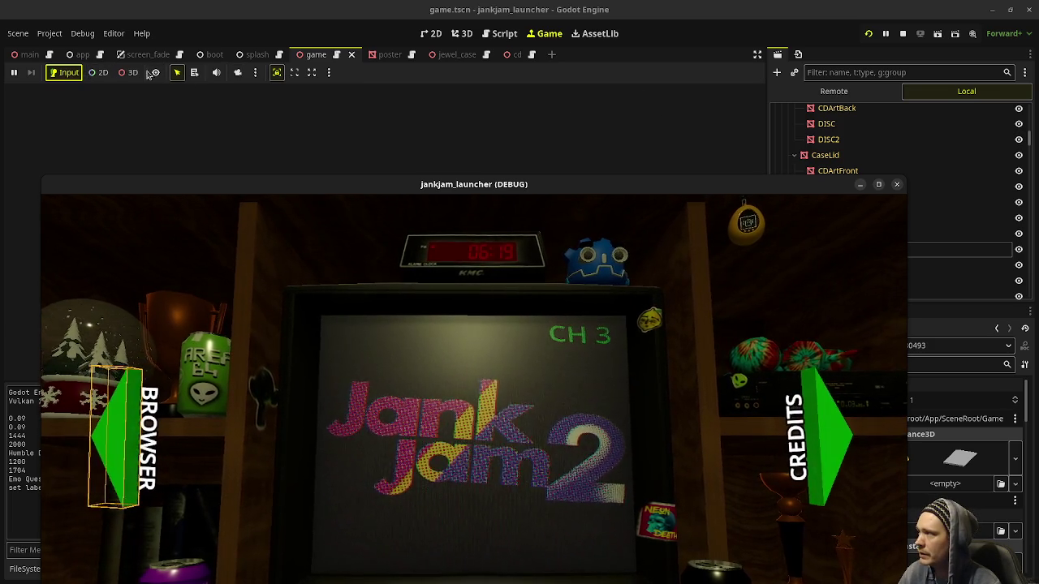
- Move the game window up to reveal the hints, then restart the running project
drag(387, 194, 381, 87)
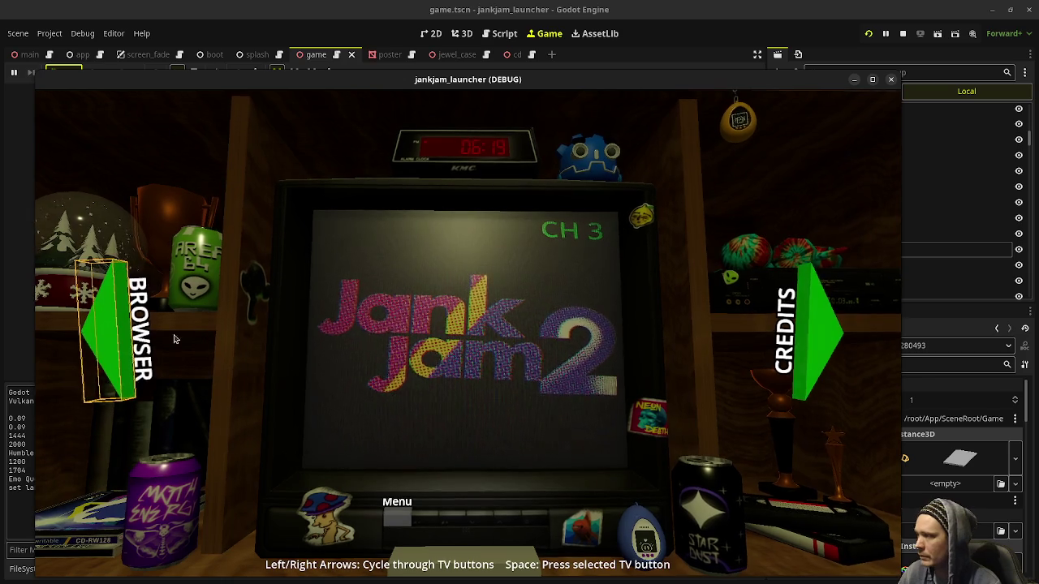
click(118, 333)
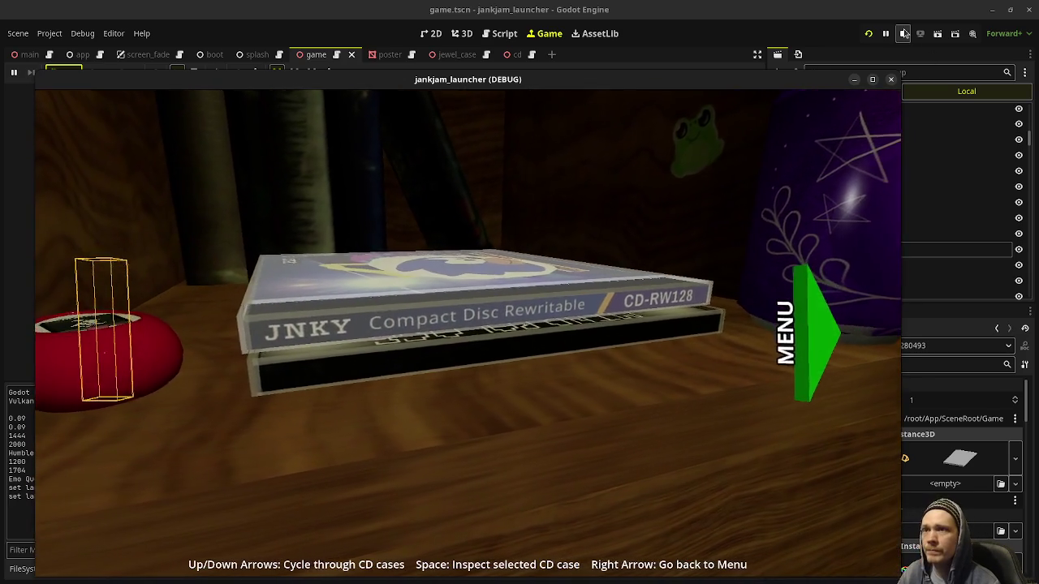
click(903, 33)
click(868, 33)
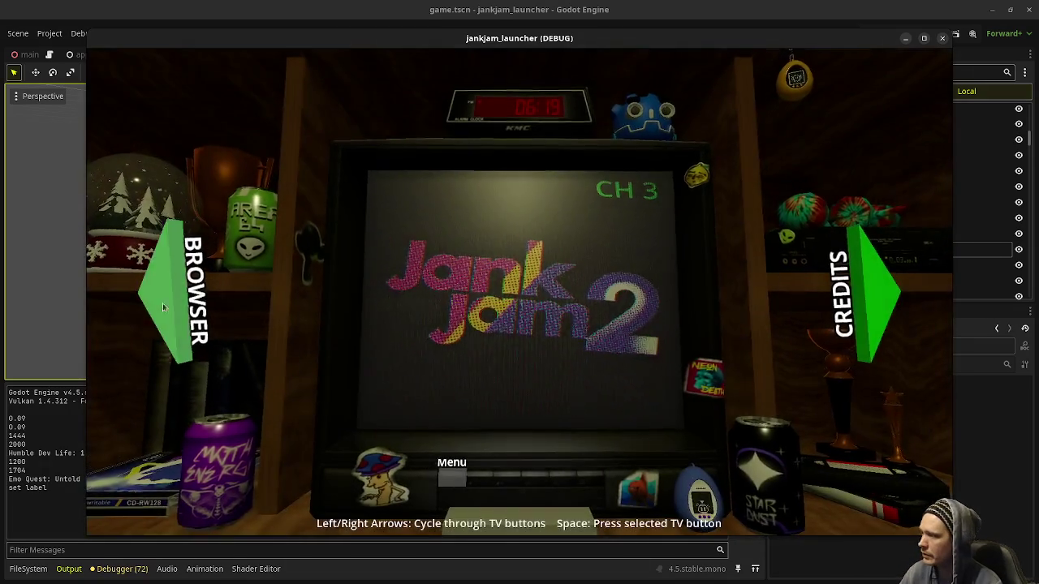
- Inspect the Mind Palace CD case from the CD shelf, spin it, then quit the game
key(Left)
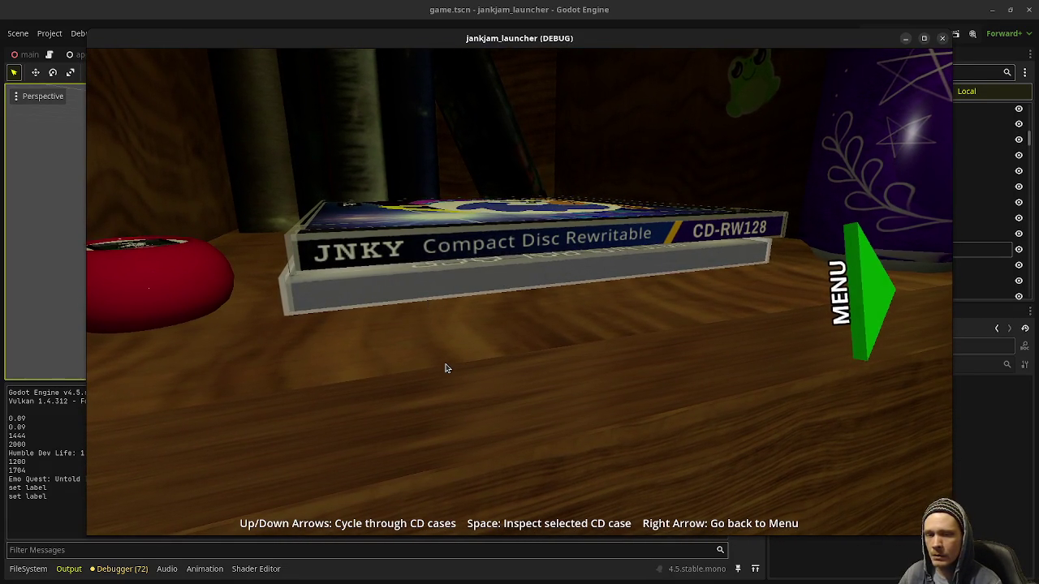
key(space)
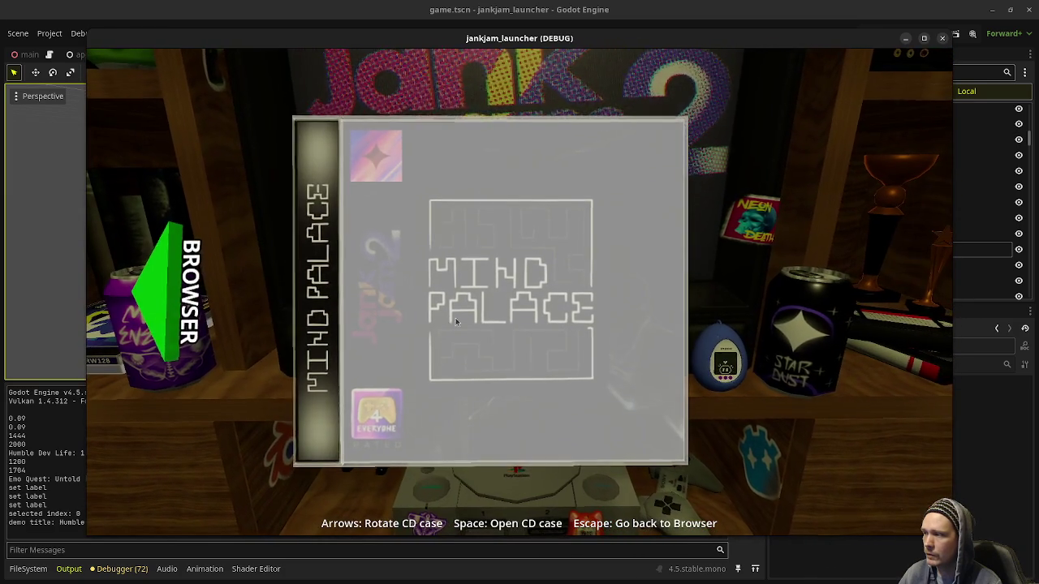
key(Left)
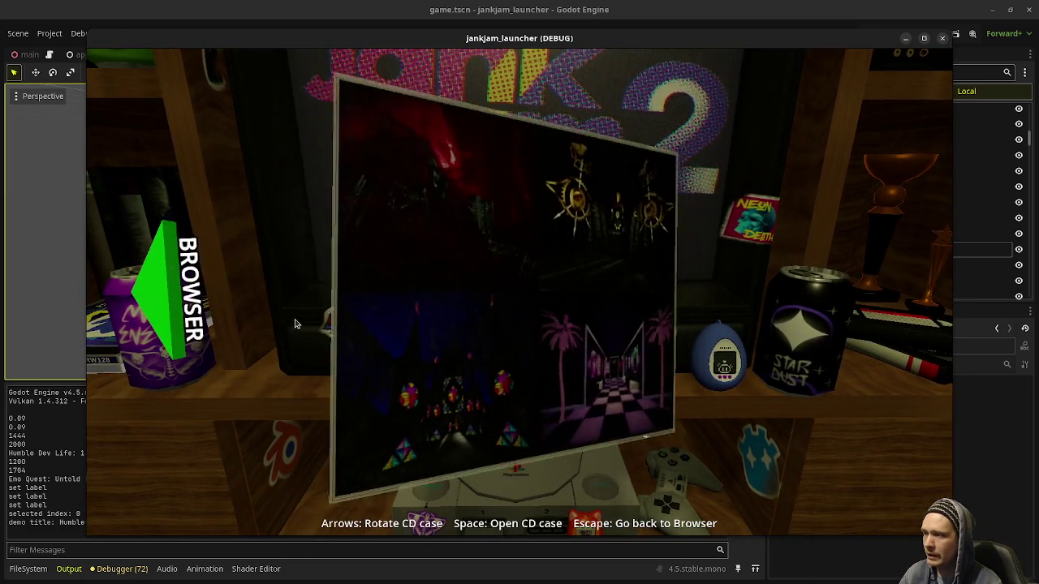
key(Left)
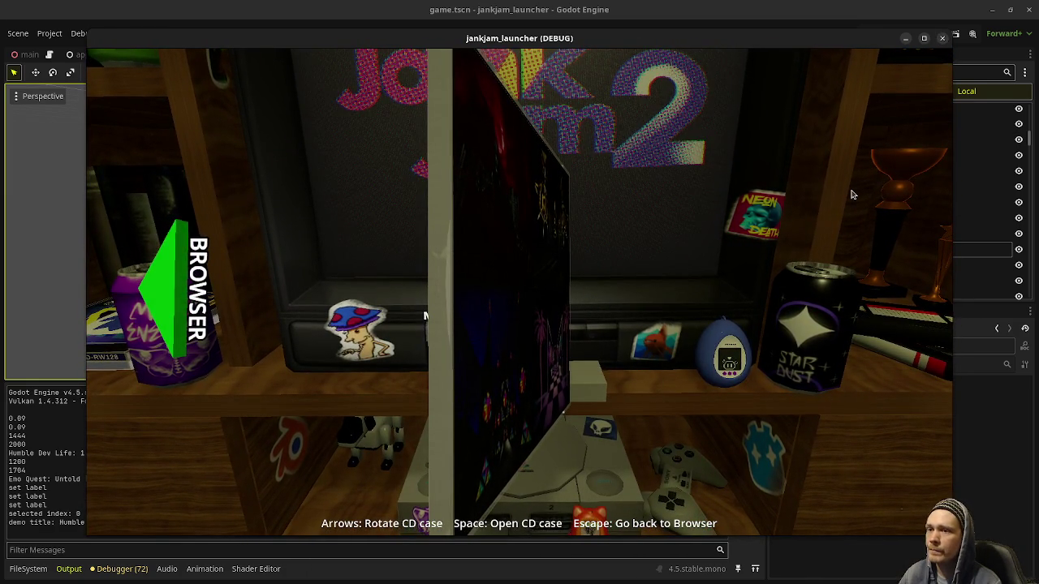
key(F8)
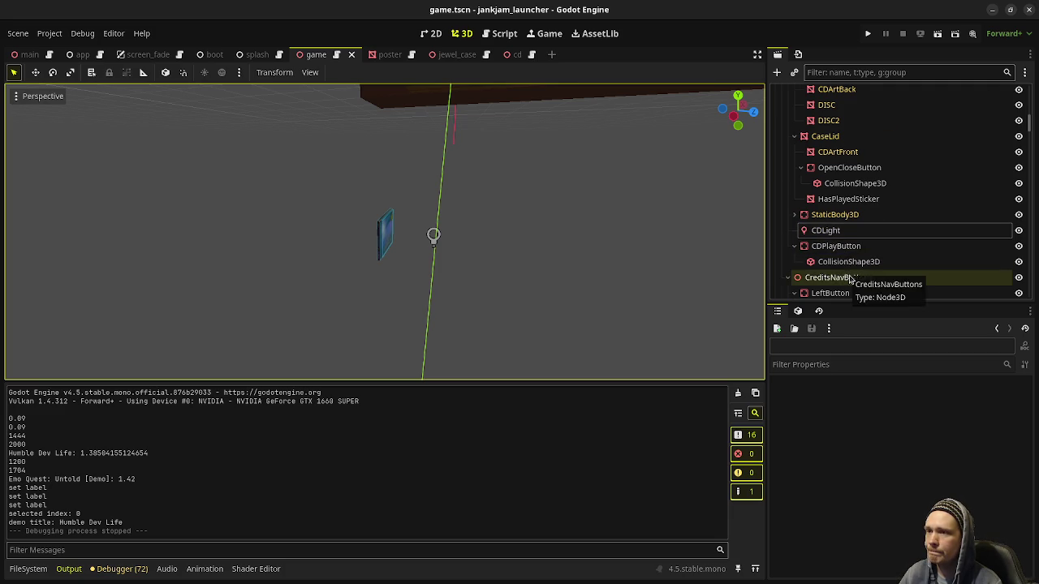
- Reparent CDLight under Camera3D in the Scene tree
scroll(850, 279, up, 3)
scroll(850, 279, up, 2)
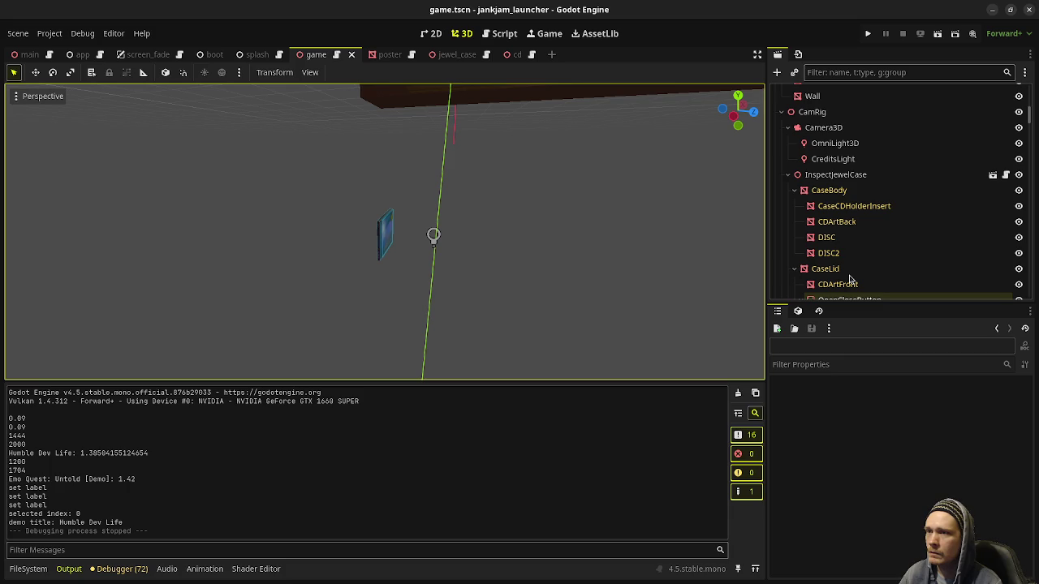
scroll(850, 279, down, 3)
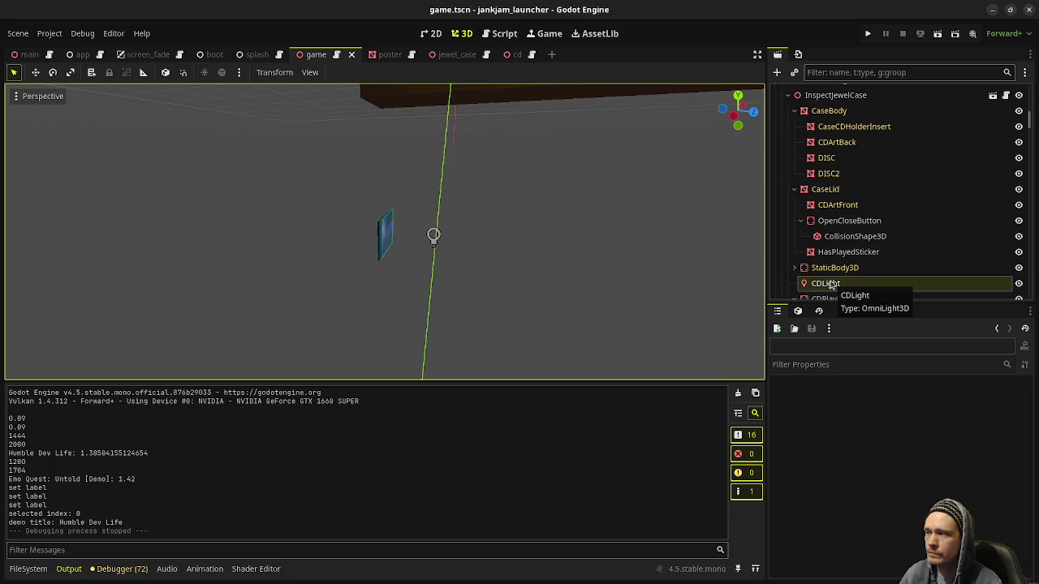
mouse_move(824, 286)
mouse_down()
mouse_move(849, 162)
mouse_move(853, 181)
mouse_move(840, 116)
mouse_move(844, 124)
mouse_up()
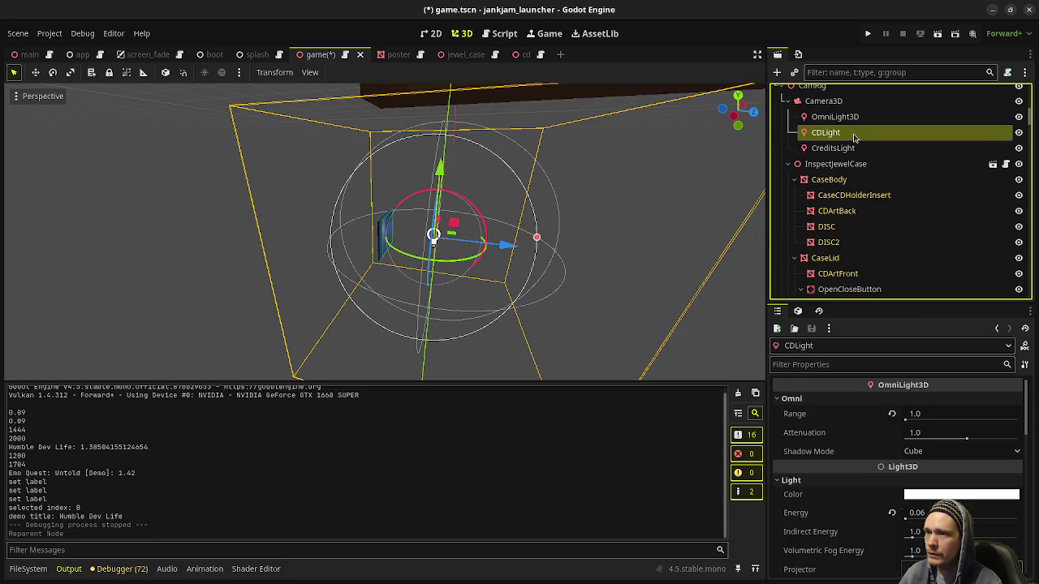
scroll(842, 479, down, 3)
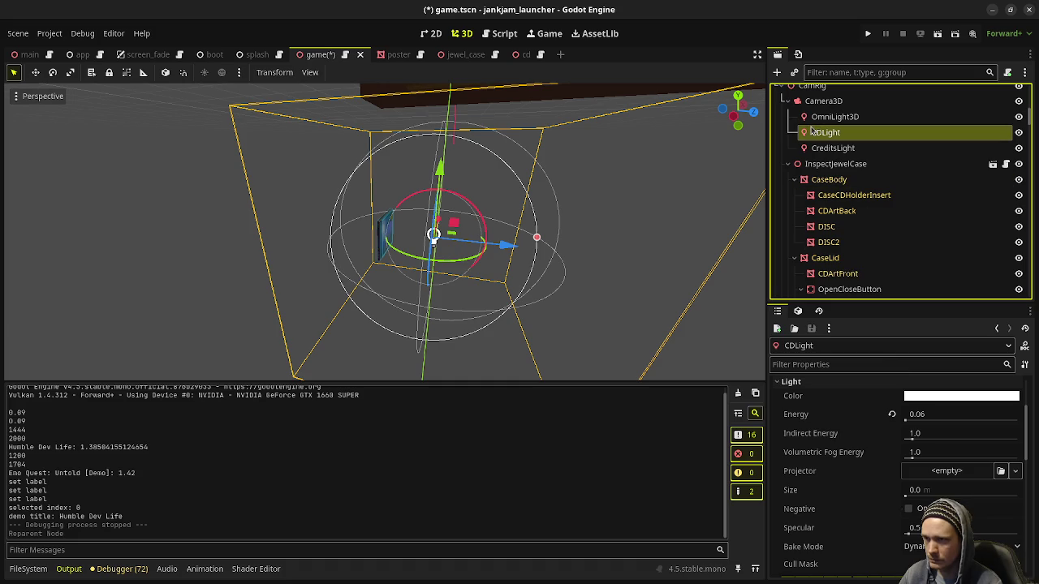
drag(821, 121, 828, 118)
- Reset CDLight's position to 0, 0, 0 and save game.tscn
scroll(904, 460, down, 6)
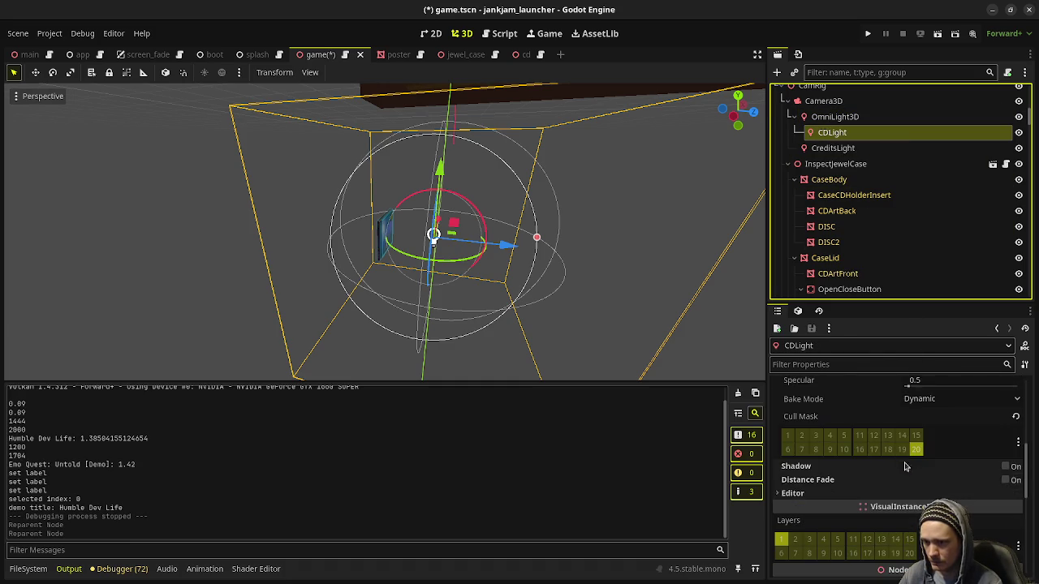
scroll(934, 487, down, 2)
click(1015, 452)
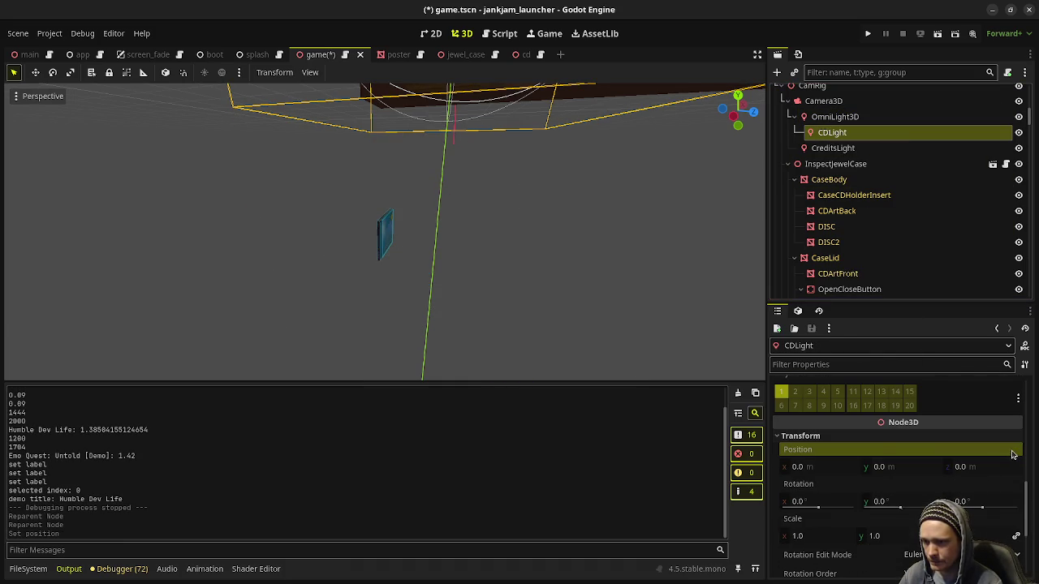
key(f)
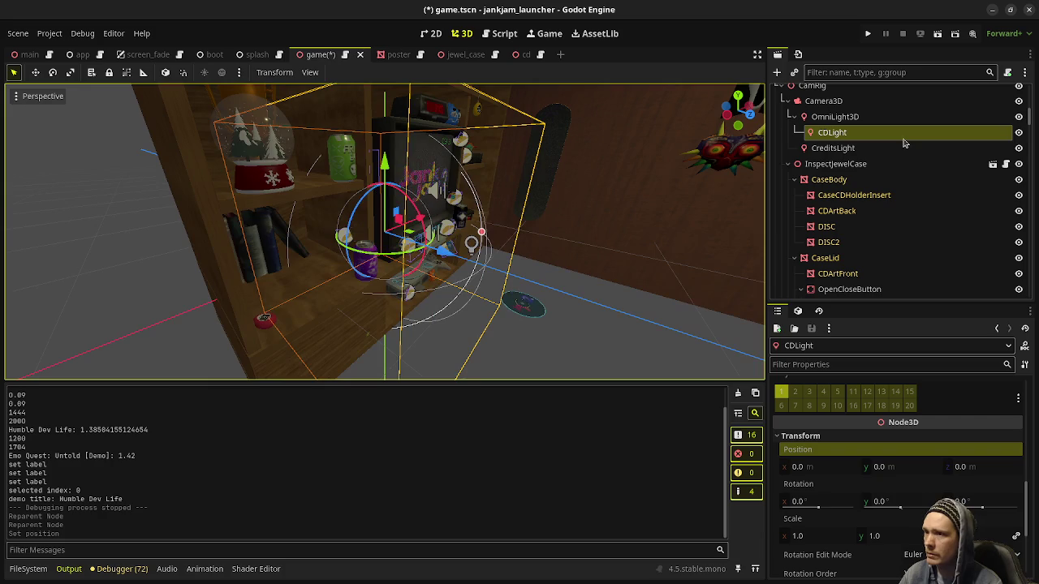
mouse_move(836, 135)
mouse_down()
mouse_move(836, 101)
mouse_move(836, 118)
mouse_up()
key(ctrl+s)
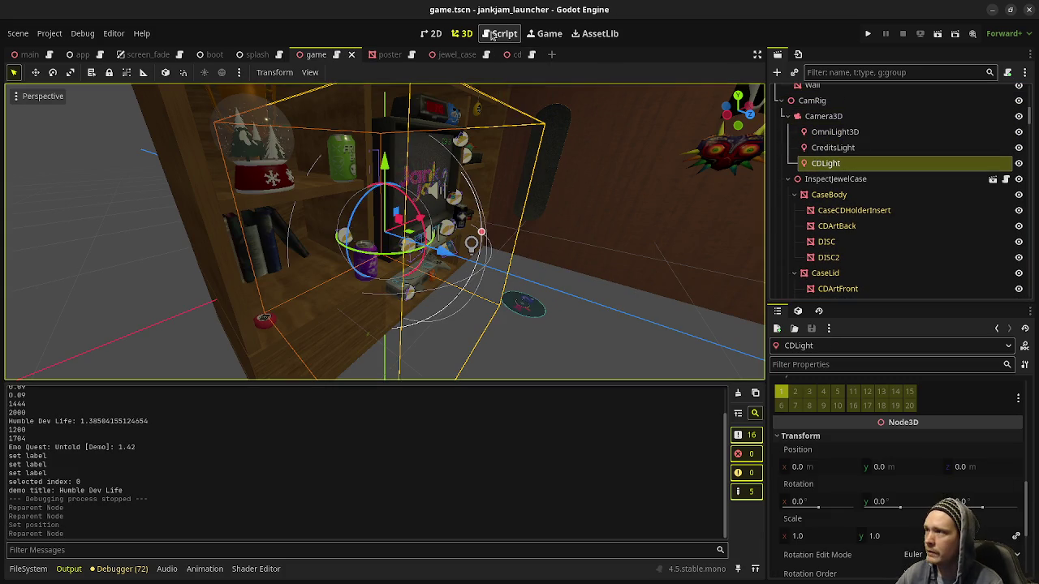
click(498, 34)
- Change the cd_light path in game.gd to $CamRig/Camera3D/CDLight, then save
click(336, 241)
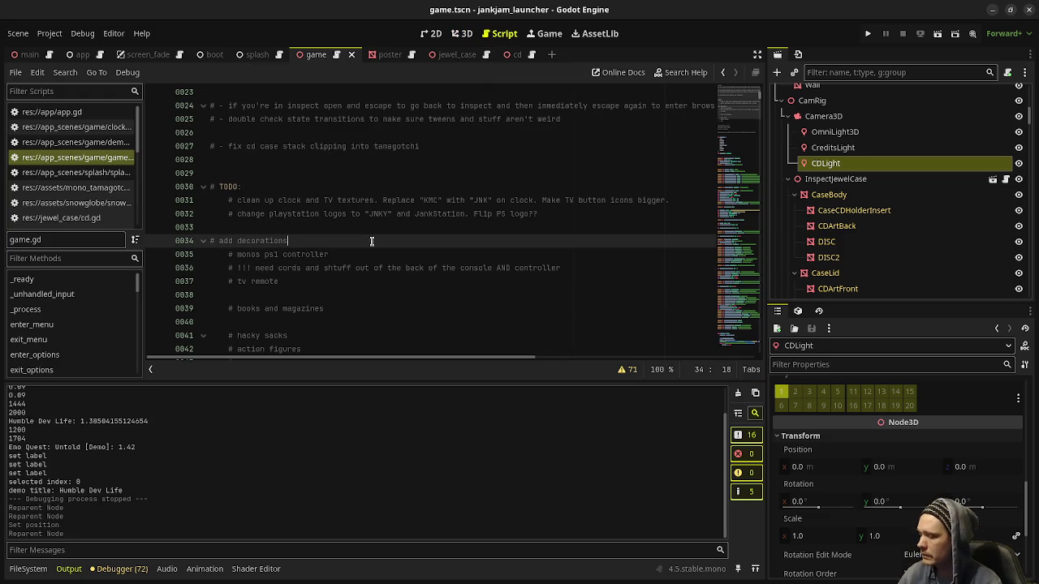
key(ctrl+f)
text(cd_light)
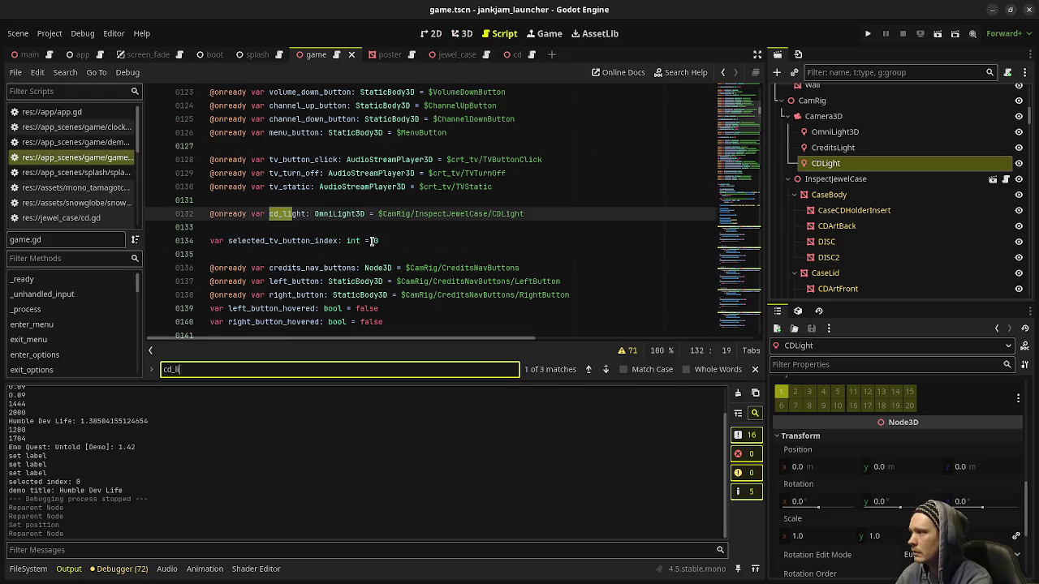
double_click(455, 213)
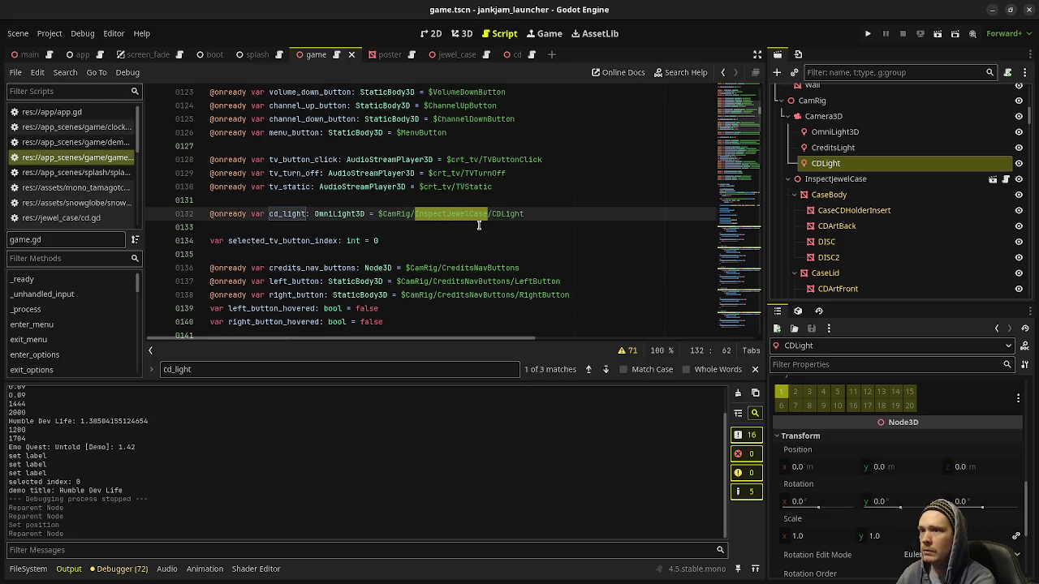
text(Camera3)
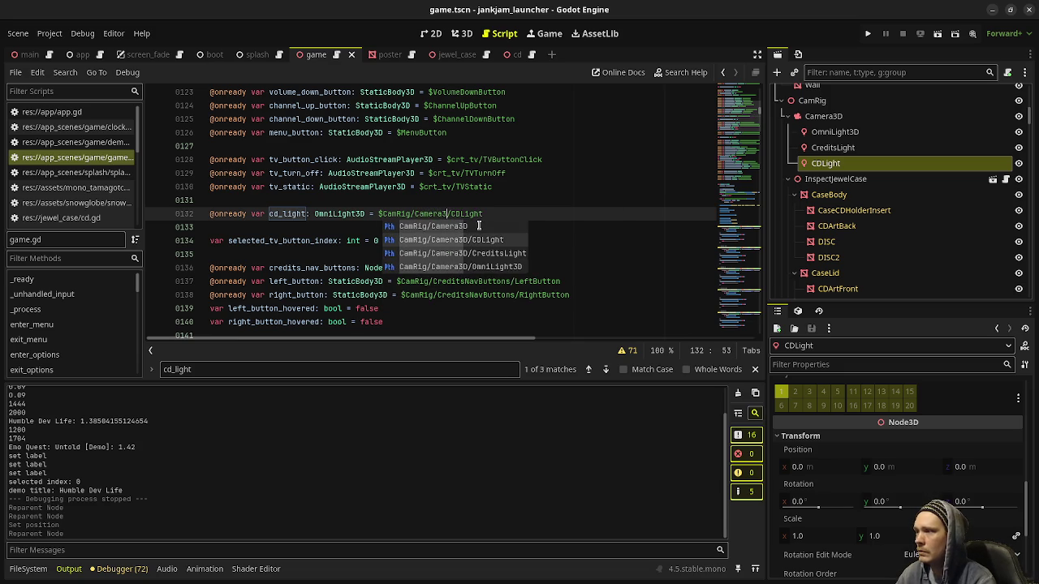
key(Return)
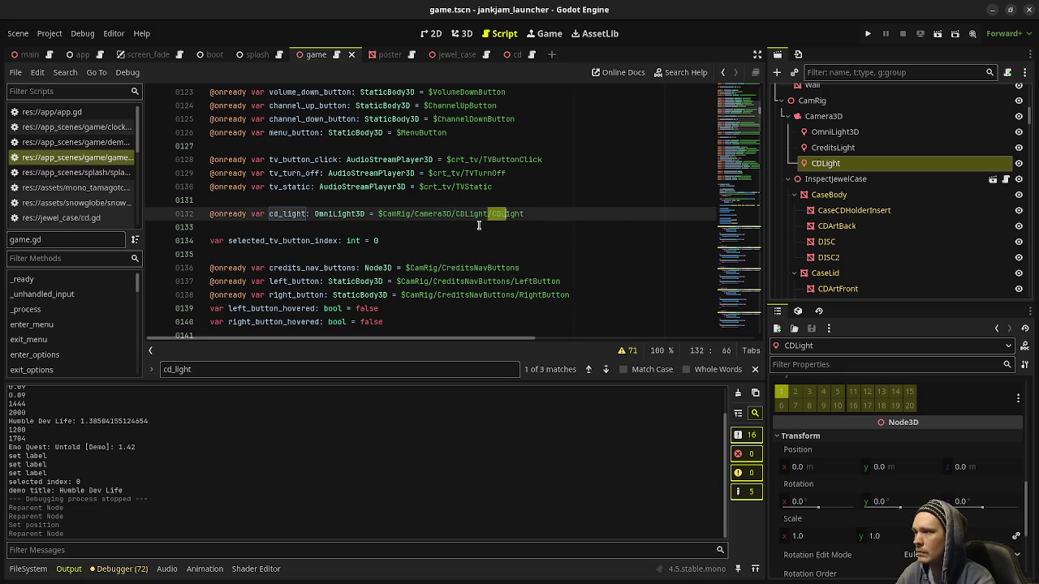
key(ctrl+s)
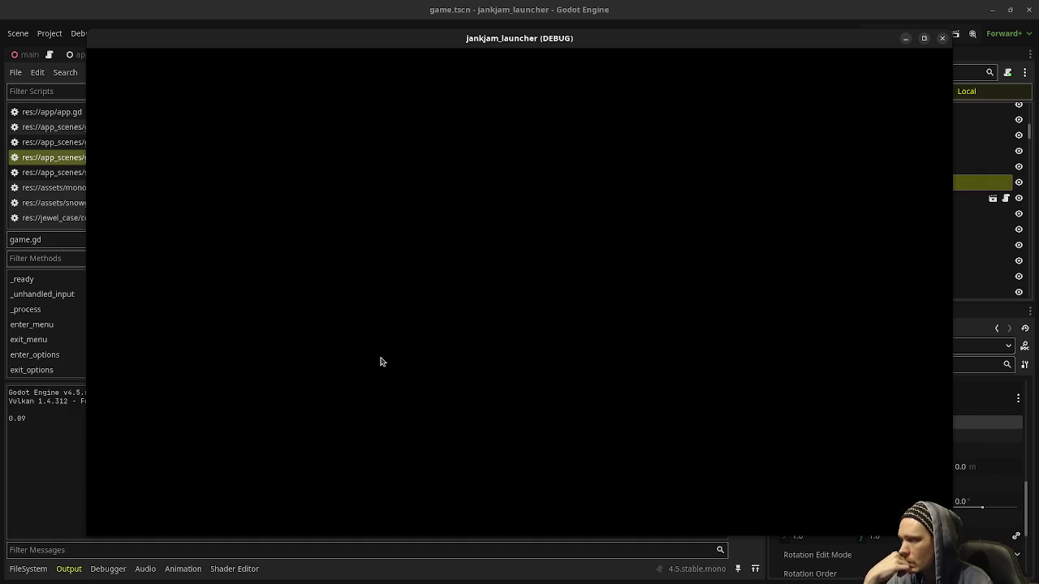
- Inspect the Mind Palace case in-game, turn it to its back cover, then return to the editor
key(Left)
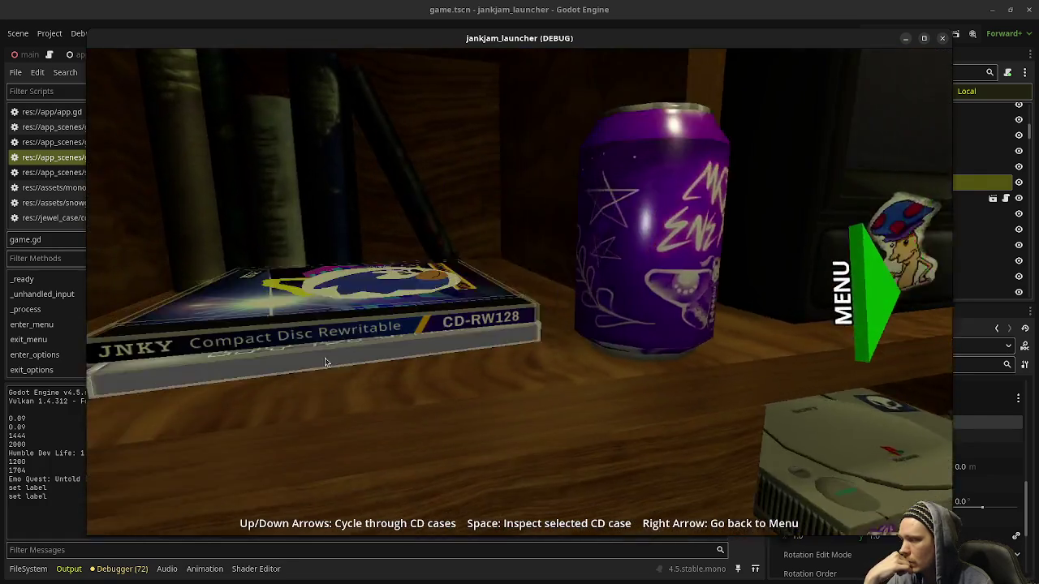
key(space)
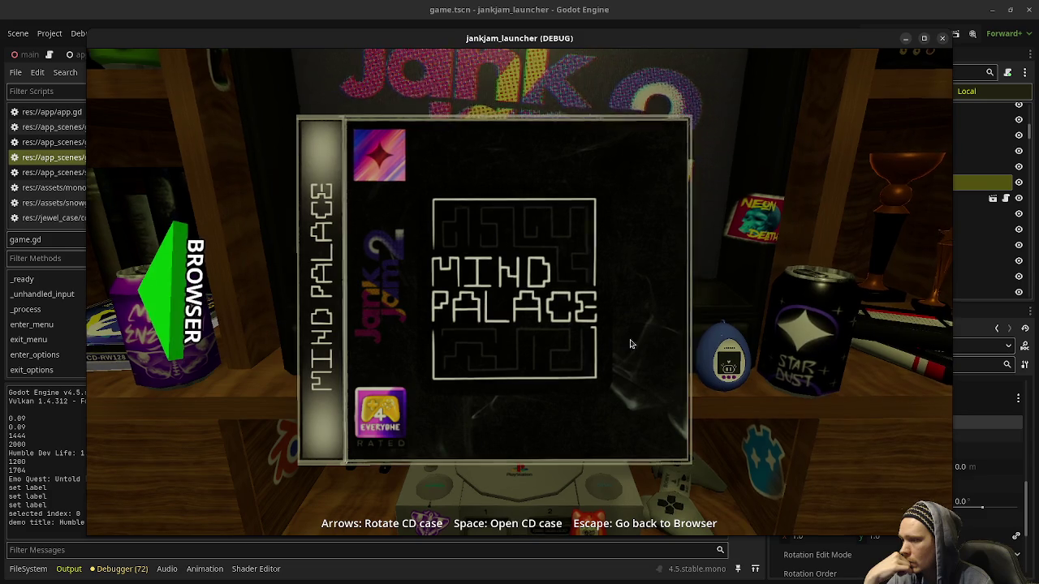
key(Left)
key(Left)
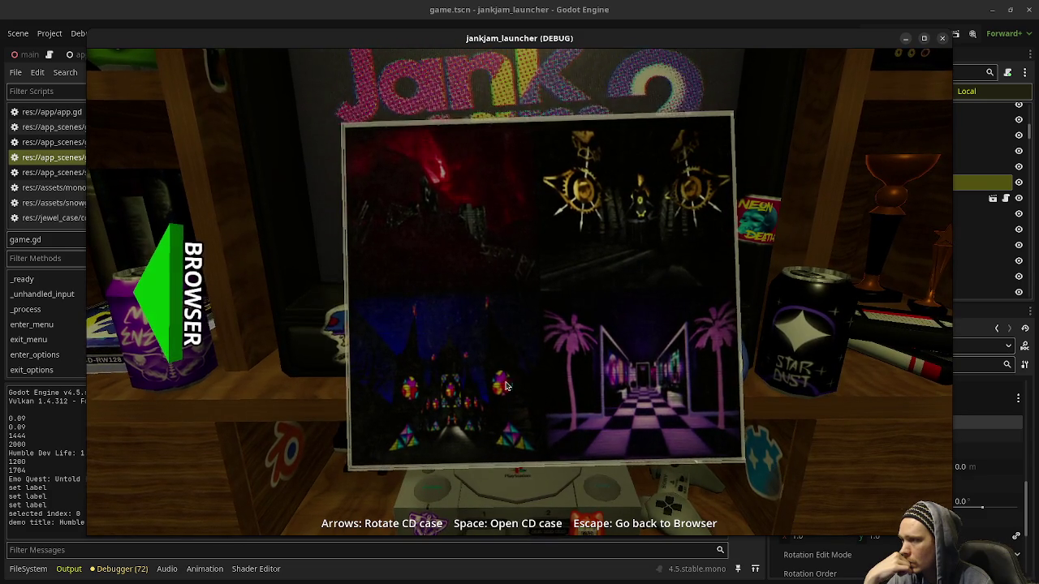
key(Left)
key(Left)
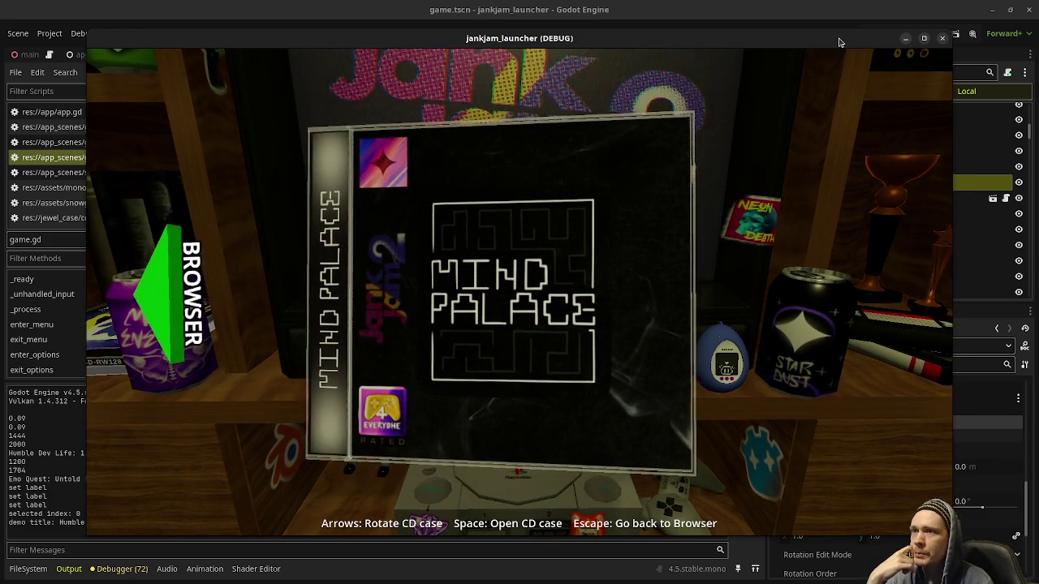
drag(840, 42, 636, 58)
click(829, 213)
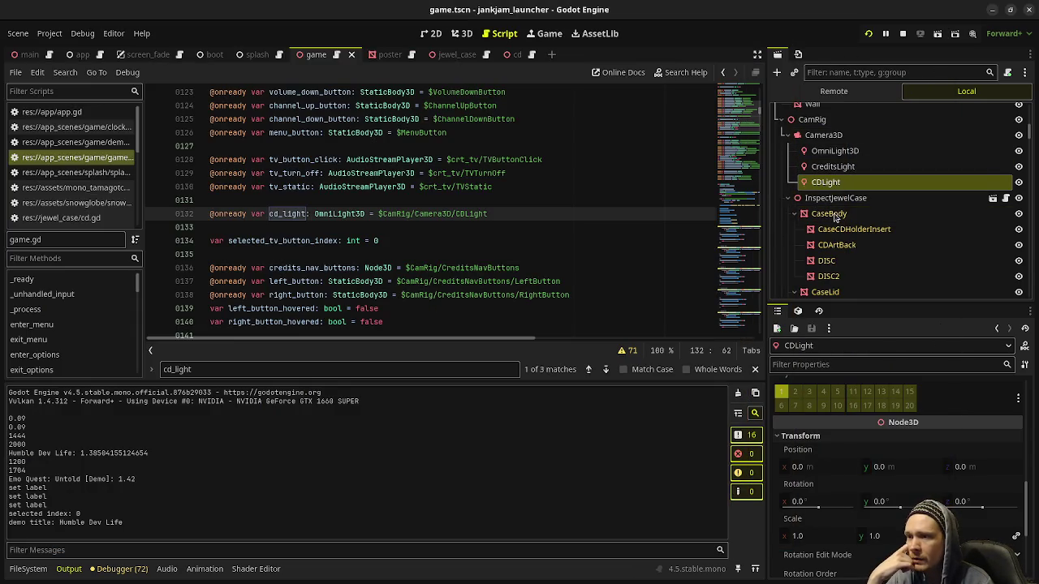
- Hide CDLight, stop the game, and frame CaseBody in the 3D view
scroll(917, 434, up, 3)
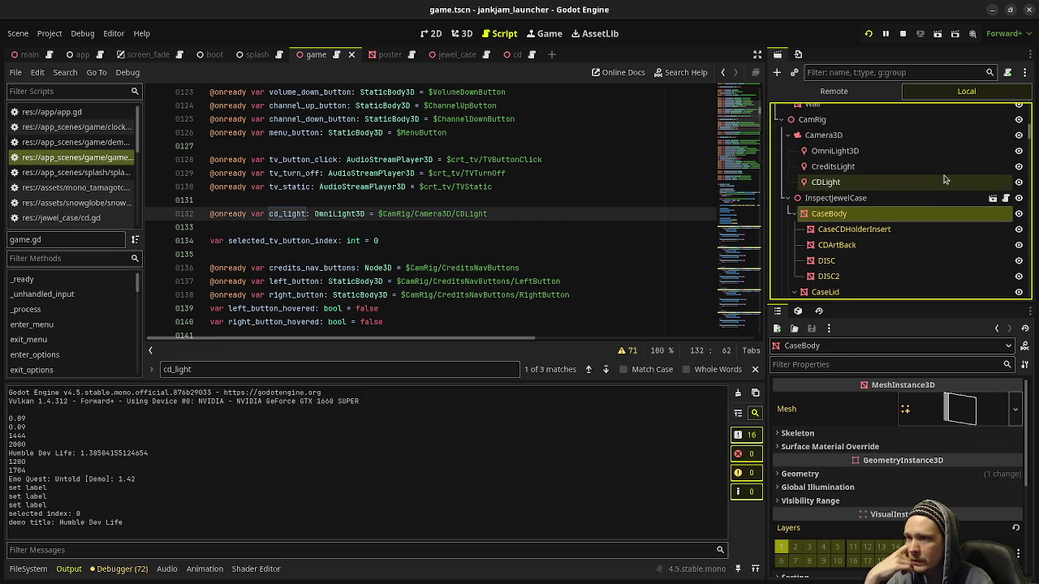
click(1019, 183)
click(1019, 185)
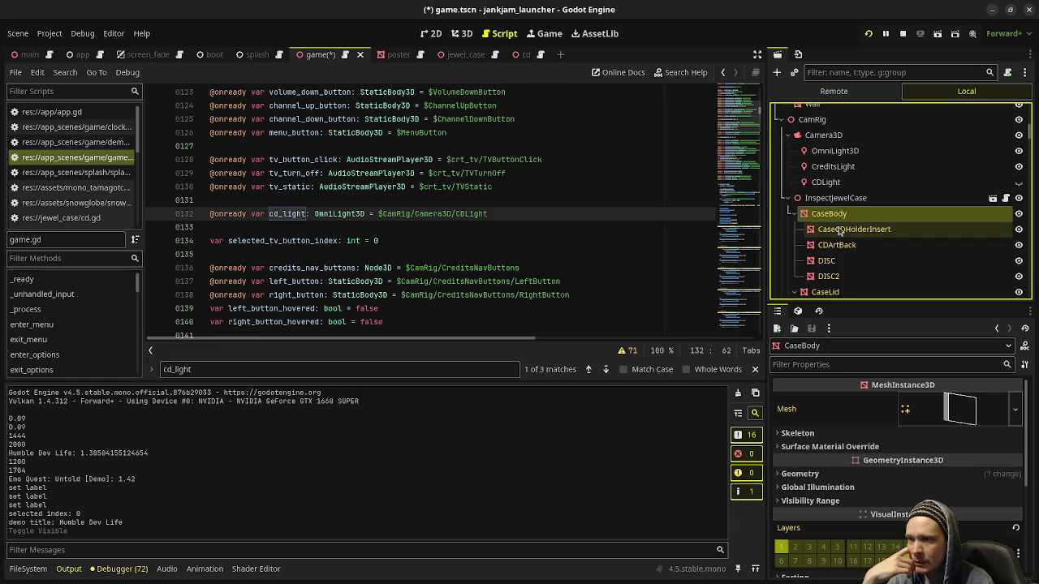
click(893, 475)
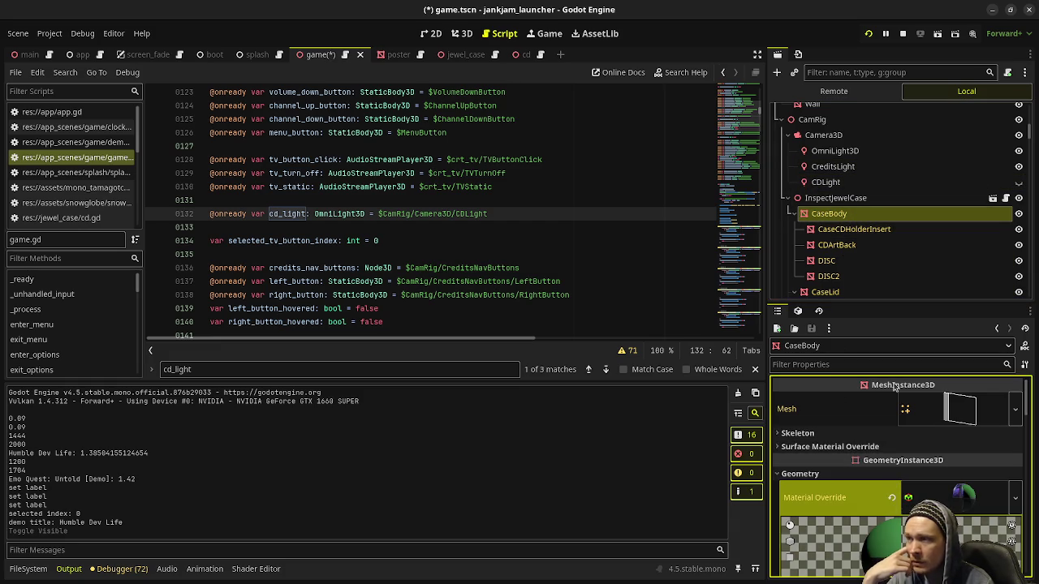
click(903, 34)
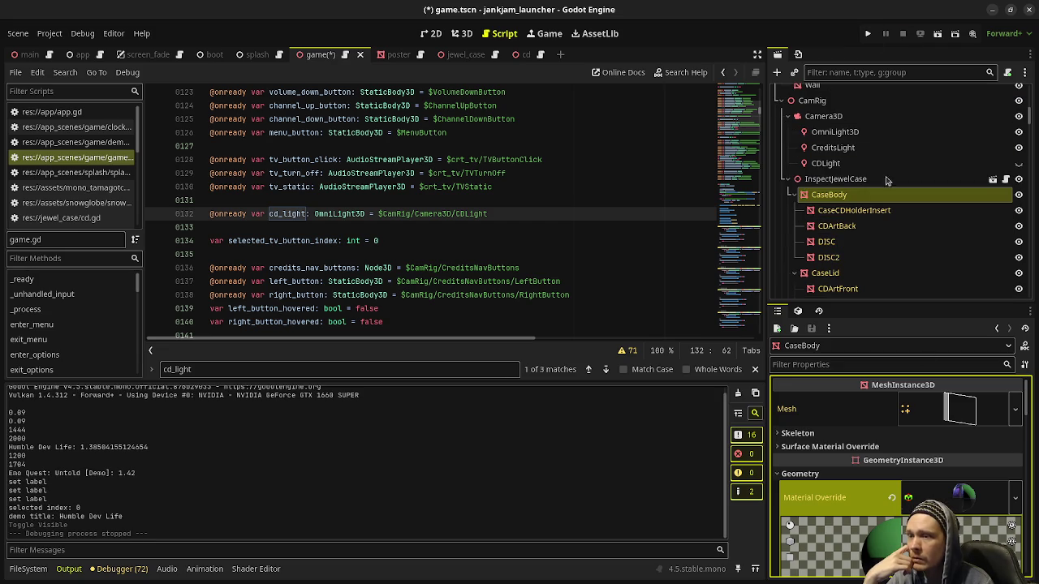
click(461, 33)
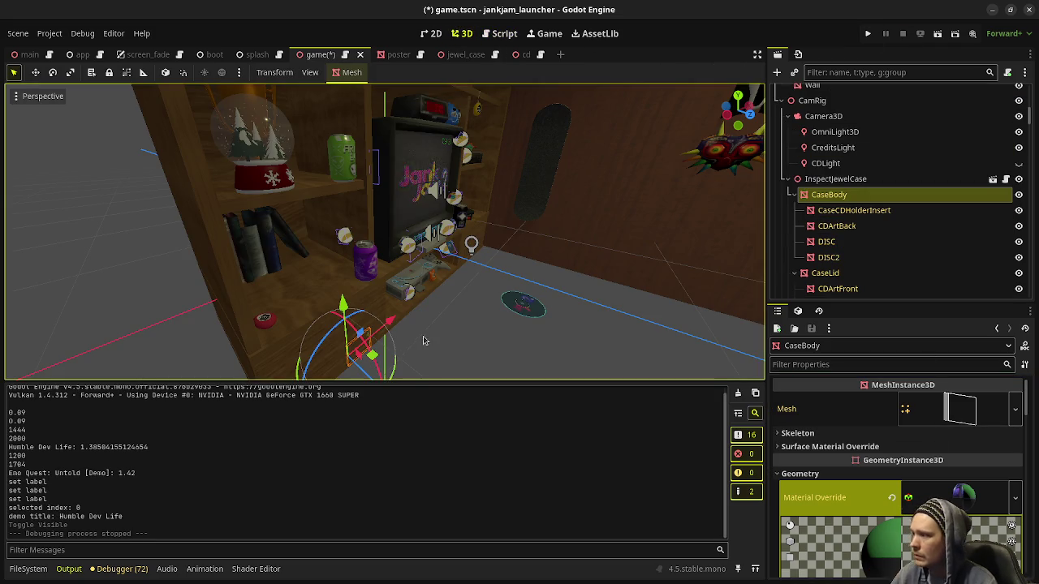
key(f)
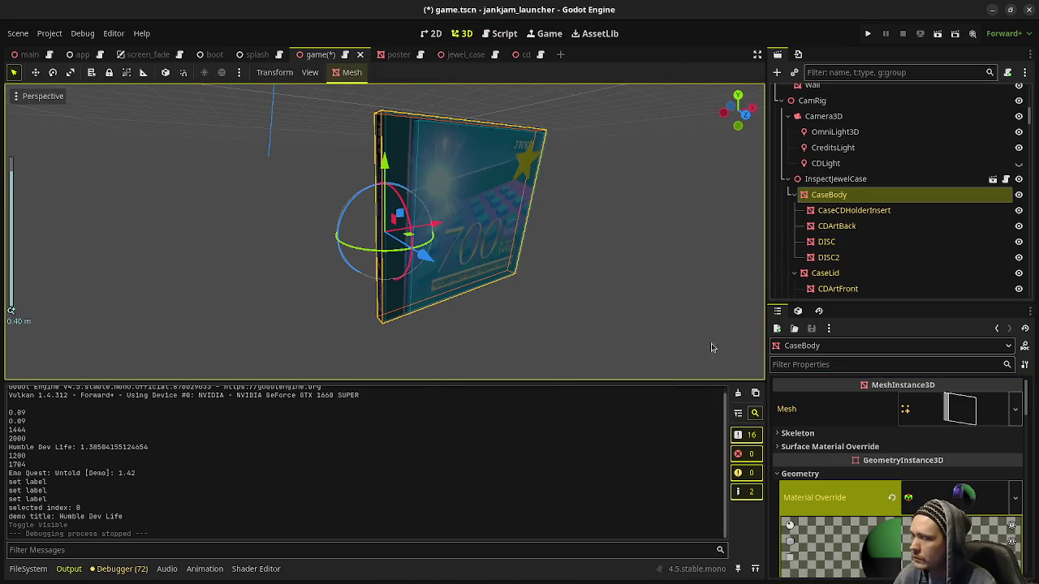
- Enable emission on CaseBody's material with a full white colour and save the scene
scroll(871, 432, down, 2)
scroll(870, 432, down, 10)
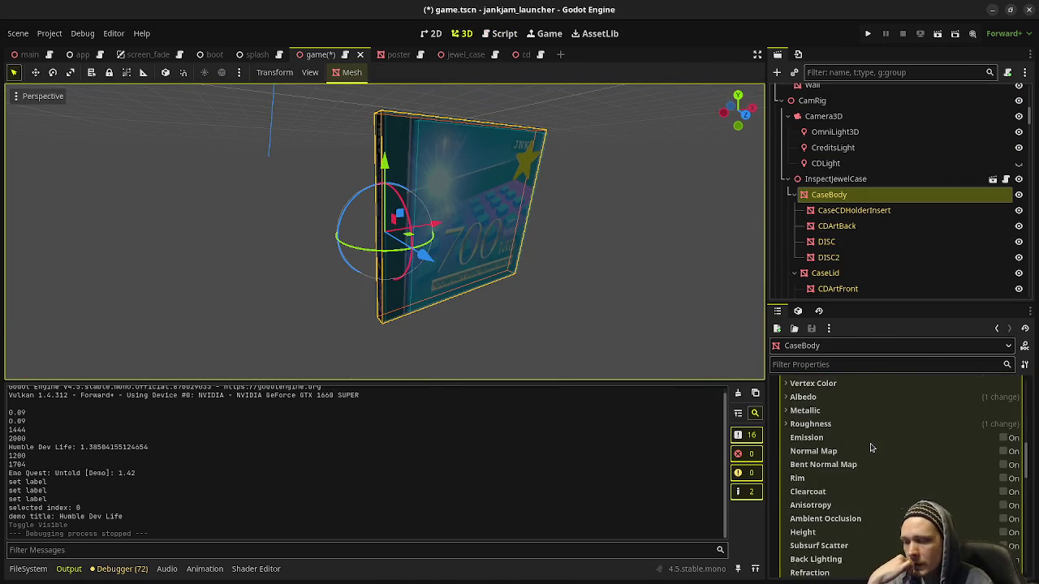
scroll(865, 444, up, 1)
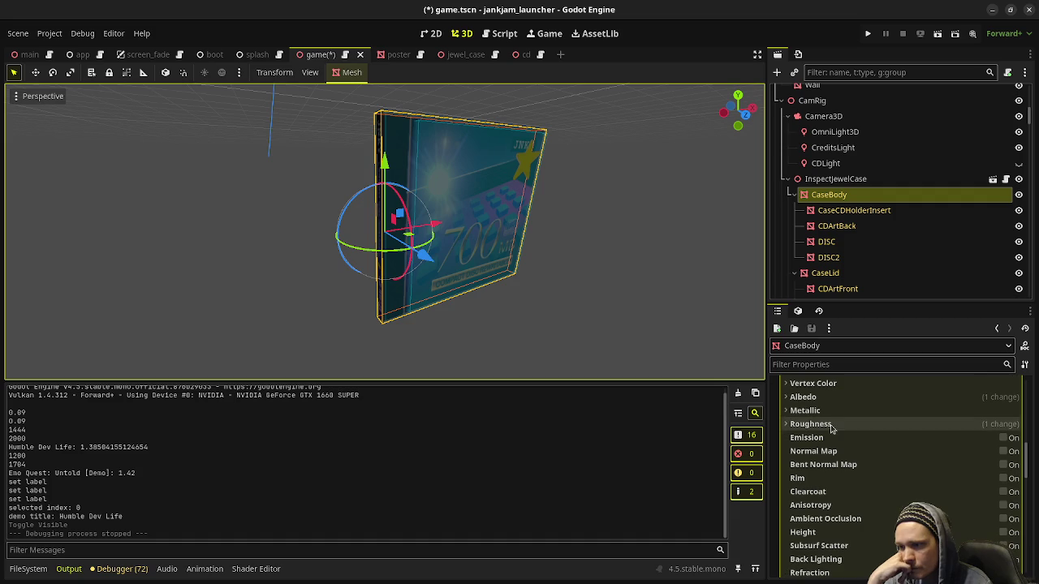
click(1003, 438)
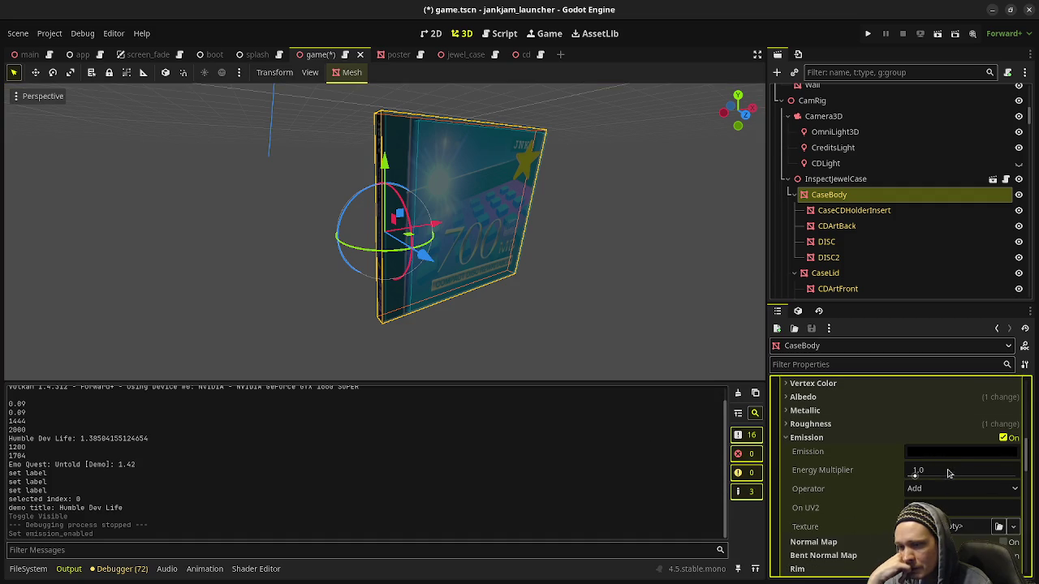
click(954, 455)
drag(933, 357, 986, 355)
click(831, 477)
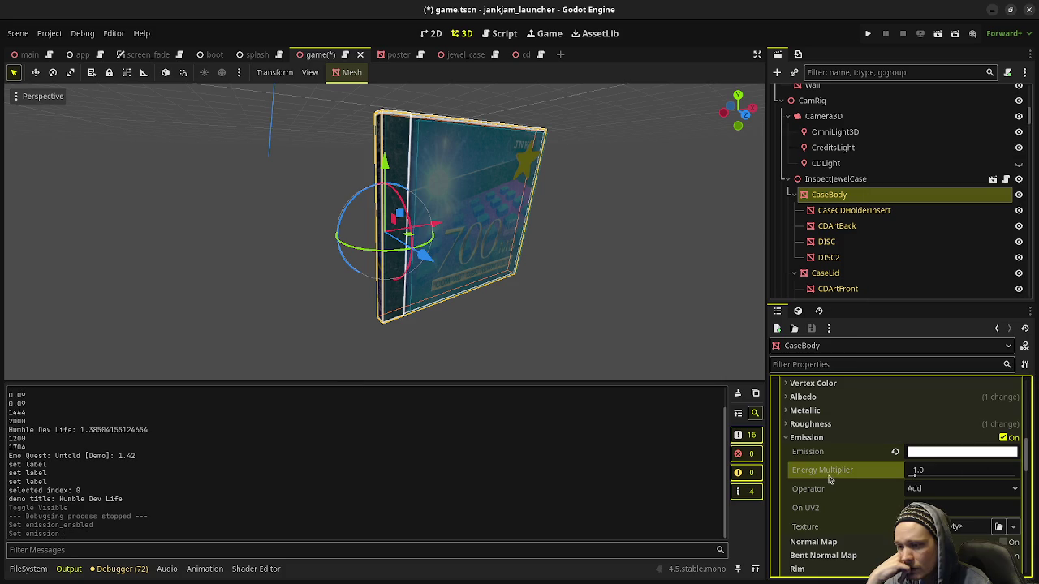
key(ctrl+s)
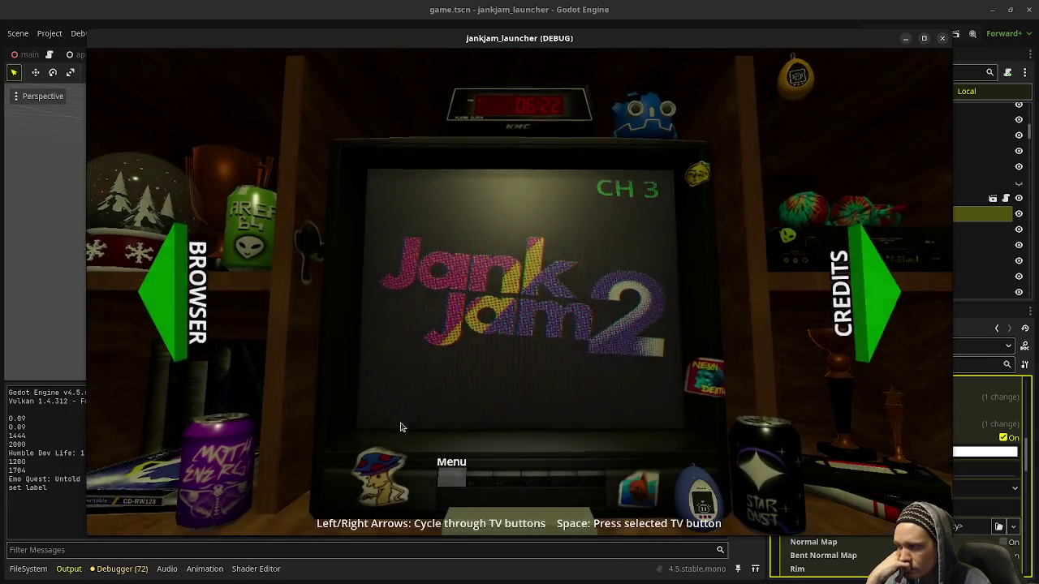
- Inspect the Mind Palace case in-game, rotating it to the back cover and back to the front
key(Left)
key(space)
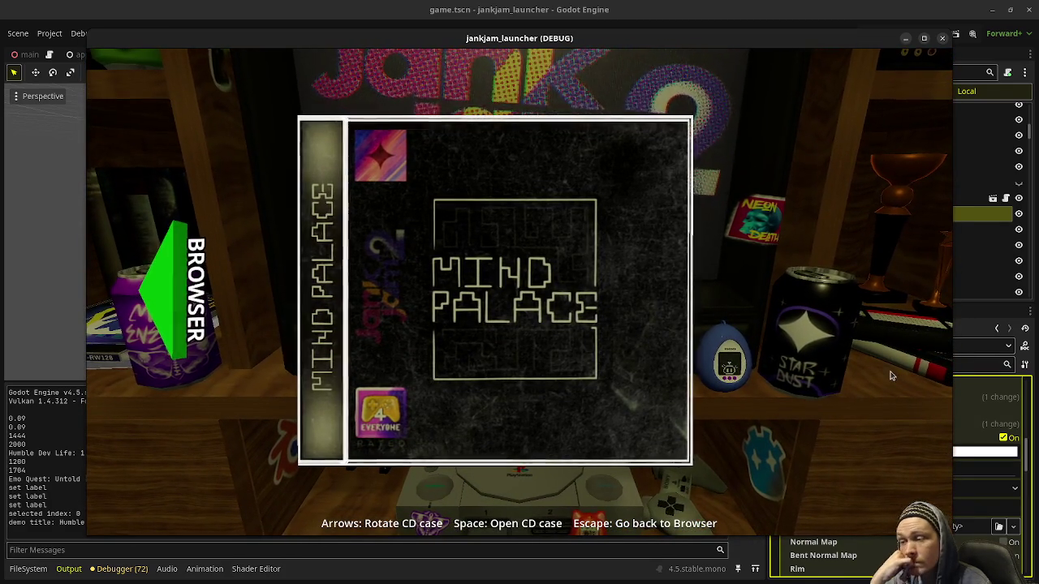
key(Left)
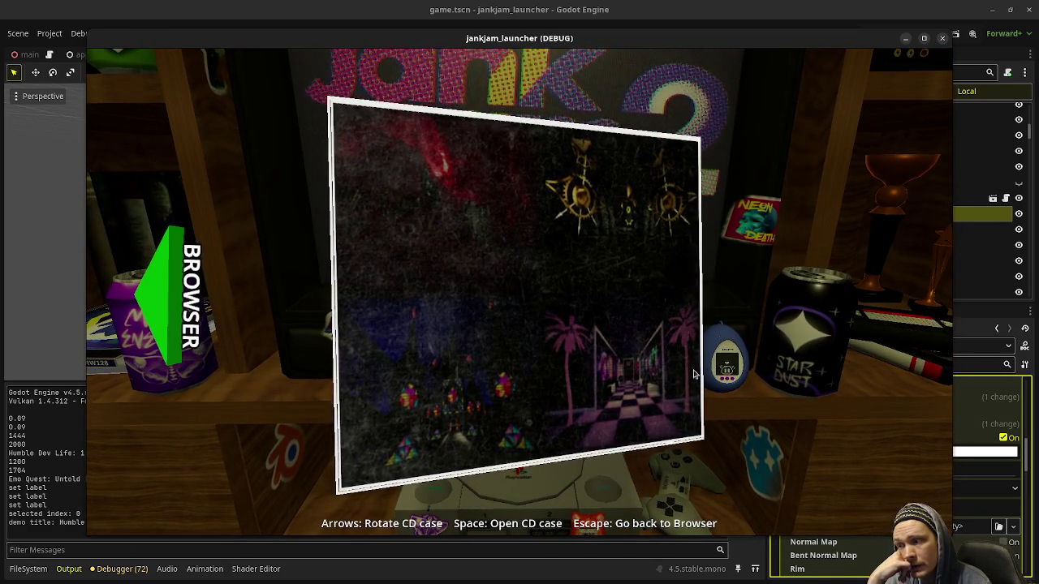
key(Left)
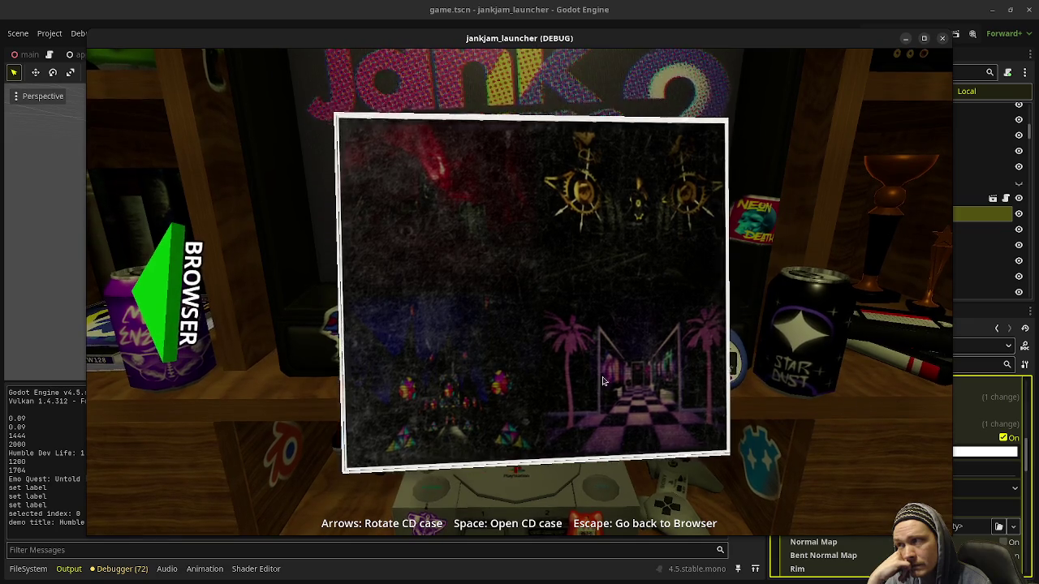
key(Left)
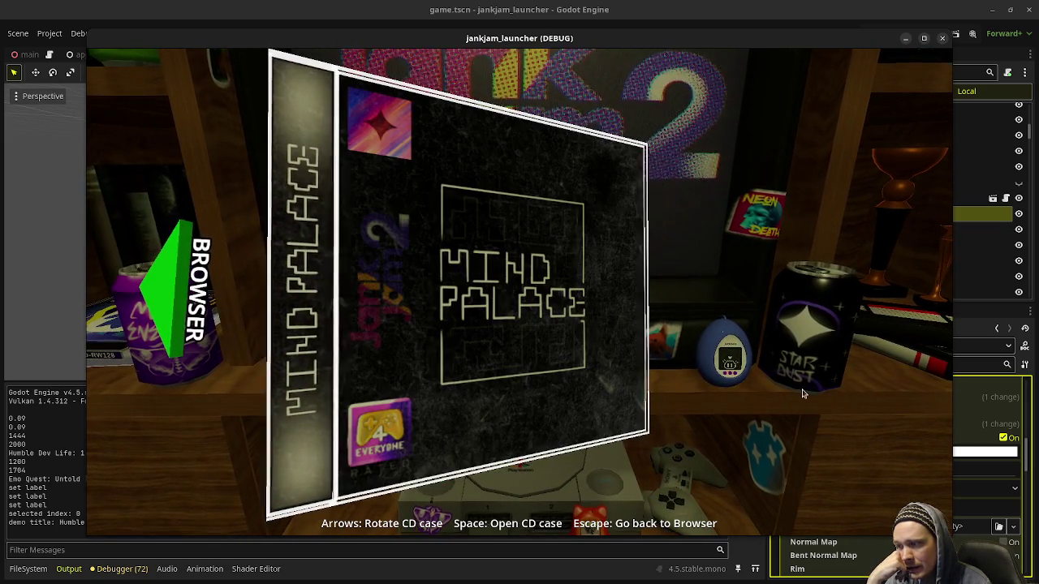
- Move the game window aside and set it Always on Top
mouse_move(852, 40)
mouse_down()
mouse_move(677, 63)
mouse_move(685, 60)
mouse_up()
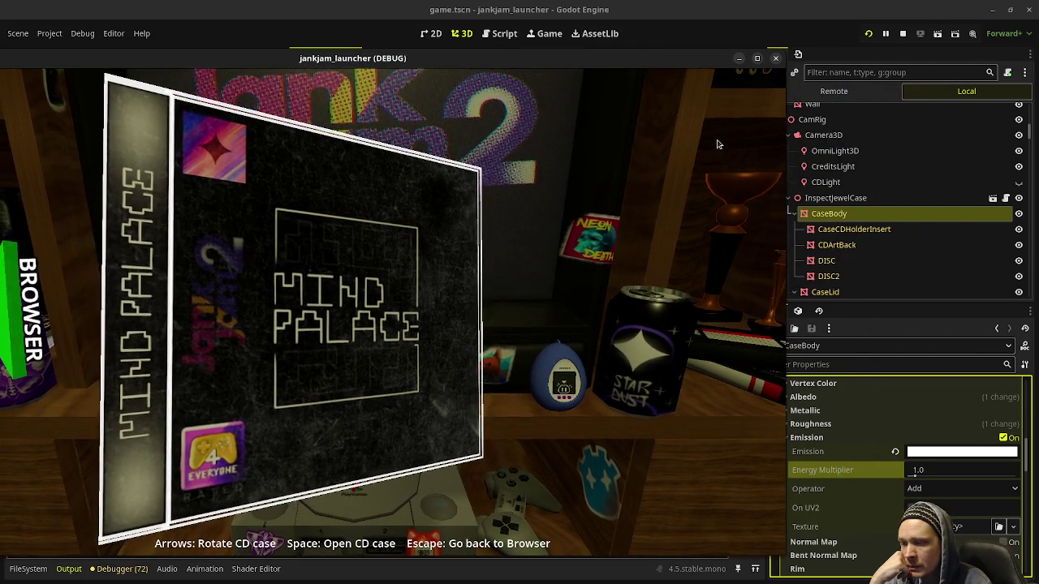
click(938, 471)
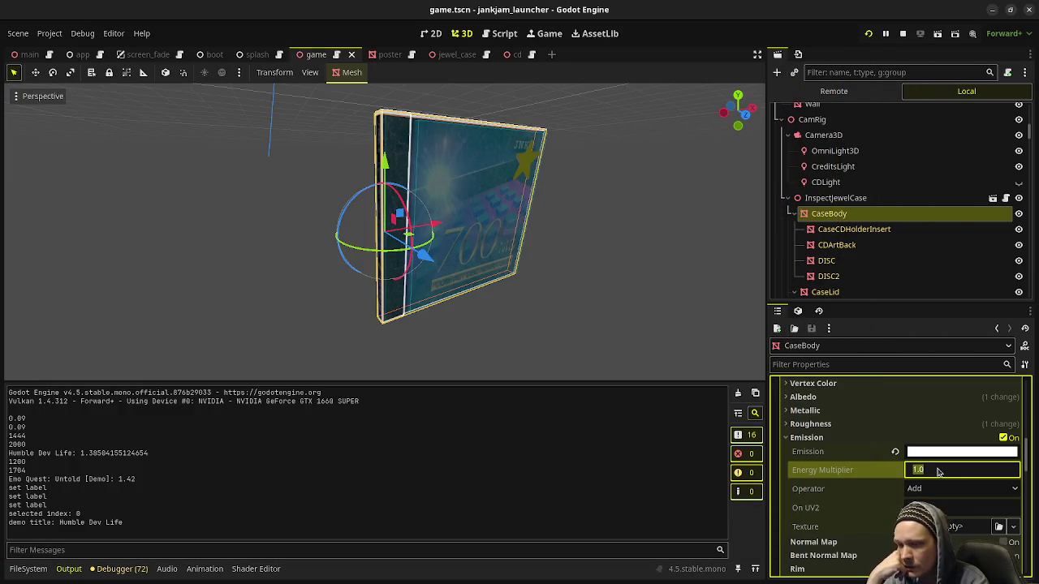
key(alt+Tab)
right_click(593, 58)
click(626, 174)
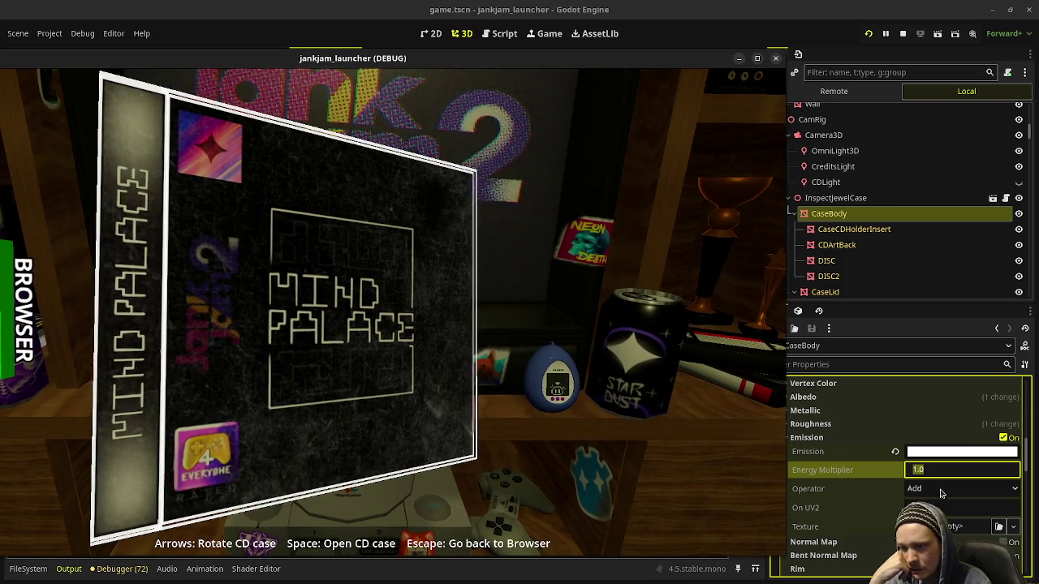
- Test a CaseBody emission energy of 0.75 in-game, undo it, then switch emission off
text(0.)
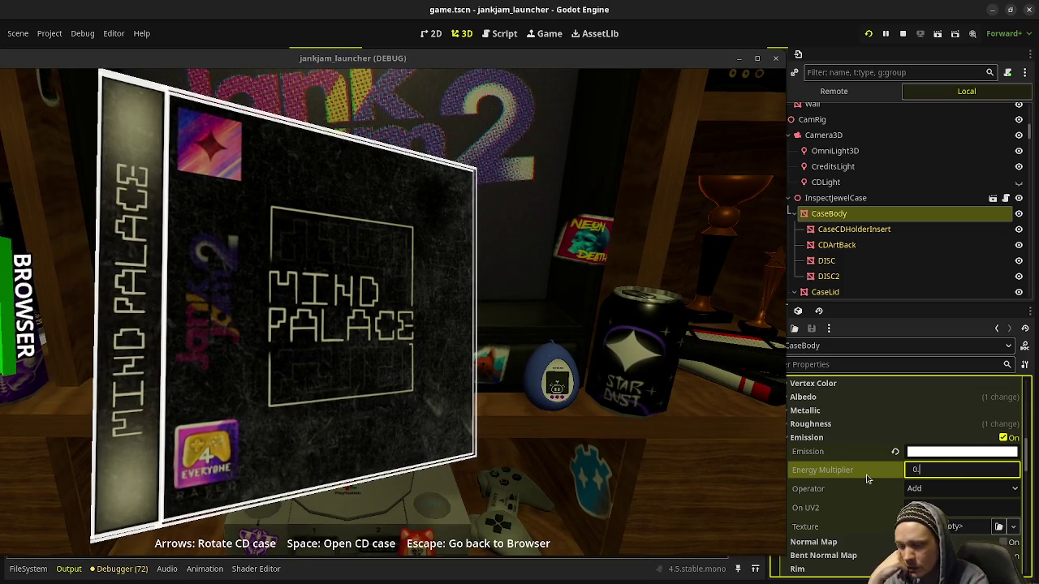
text(75)
key(Return)
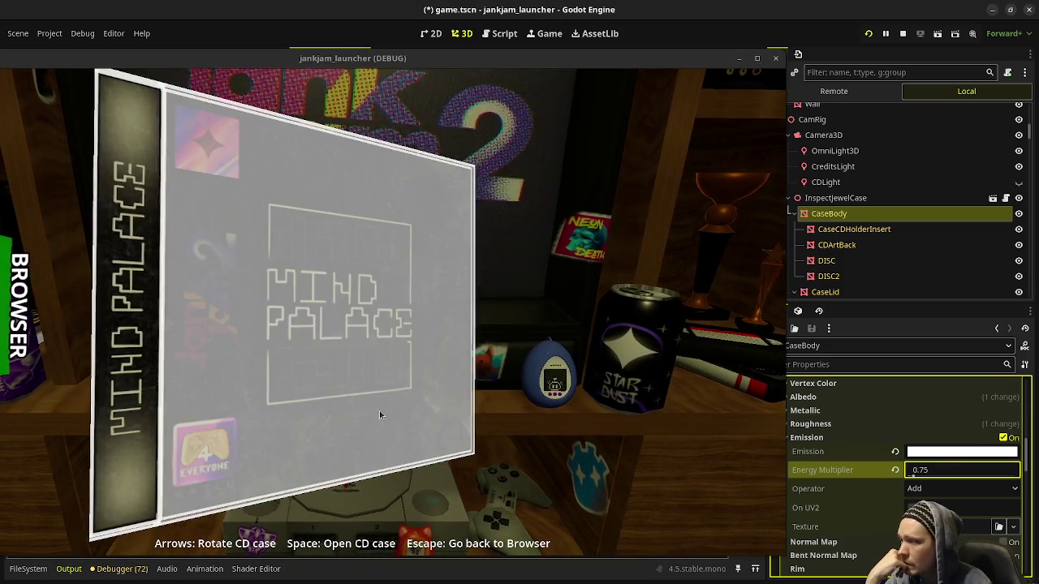
drag(464, 375, 590, 393)
key(Right)
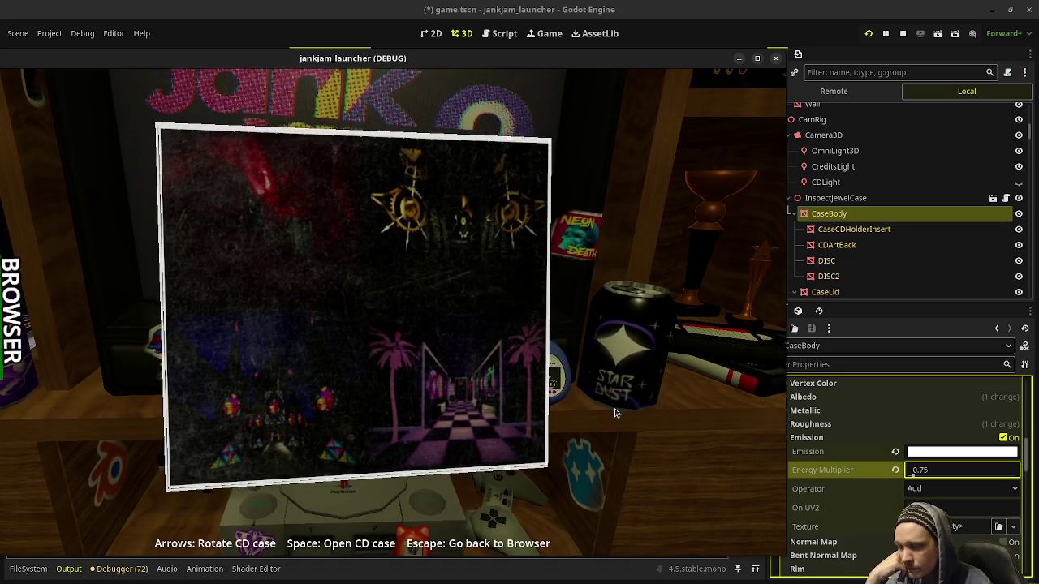
key(Right)
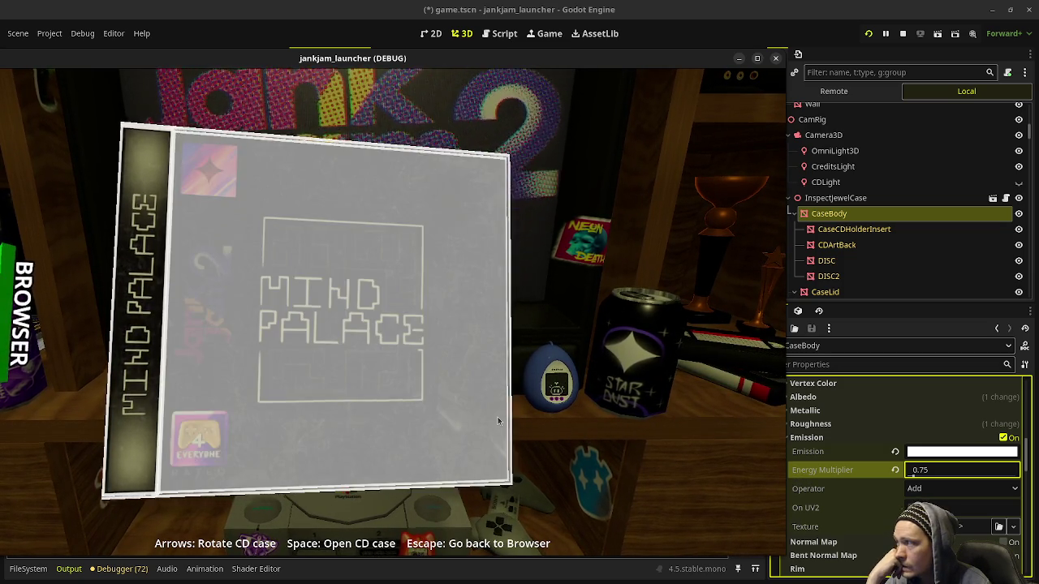
key(Right)
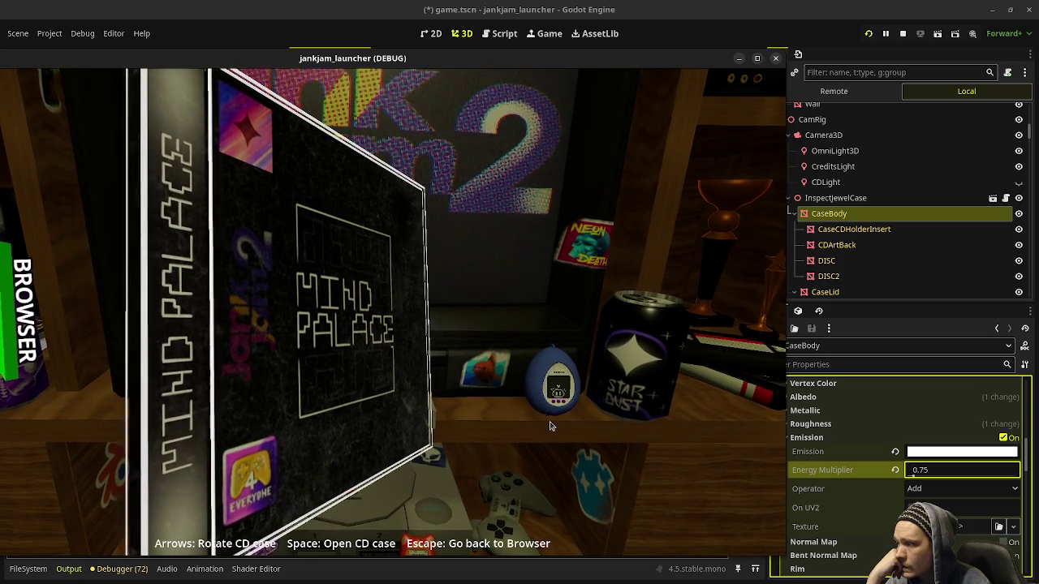
key(Escape)
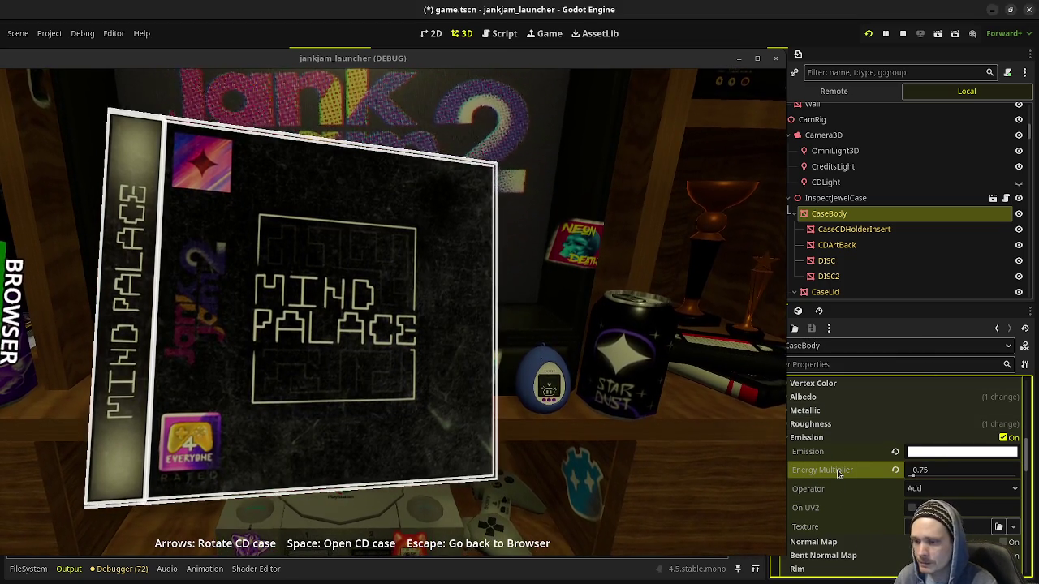
key(ctrl+z)
click(1005, 439)
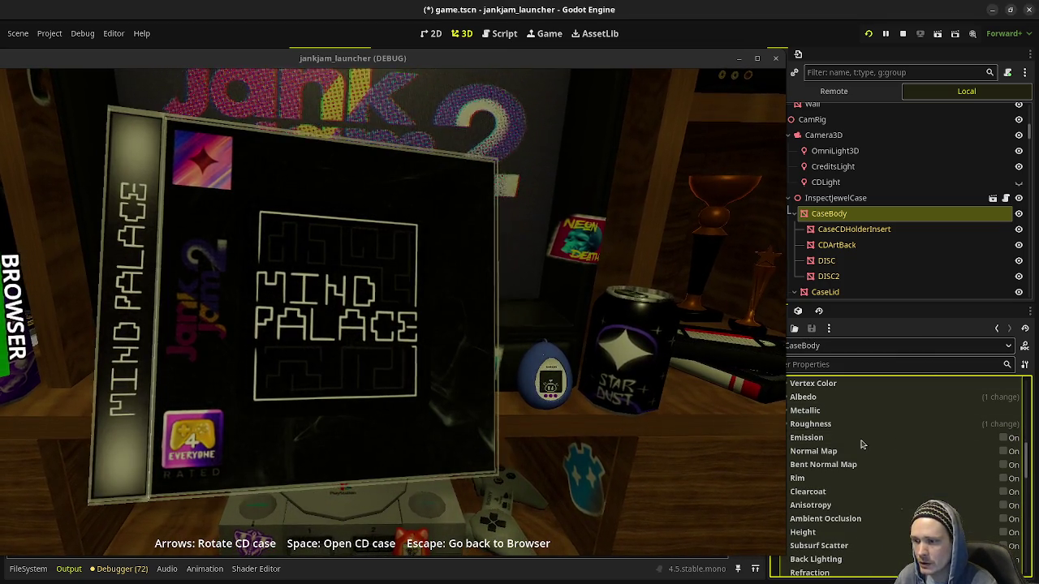
- Select CaseCDHolderInsert and make its override material unique
click(843, 230)
shift+click(841, 248)
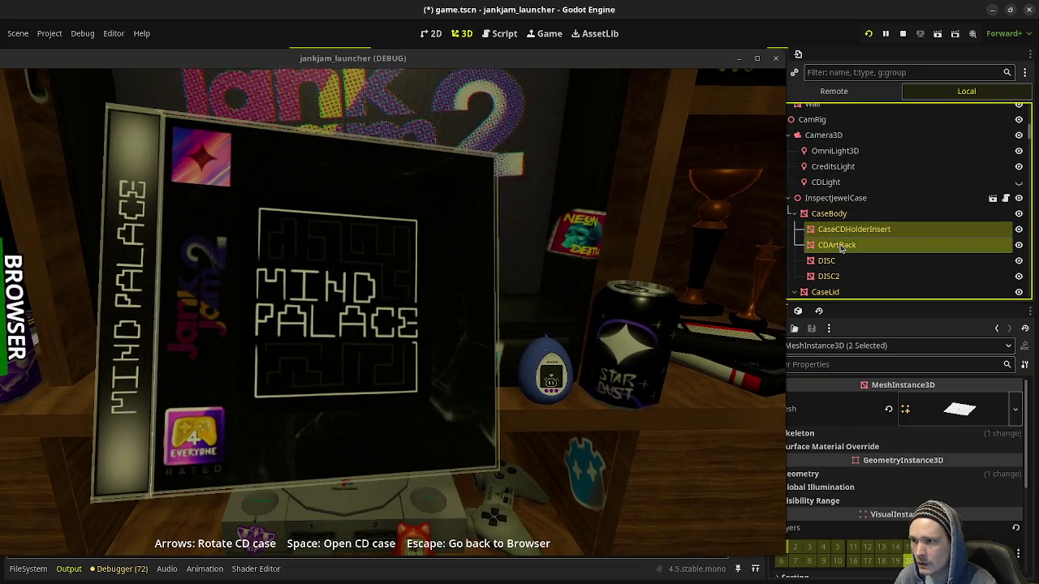
scroll(841, 248, down, 2)
ctrl+click(838, 260)
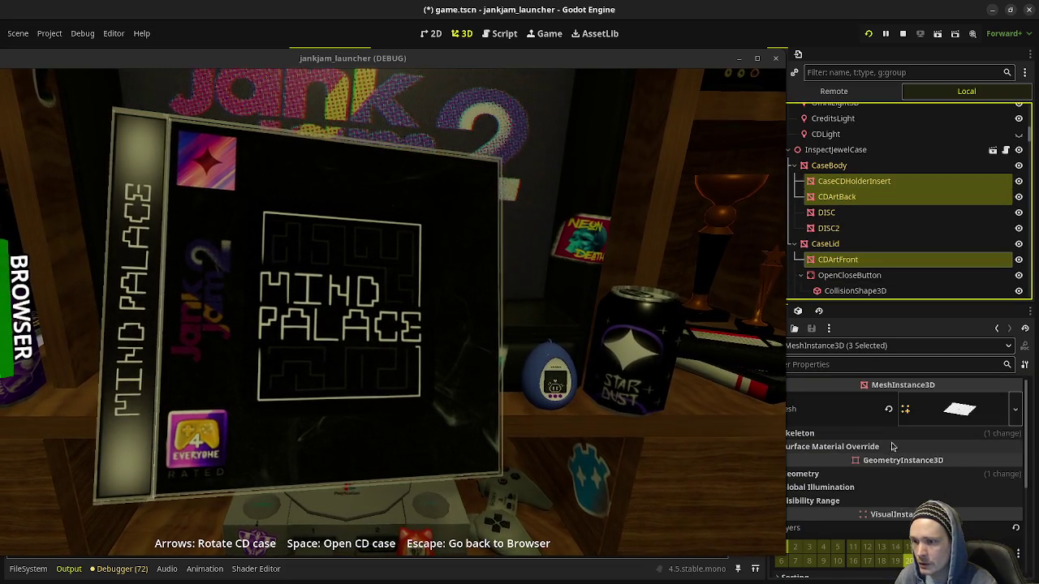
click(854, 181)
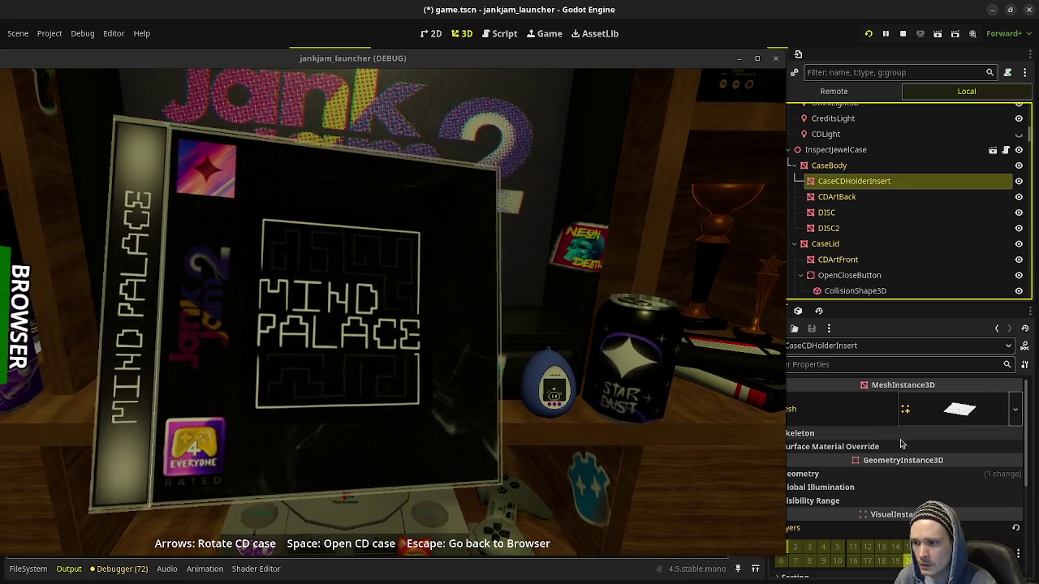
click(820, 474)
scroll(974, 455, down, 2)
click(1012, 430)
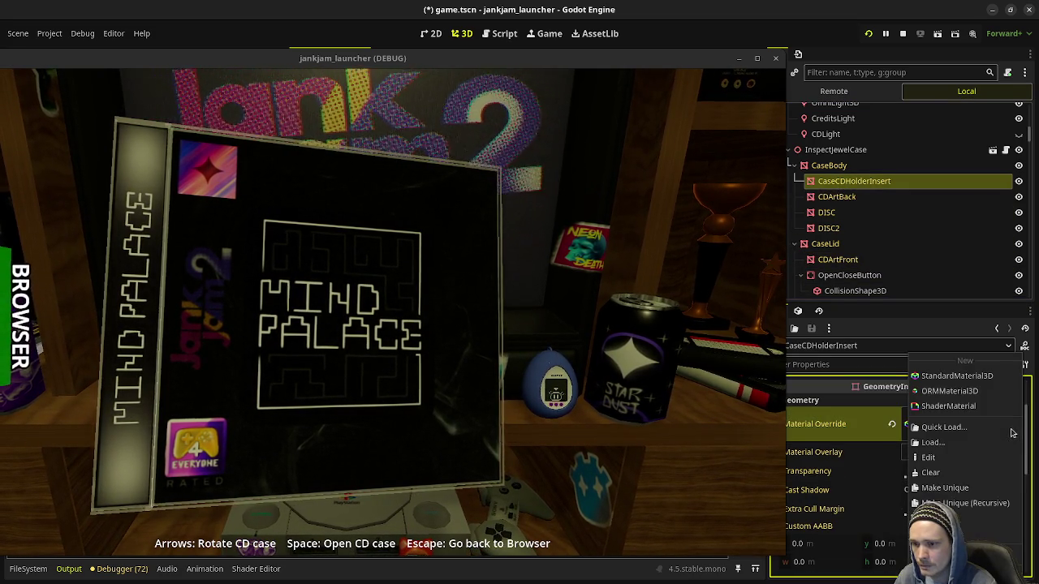
click(950, 488)
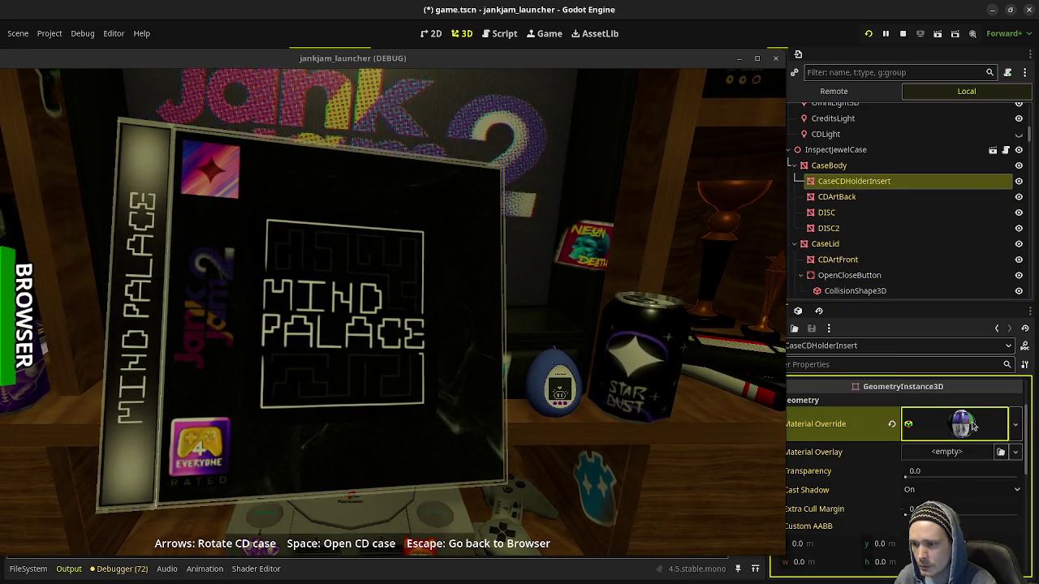
- Turn on white emission for the CaseCDHolderInsert material
click(973, 425)
scroll(957, 463, down, 5)
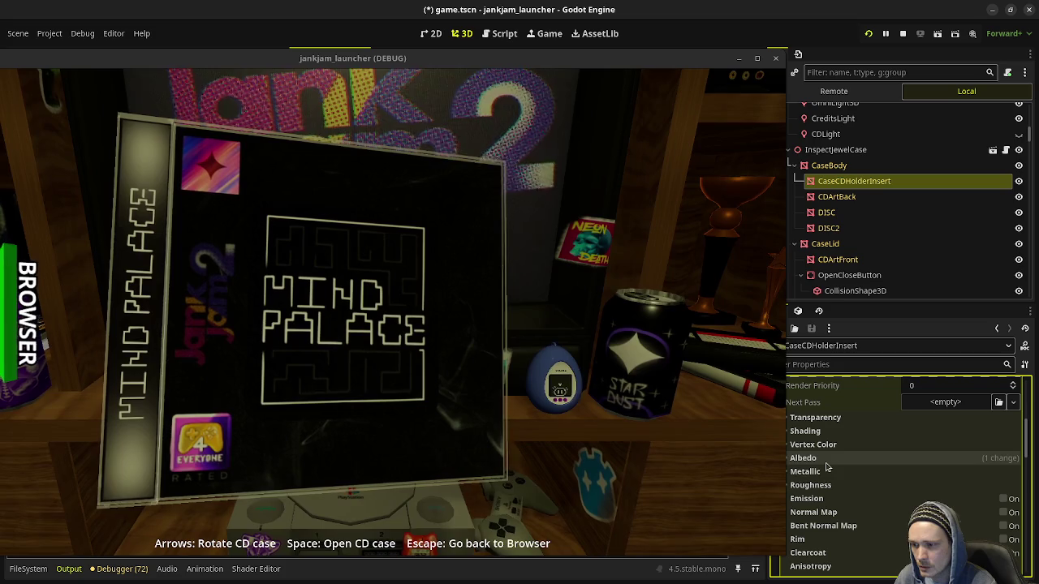
click(1004, 499)
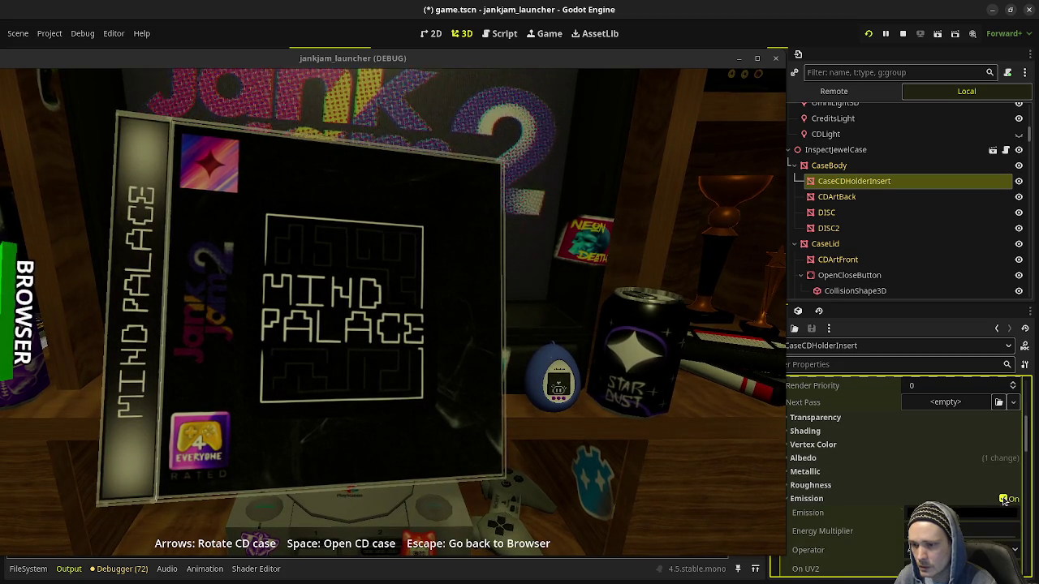
click(962, 513)
drag(915, 414, 1035, 428)
click(740, 504)
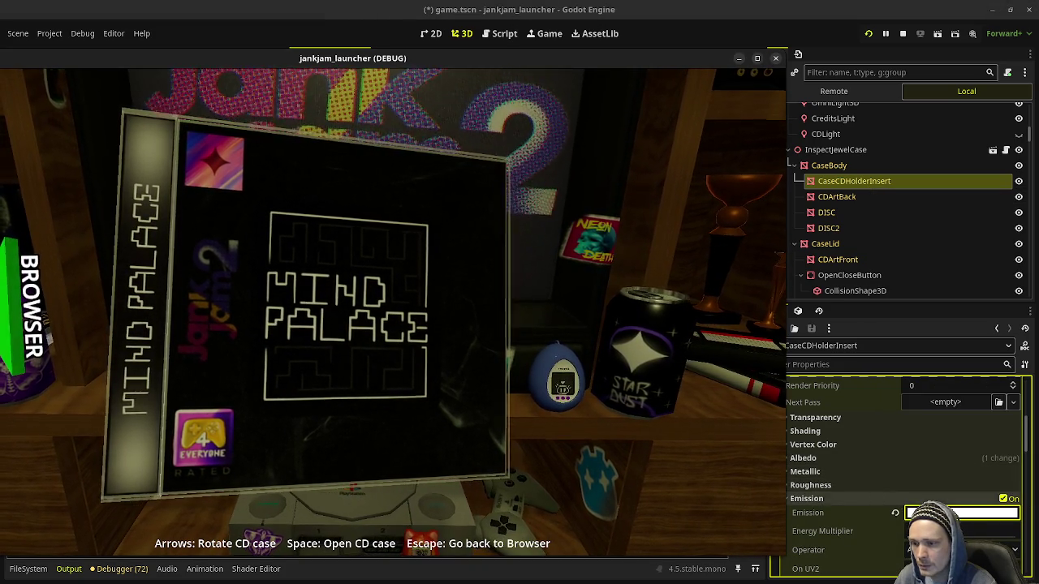
- Select CDArtBack and turn on white emission for its override material
click(844, 197)
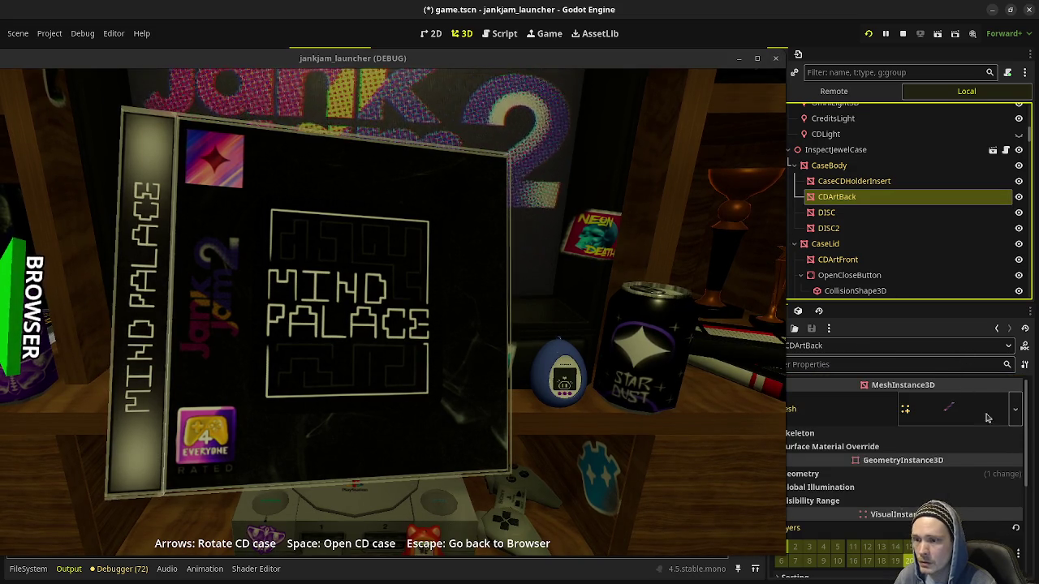
click(1004, 474)
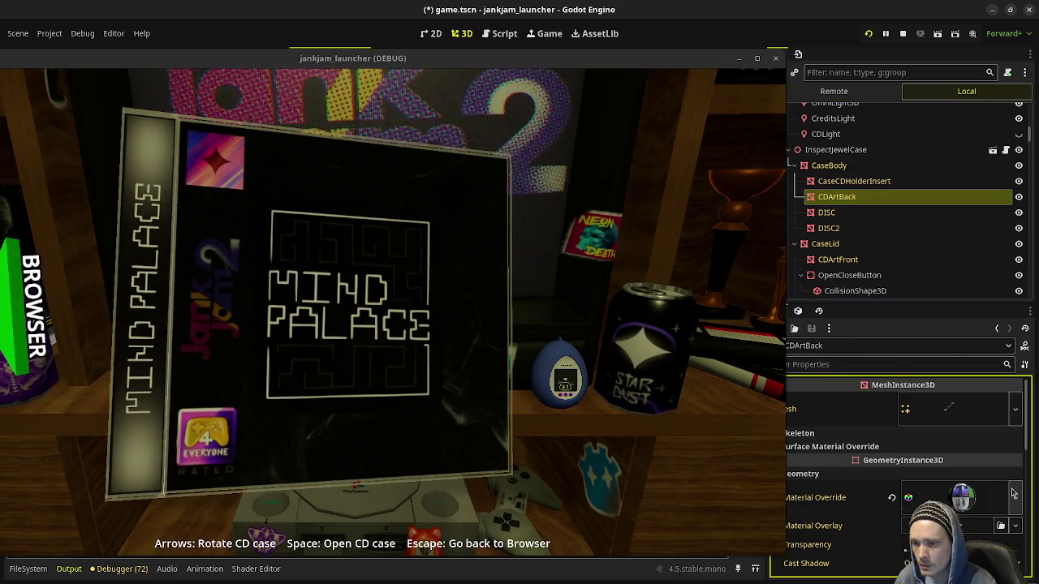
click(1013, 493)
click(941, 491)
scroll(942, 488, down, 2)
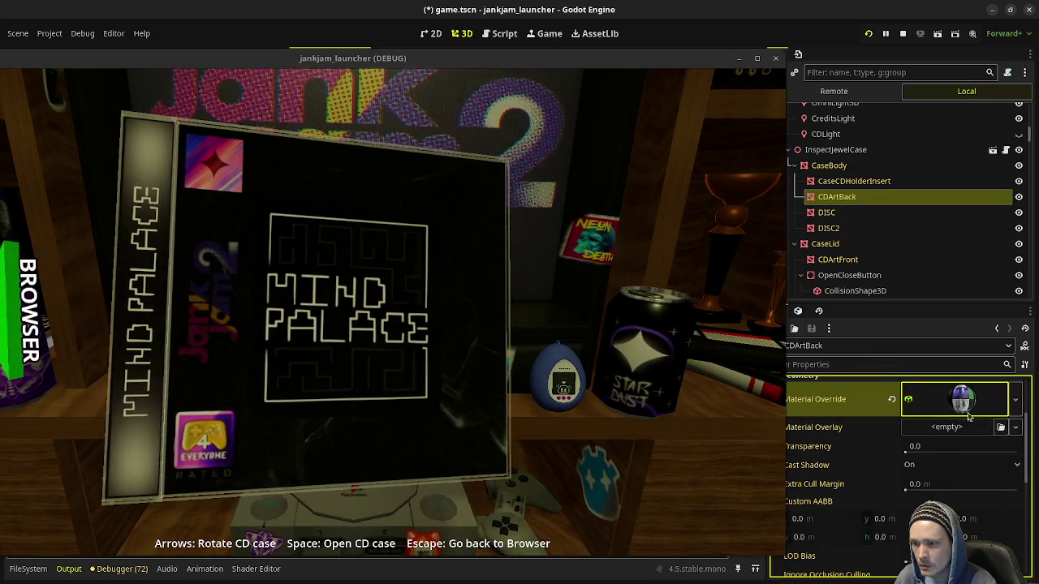
click(971, 400)
scroll(831, 519, down, 3)
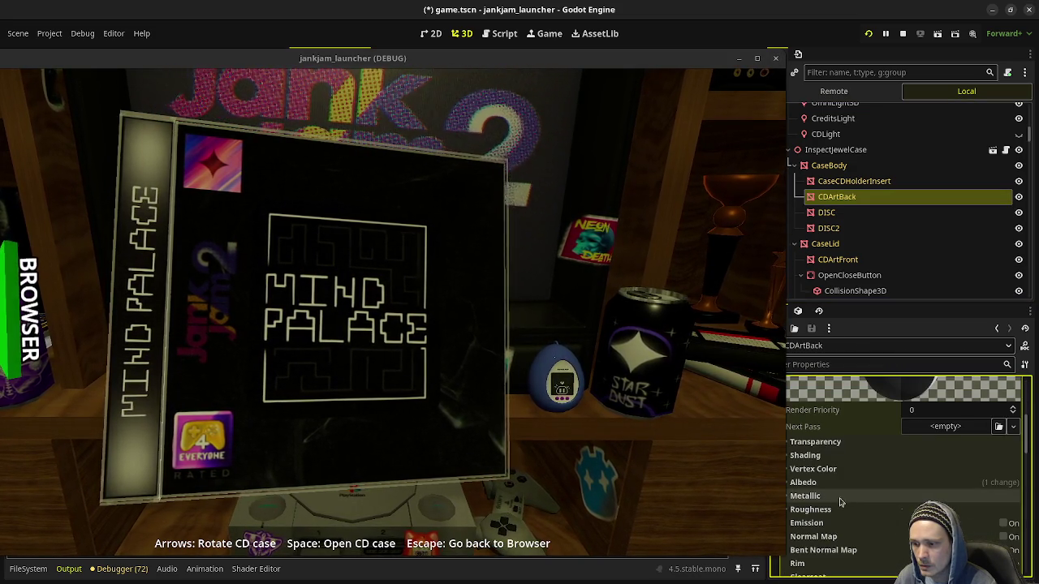
click(1004, 524)
click(974, 537)
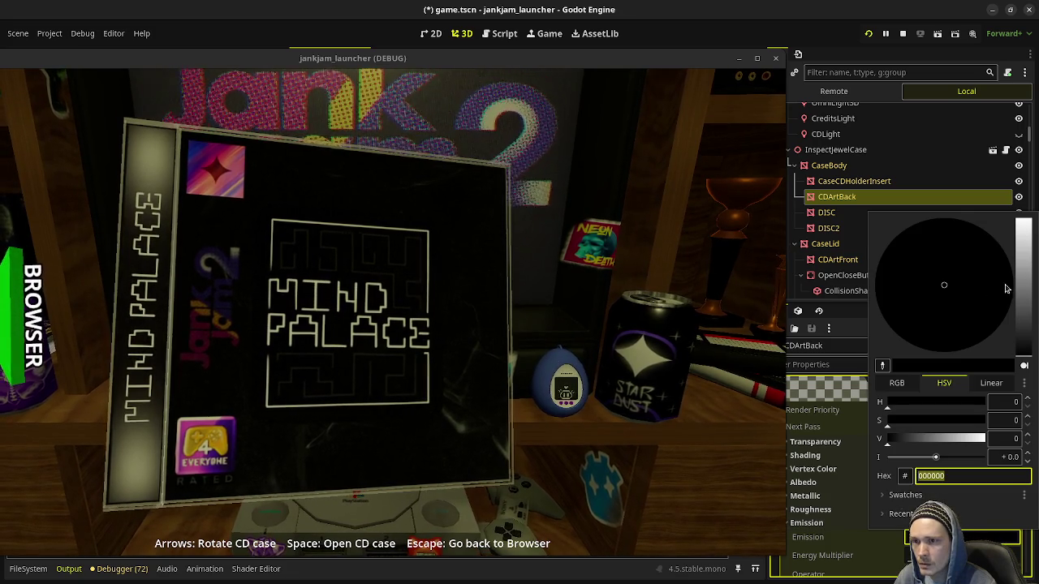
drag(962, 440, 985, 439)
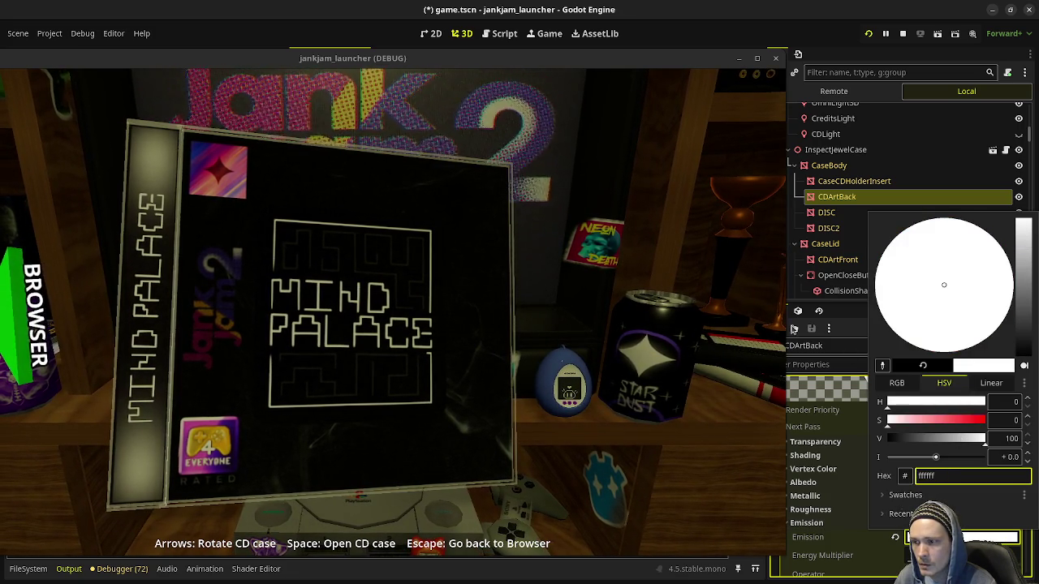
click(844, 260)
click(848, 259)
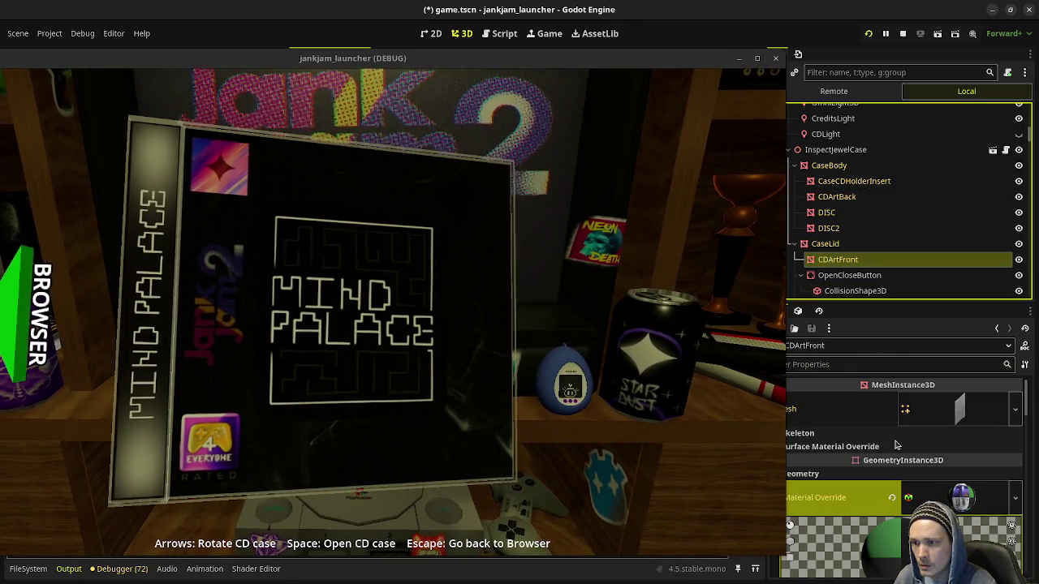
- Make CDArtFront's override material emit white, then save and relaunch the game
click(1016, 502)
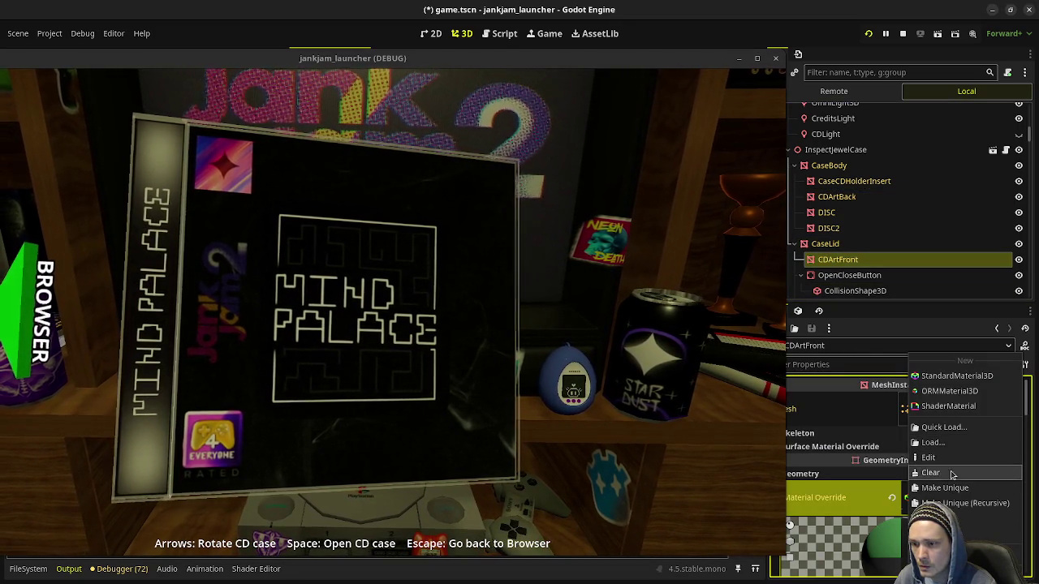
click(937, 485)
scroll(926, 477, down, 5)
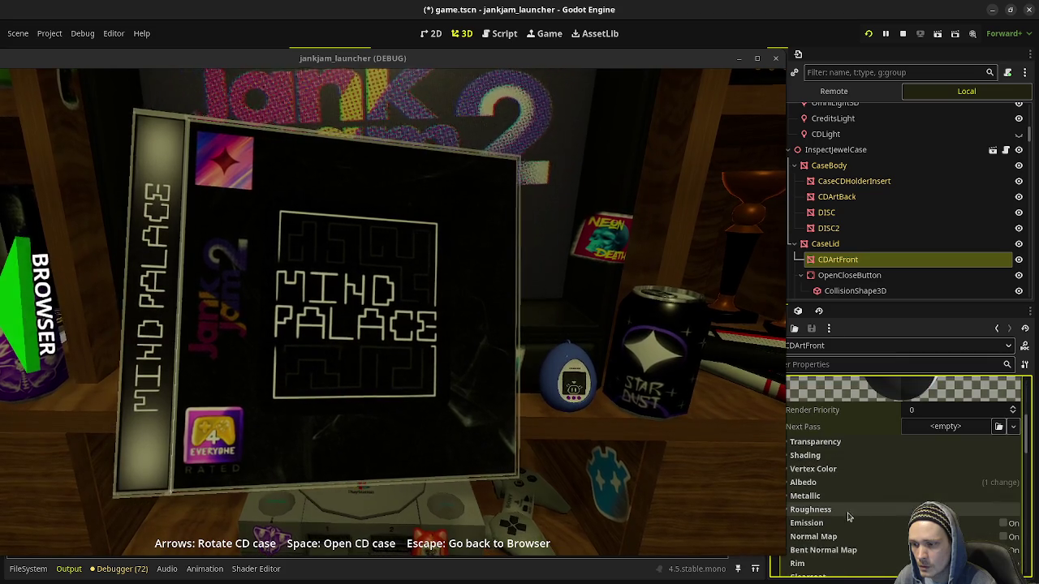
click(1004, 524)
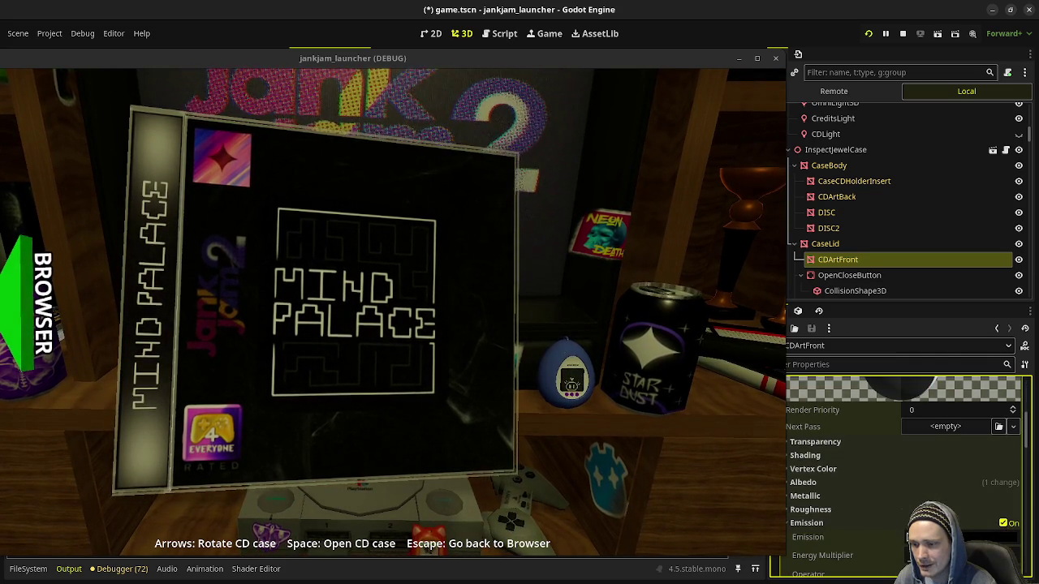
click(962, 537)
drag(889, 438, 985, 438)
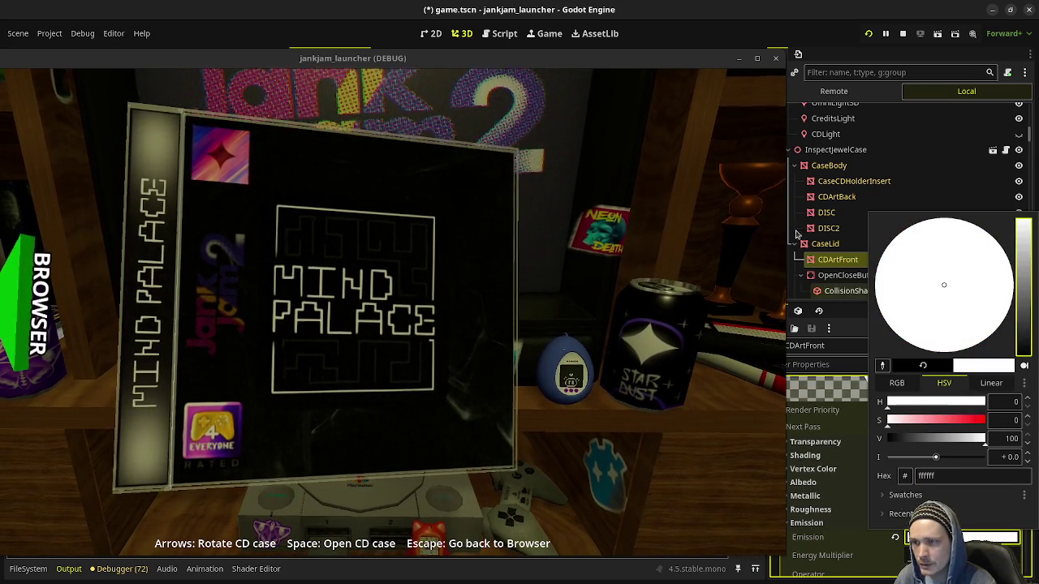
key(F5)
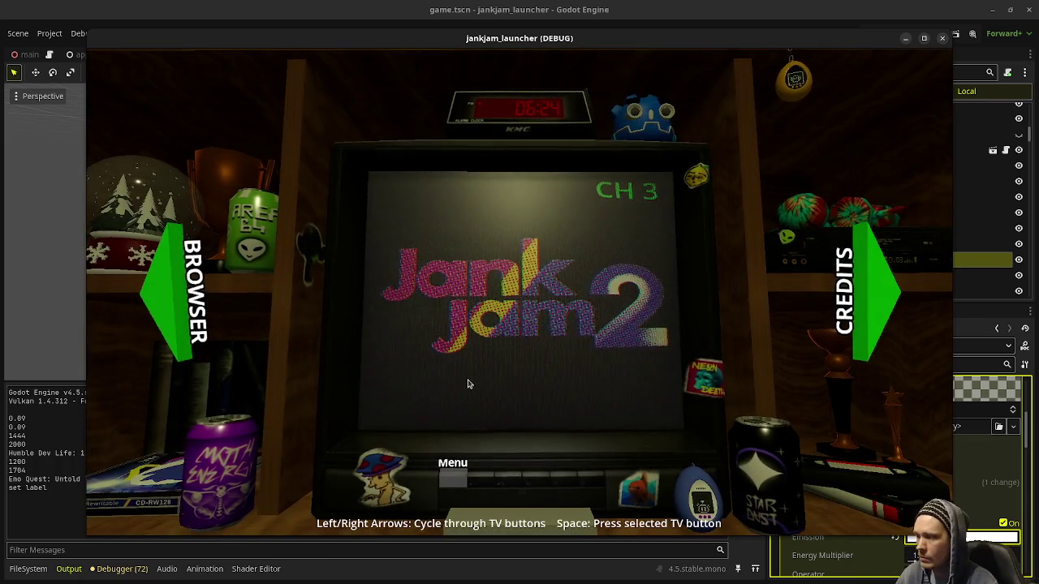
- Inspect the Mind Palace case in-game, rotate it and open it to check the glowing art
click(168, 304)
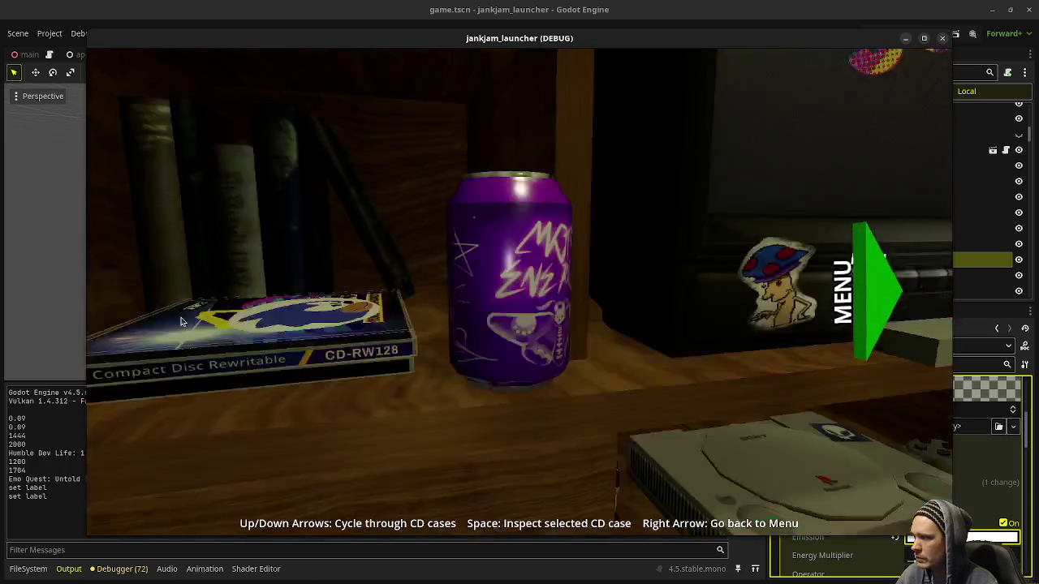
key(space)
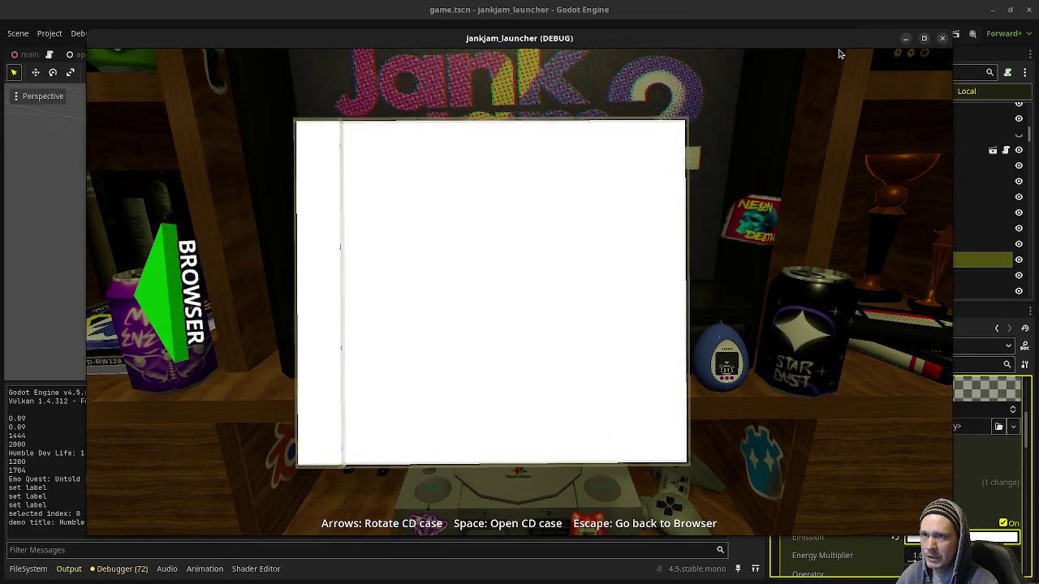
mouse_move(837, 49)
mouse_down()
mouse_move(638, 69)
mouse_move(652, 73)
mouse_up()
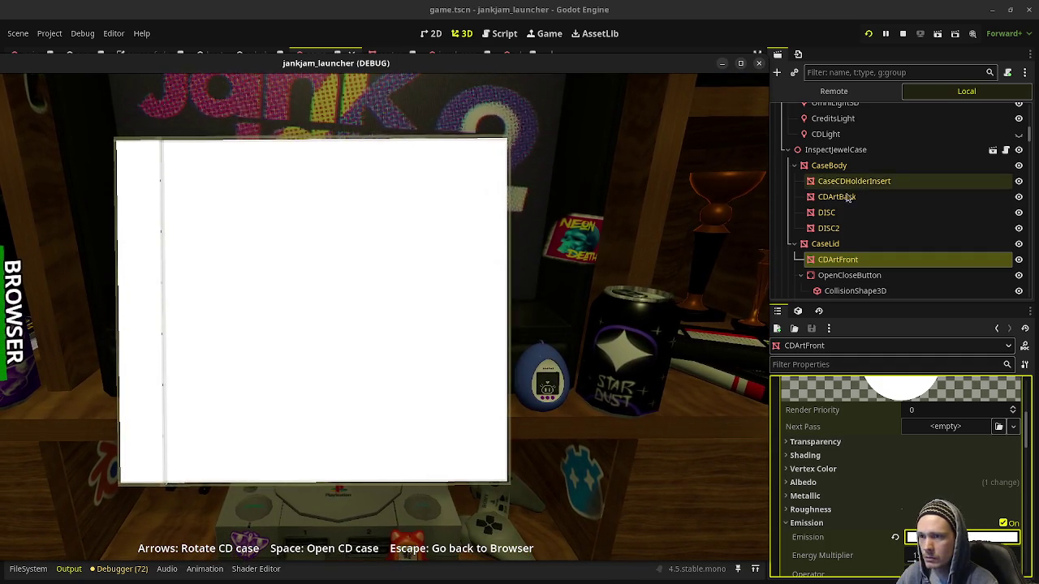
key(Left)
key(space)
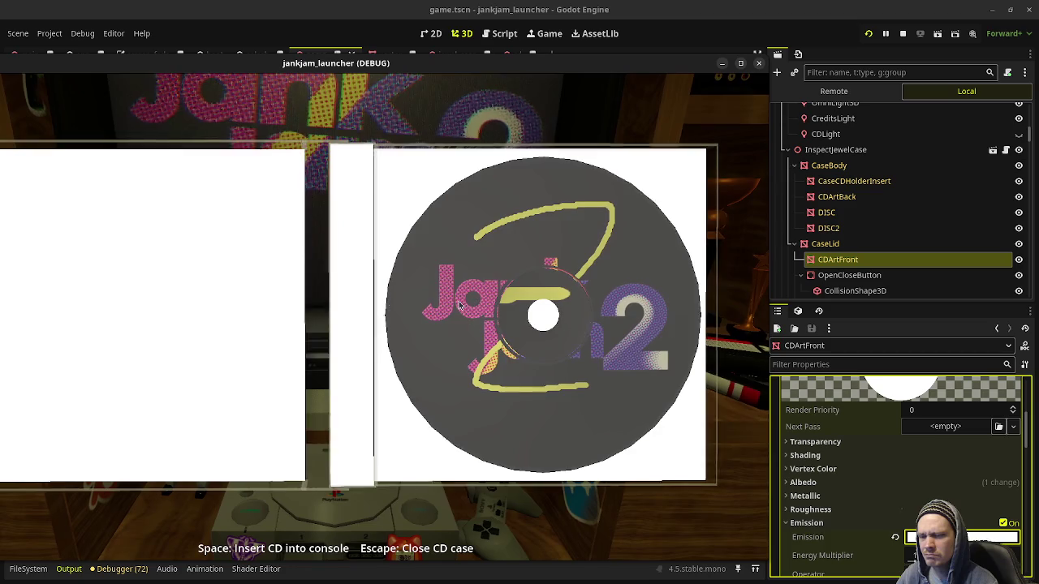
- Return to the editor and browse the material's vertex colour and albedo sections
click(840, 471)
click(839, 471)
click(837, 483)
click(838, 484)
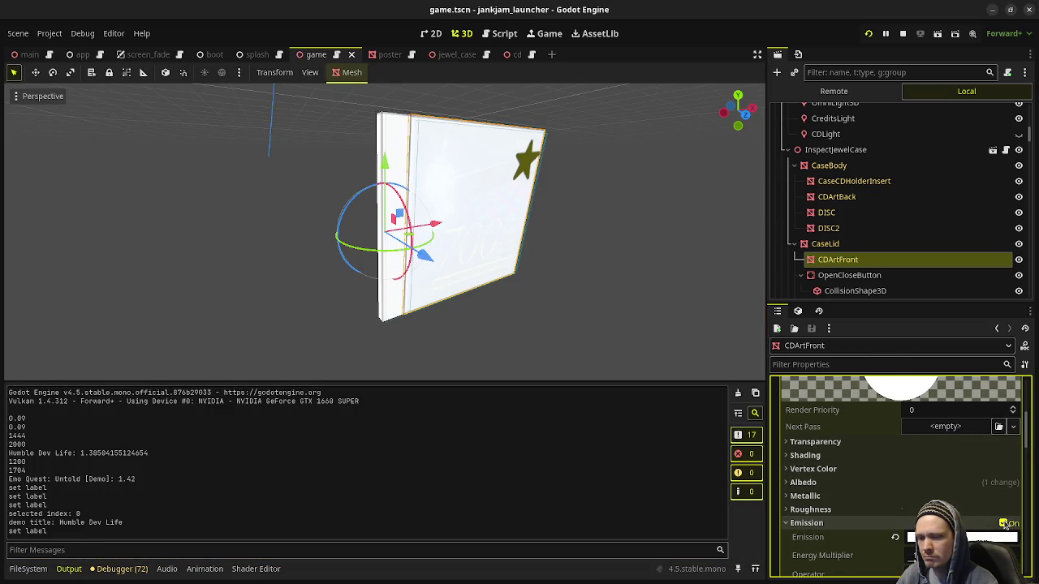
- Compare CDArtFront with emission off and on, then lower its emission energy to 0.2
click(1005, 524)
click(1005, 523)
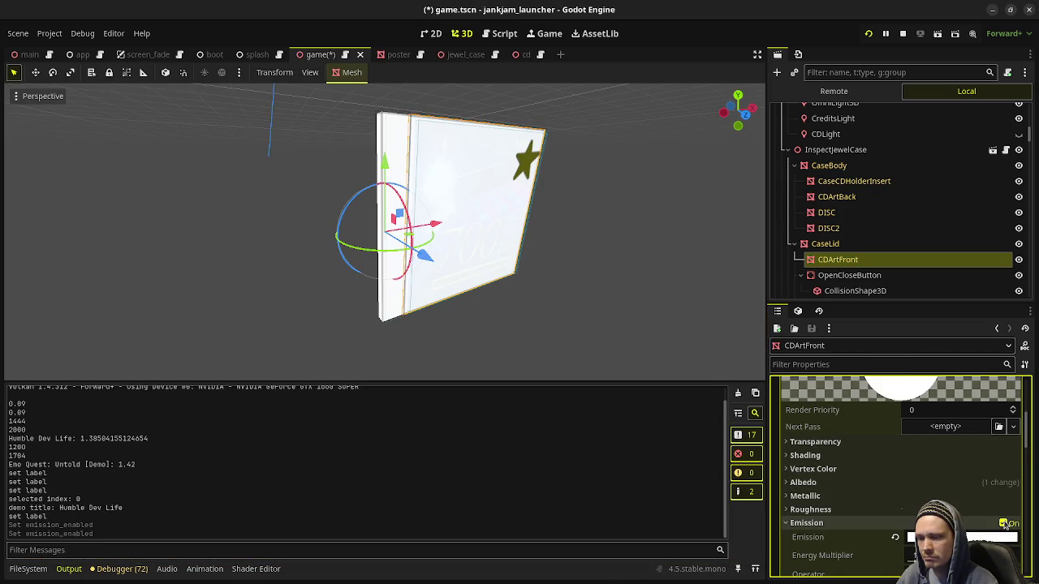
drag(958, 555, 917, 555)
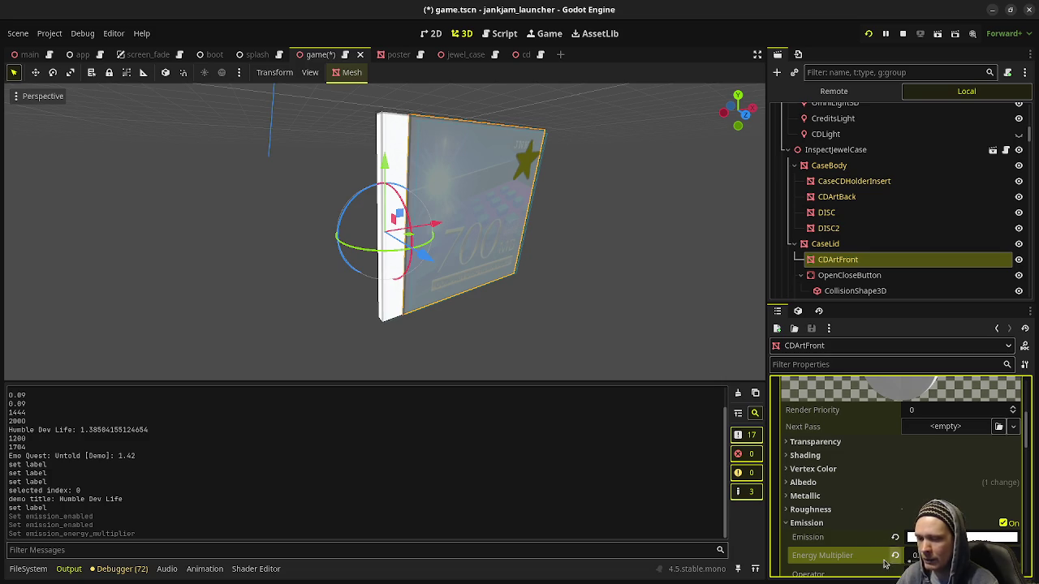
scroll(853, 561, down, 1)
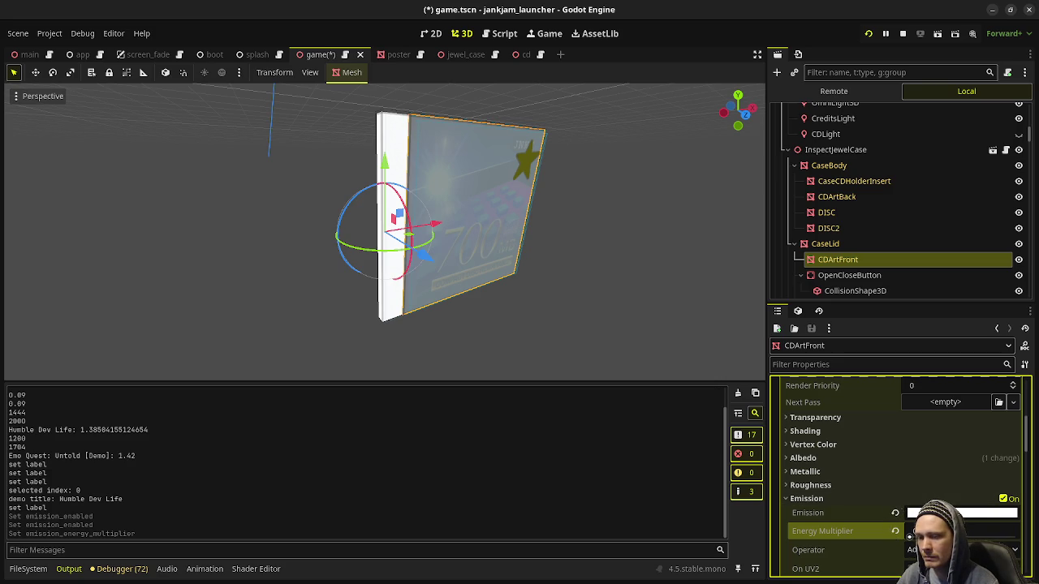
mouse_move(909, 536)
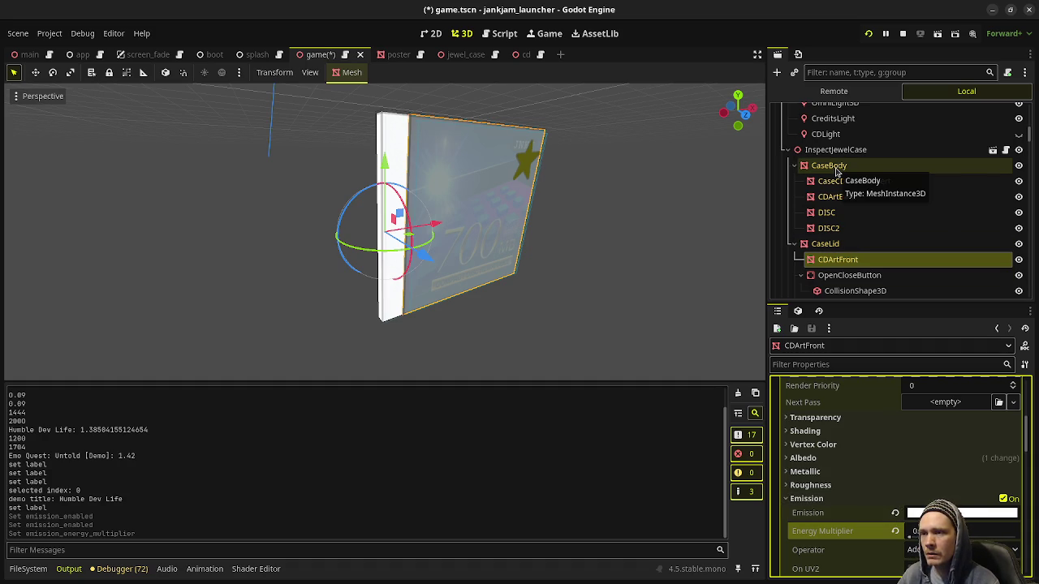
- Set CDArtBack and CaseCDHolderInsert emission energy to 0.2, save game.tscn, and relaunch the game
click(836, 196)
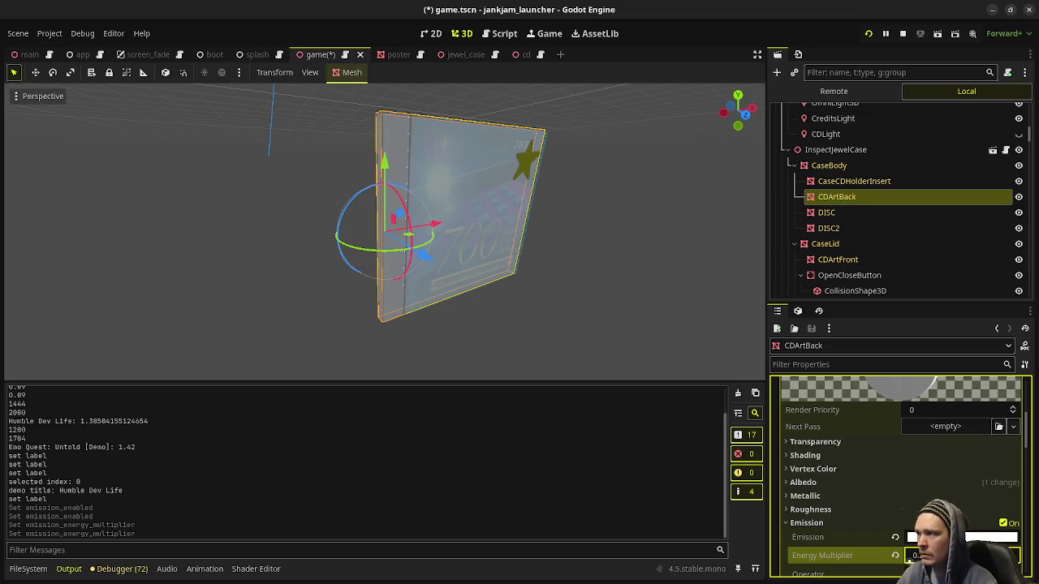
drag(640, 255, 611, 266)
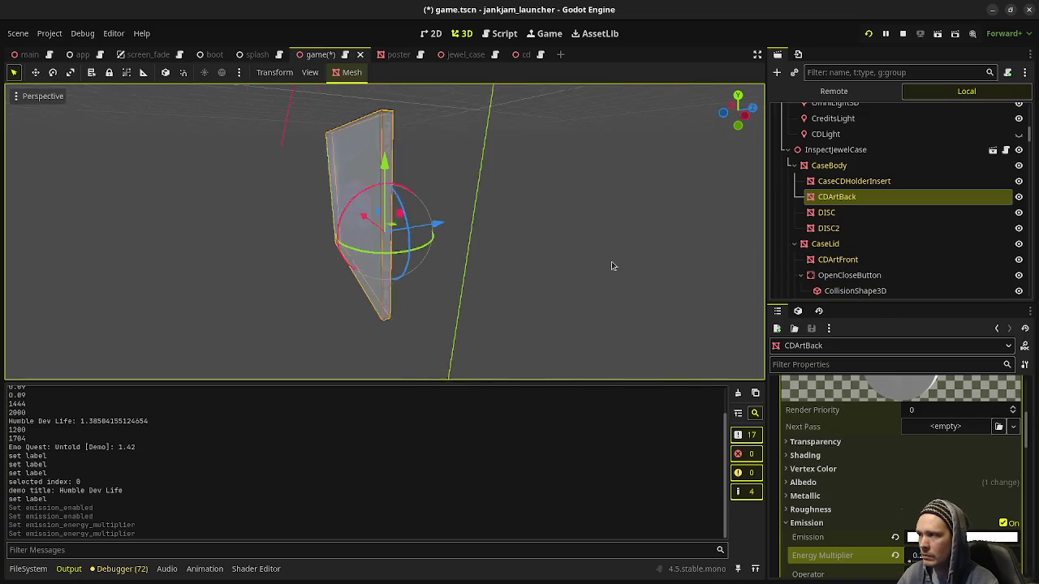
click(849, 183)
click(915, 533)
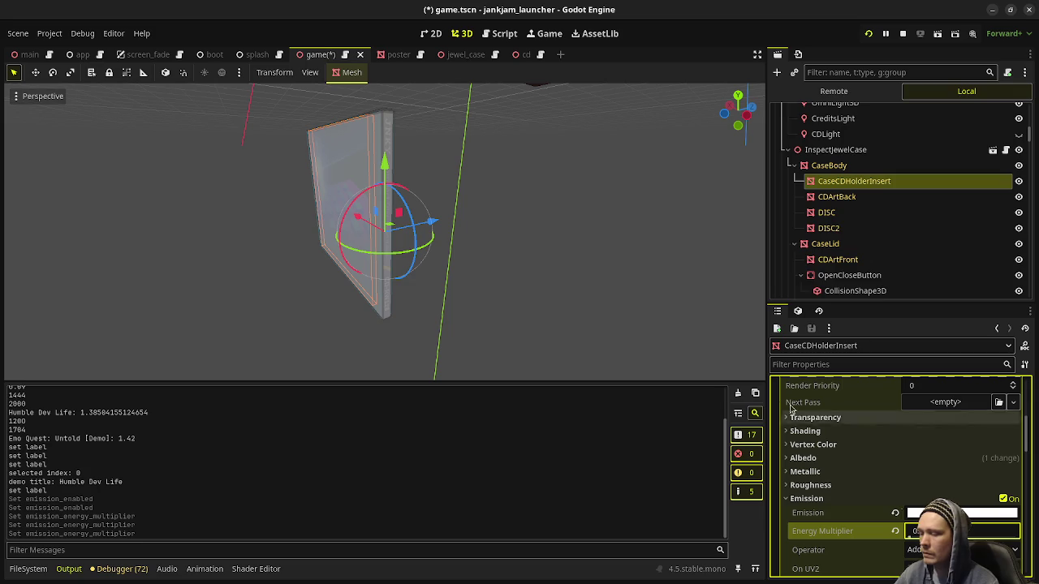
key(ctrl+s)
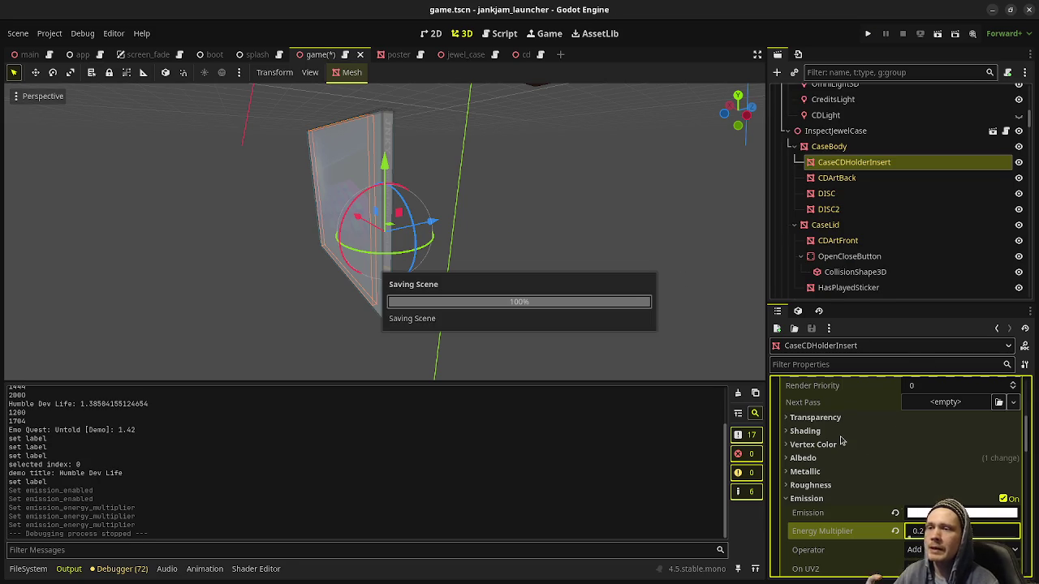
key(F5)
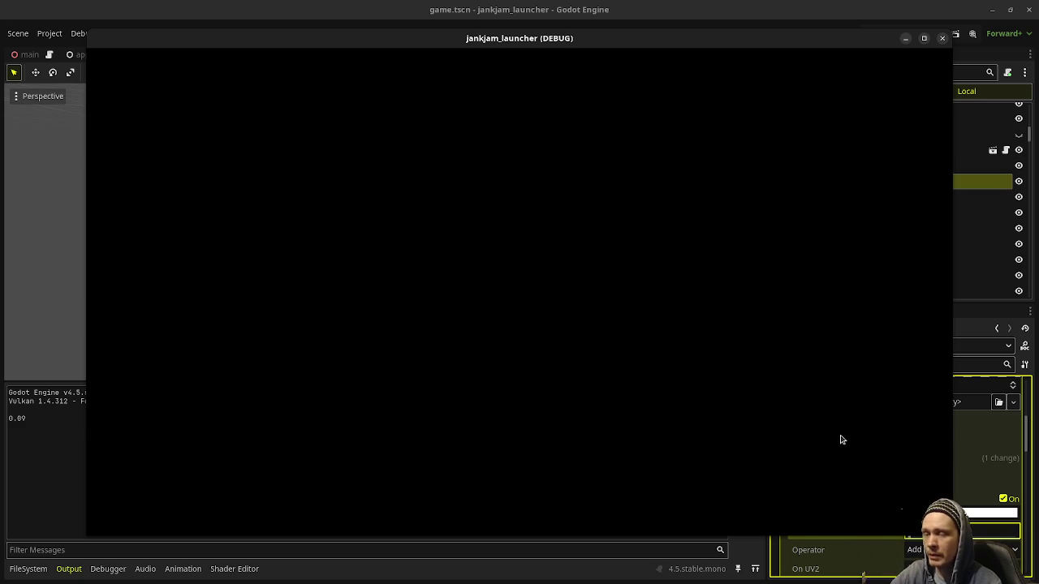
- Move the game window aside, inspect the Mind Palace case, and keep the window always on top
drag(611, 42, 464, 48)
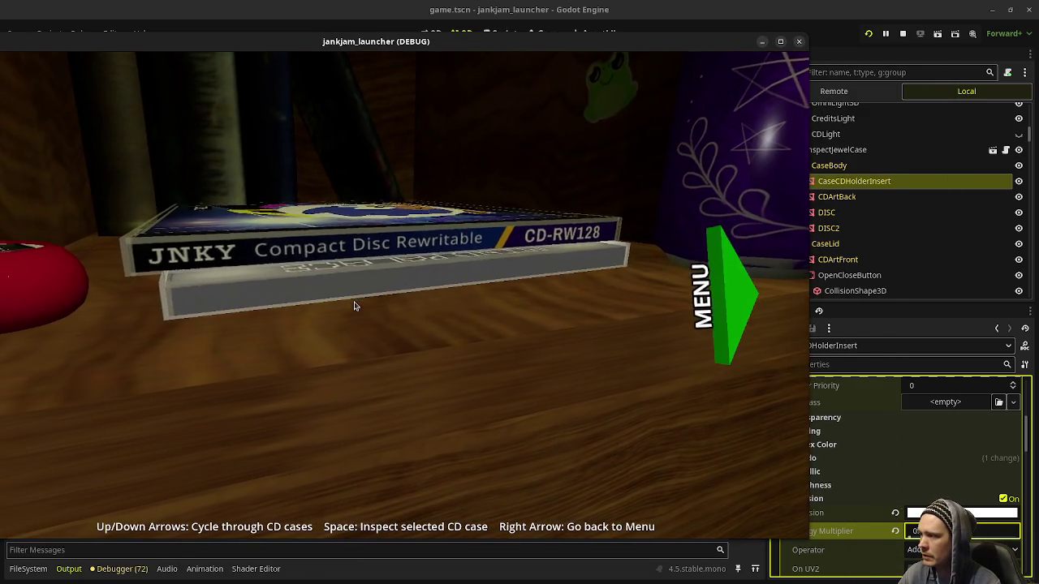
key(space)
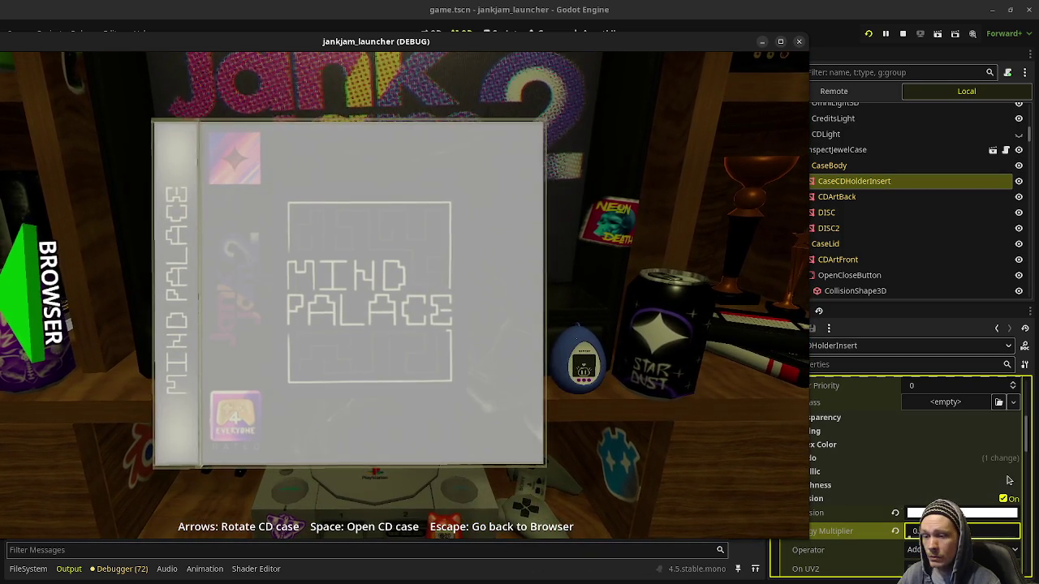
key(F8)
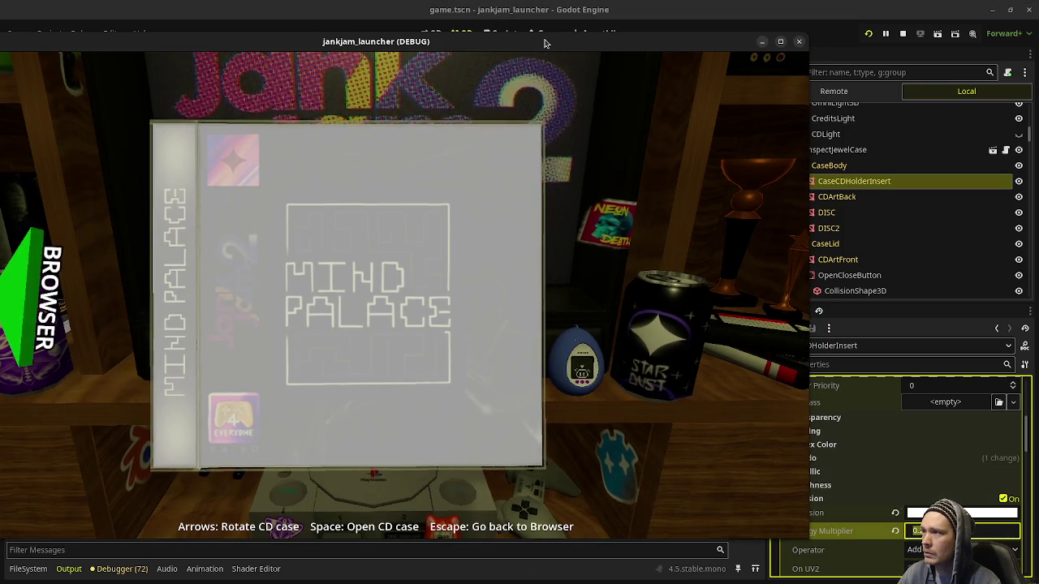
right_click(545, 43)
click(614, 164)
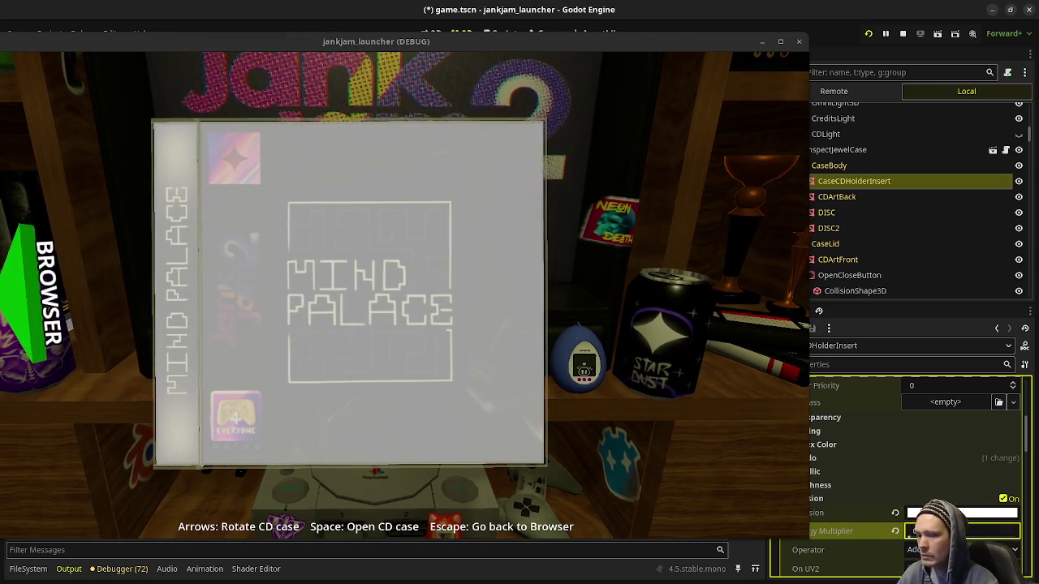
- Reduce the Emission Energy Multiplier on CDArtBack, then on CDArtFront
click(836, 196)
ctrl+click(844, 260)
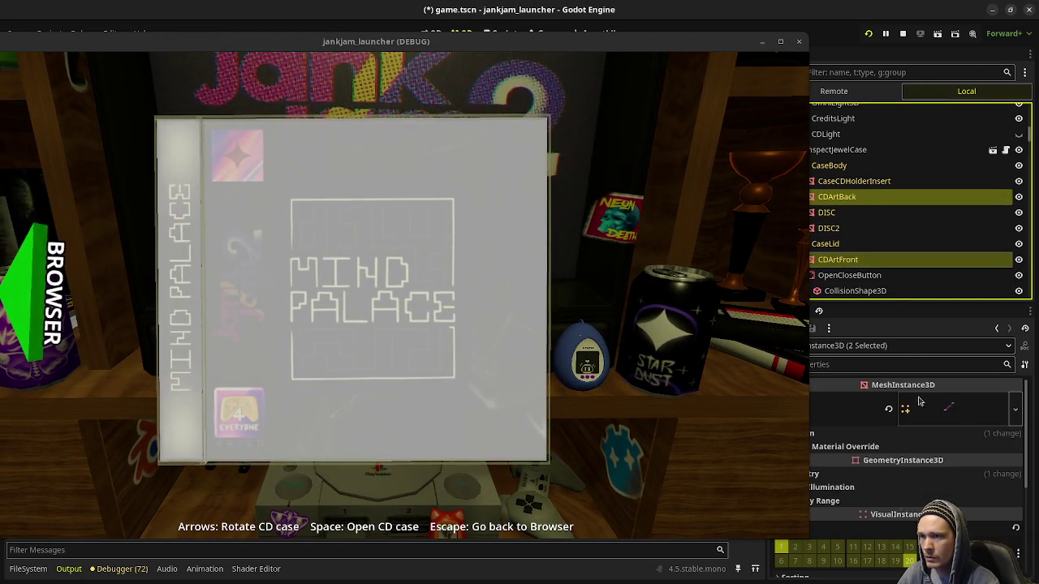
click(859, 198)
click(916, 556)
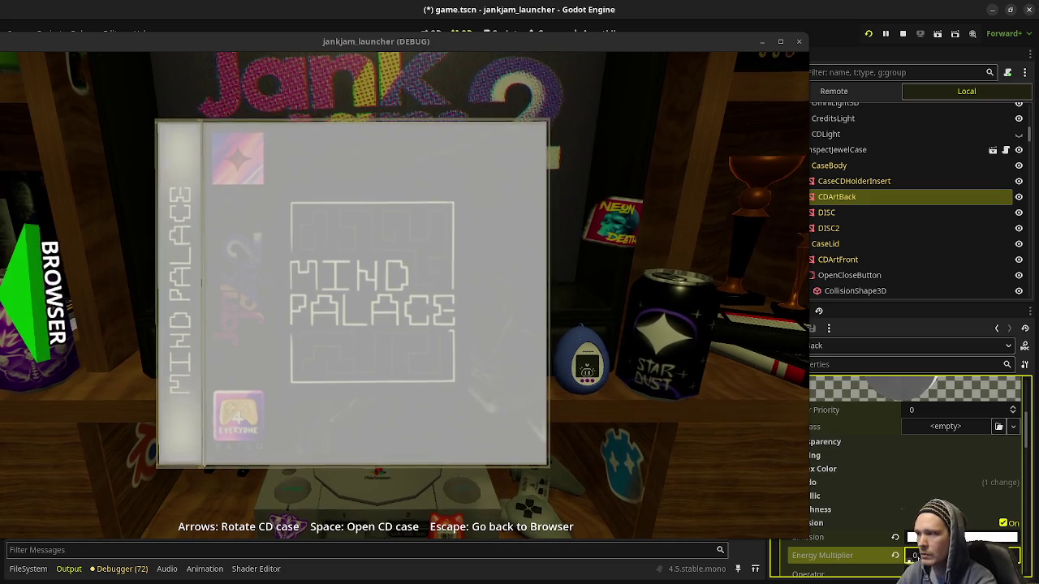
click(844, 260)
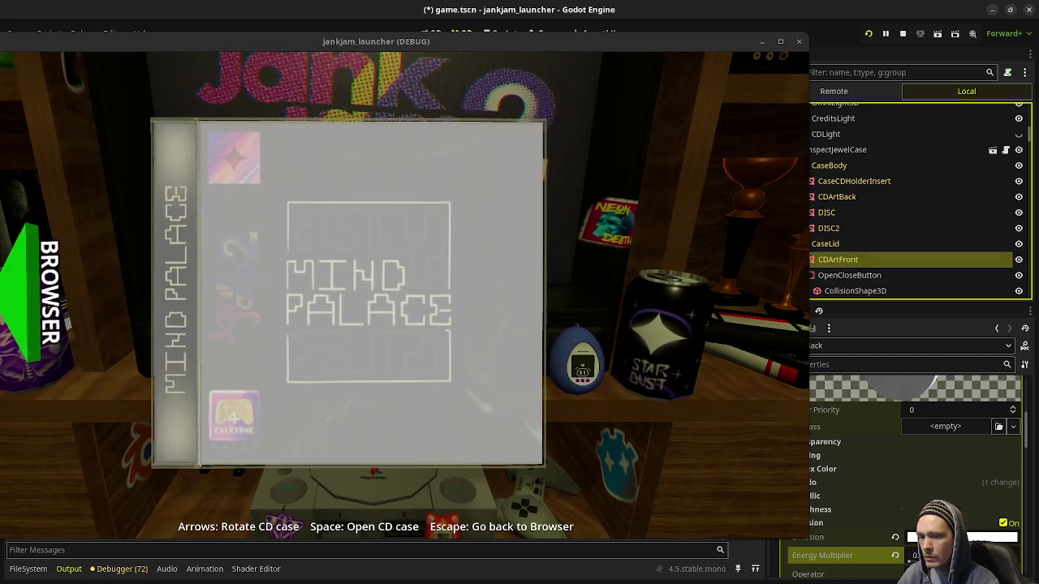
click(912, 532)
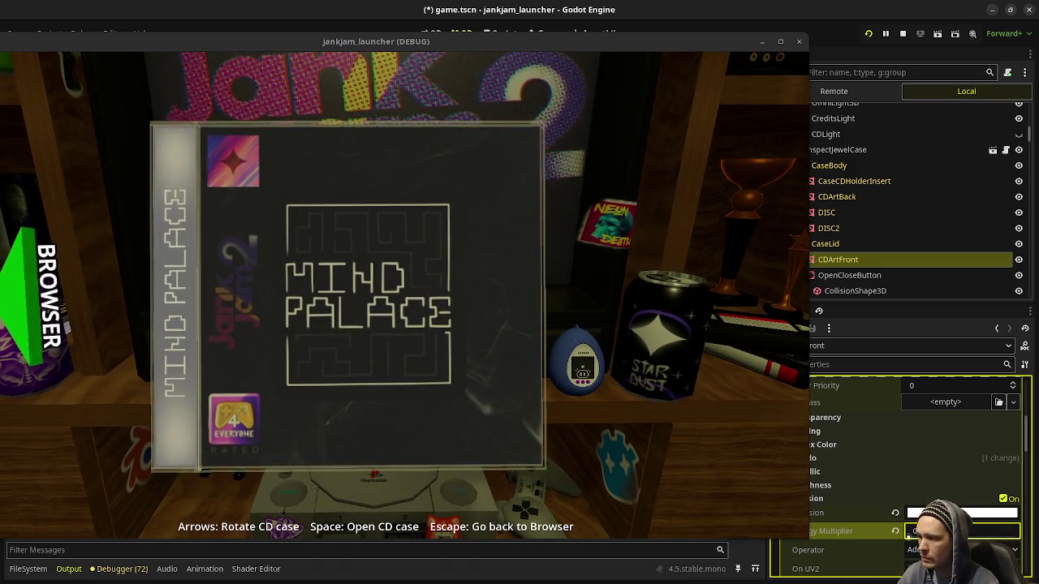
- Retune the emission energy of the front cover art and the CD holder insert
click(909, 531)
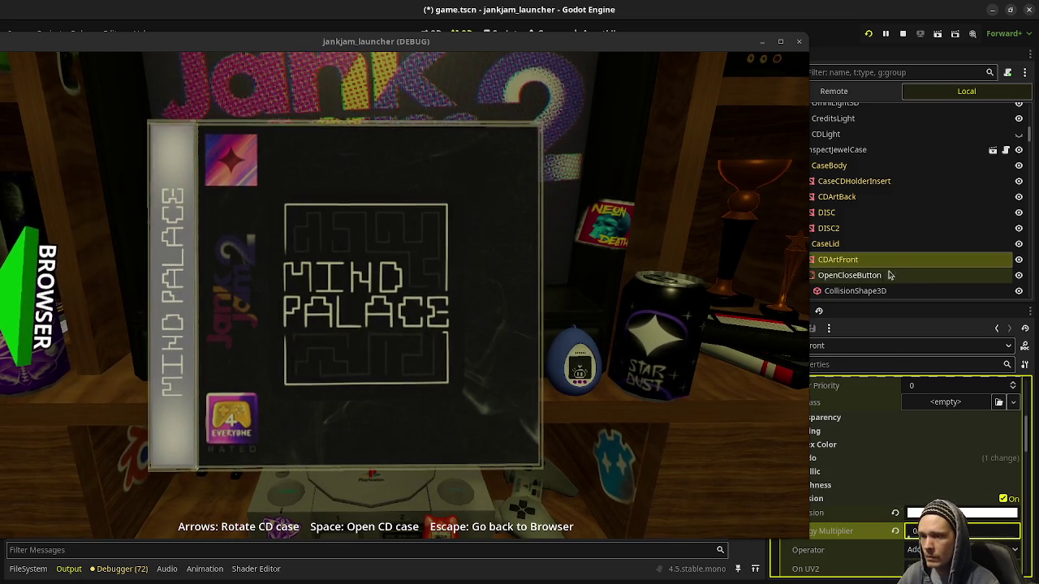
click(841, 196)
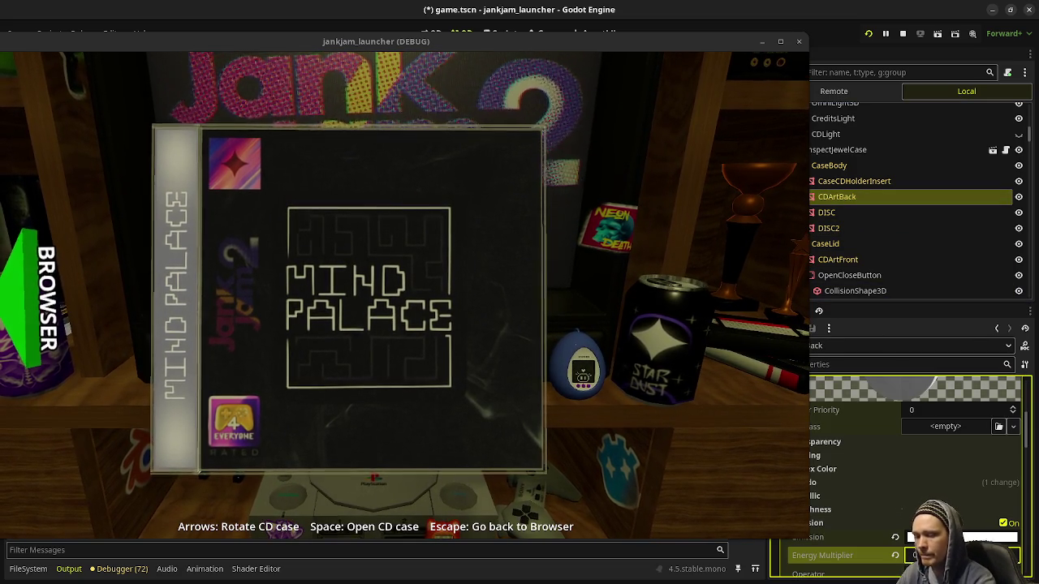
click(854, 181)
click(915, 532)
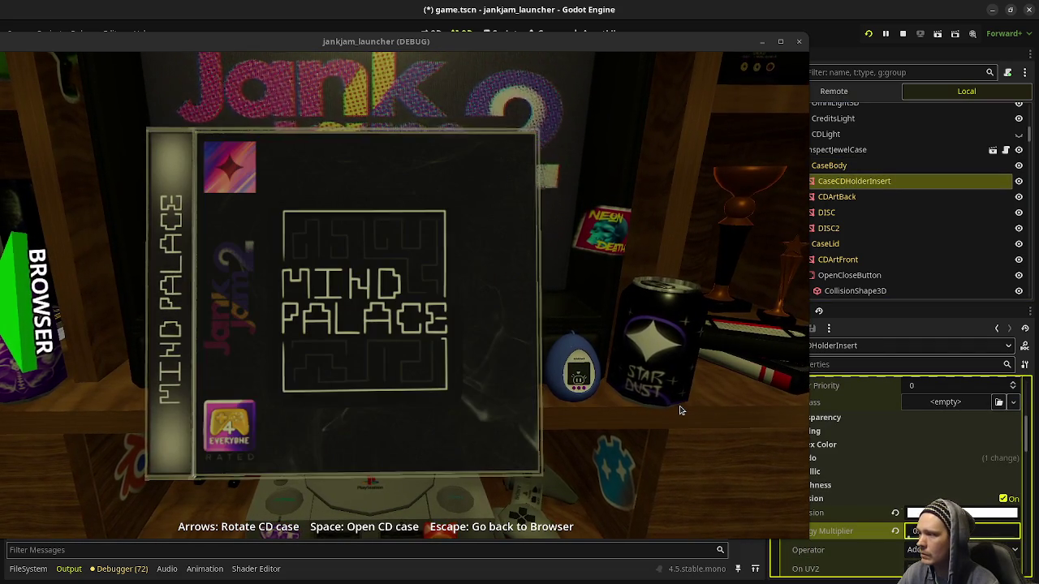
- Rotate the in-game case to its back cover and retune CDArtBack's emission energy
click(346, 345)
key(Right)
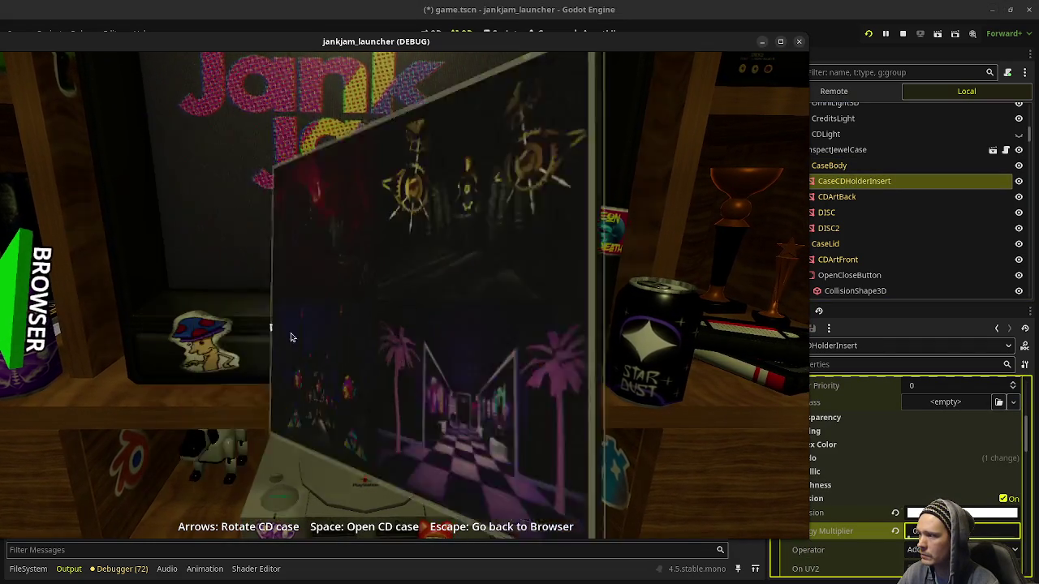
key(Right)
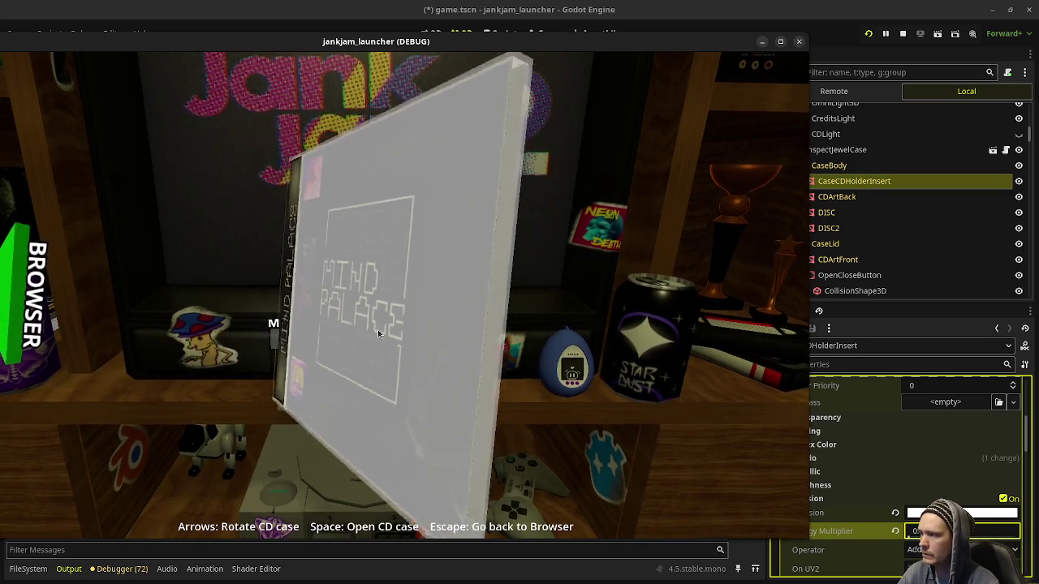
key(Right)
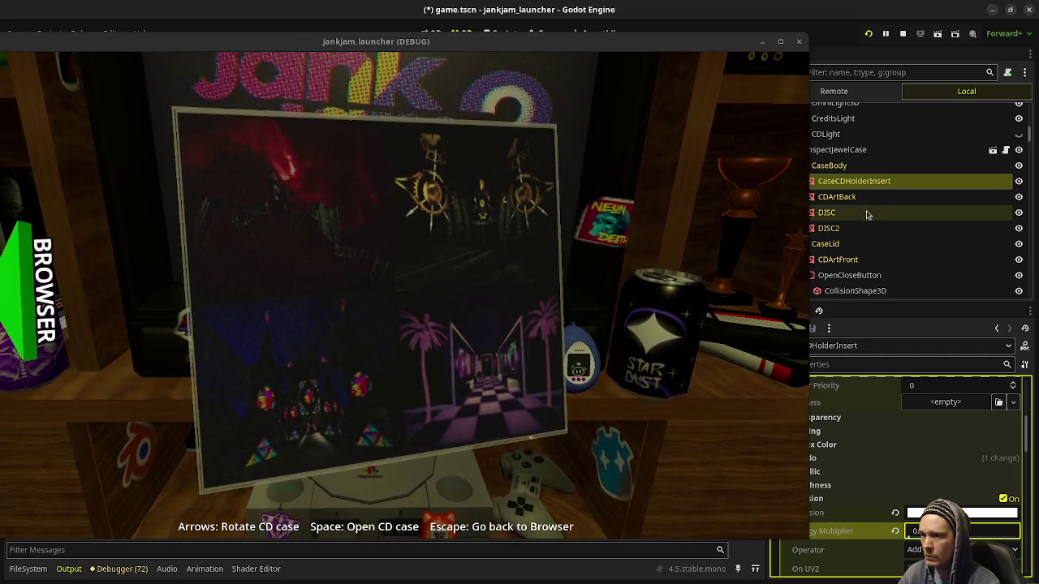
click(844, 197)
click(917, 556)
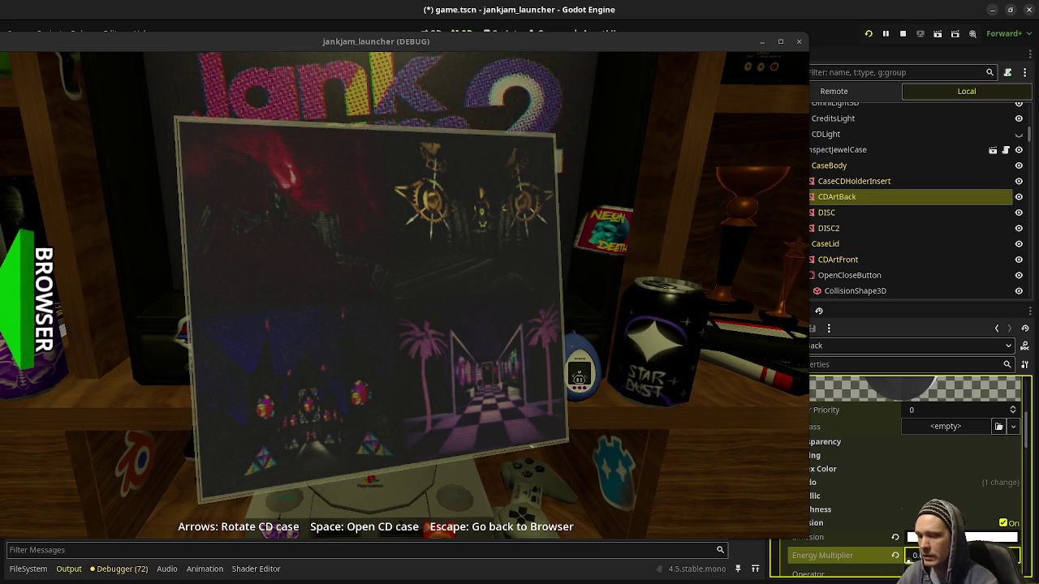
key(Right)
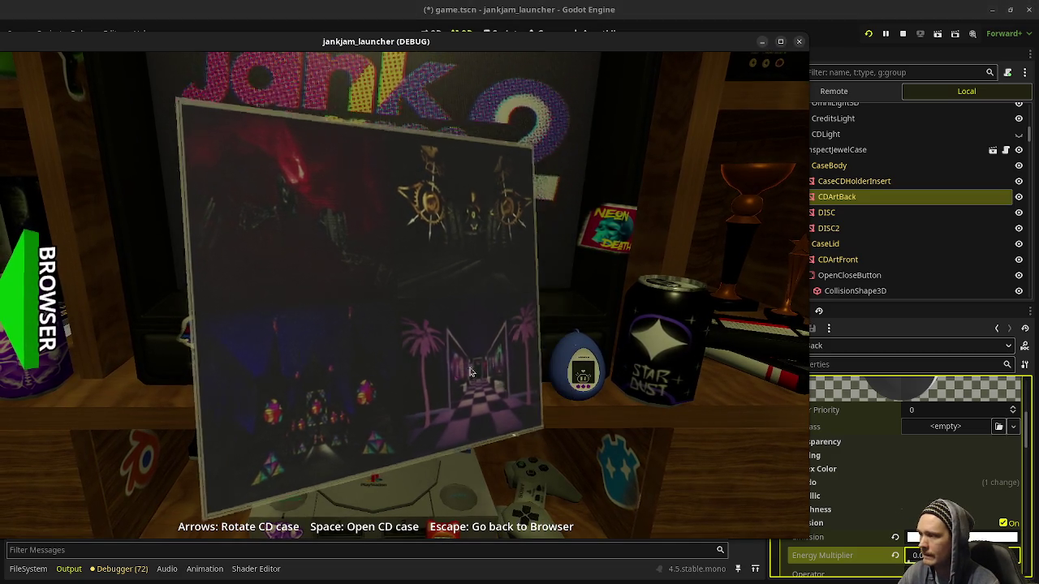
key(Right)
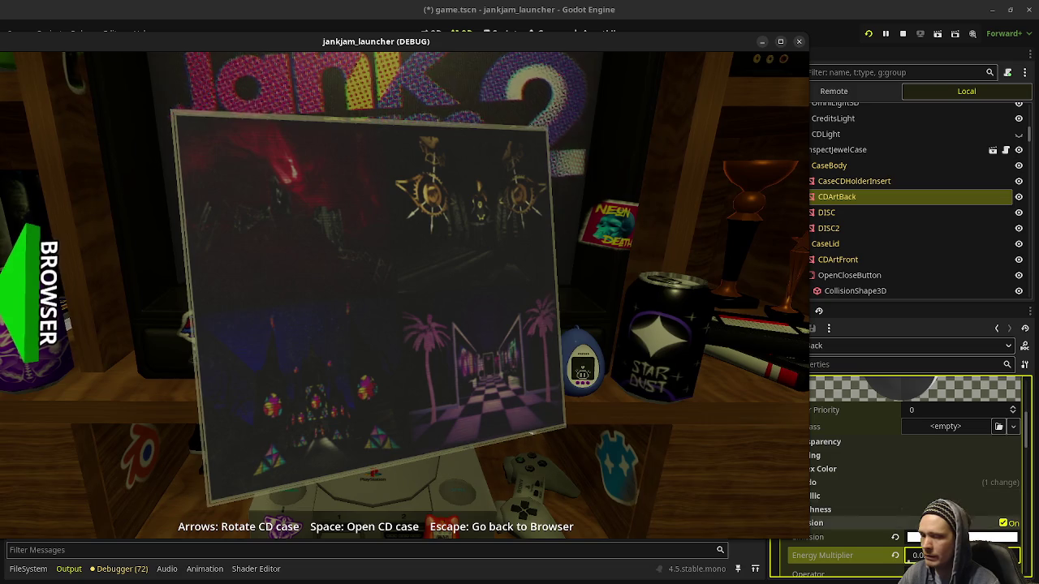
- Reselect the insert and front cover art, then turn the in-game case front-on and open it
key(alt+Tab)
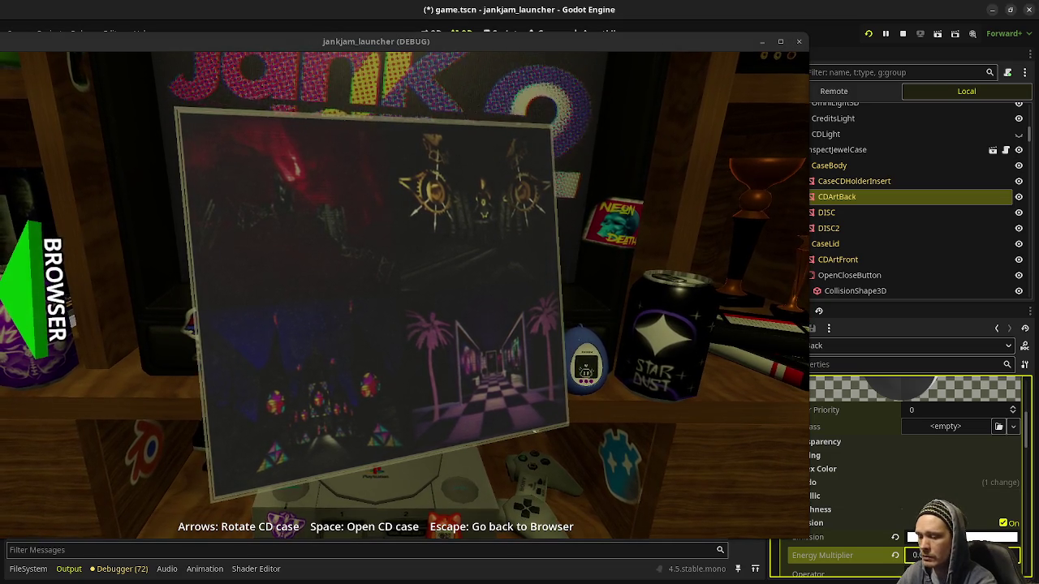
click(854, 181)
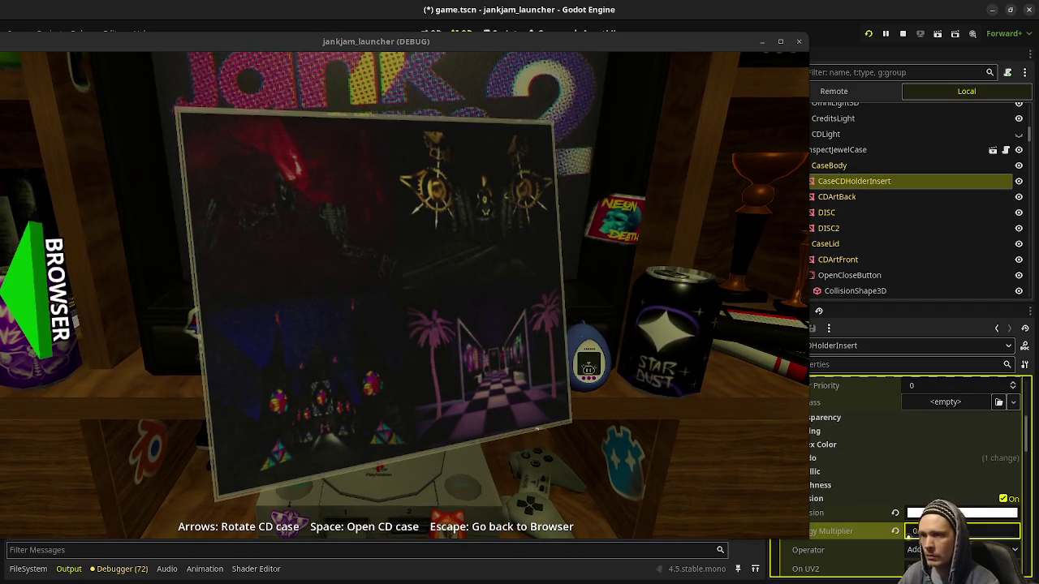
click(838, 260)
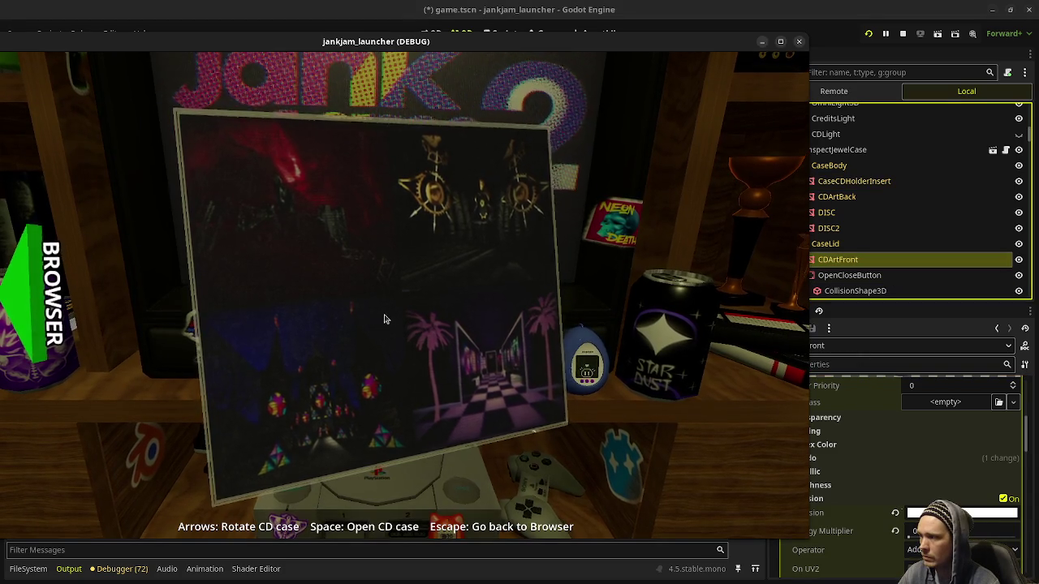
key(Left)
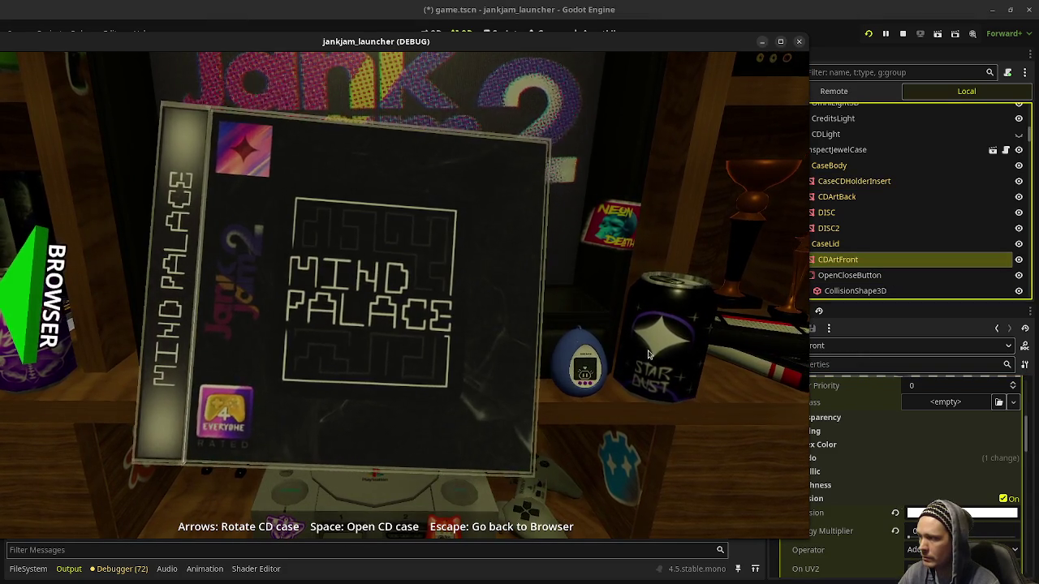
key(space)
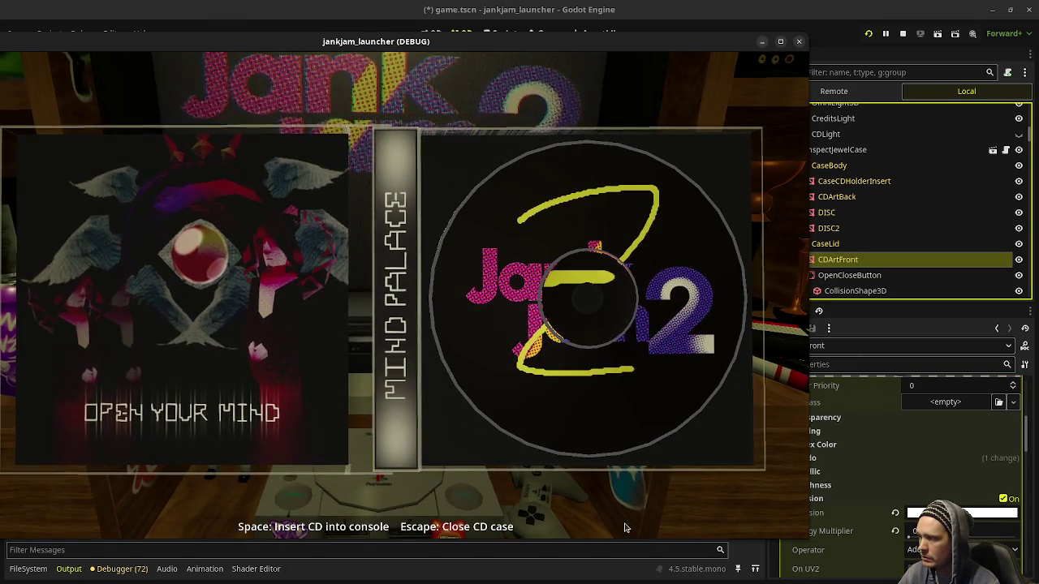
- Move the game window higher and open and close the CD case a few times
drag(703, 41, 782, 1)
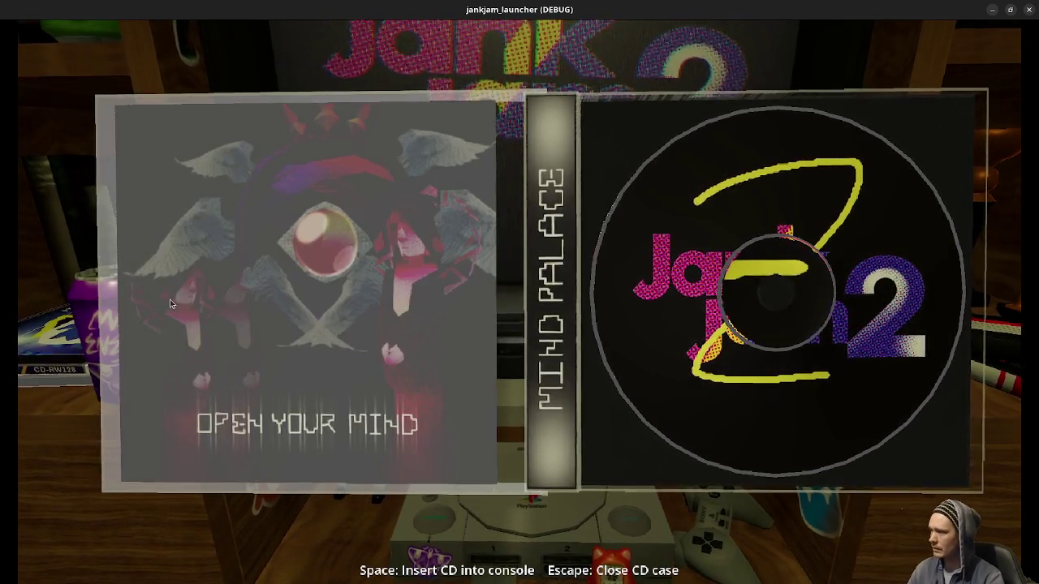
click(171, 304)
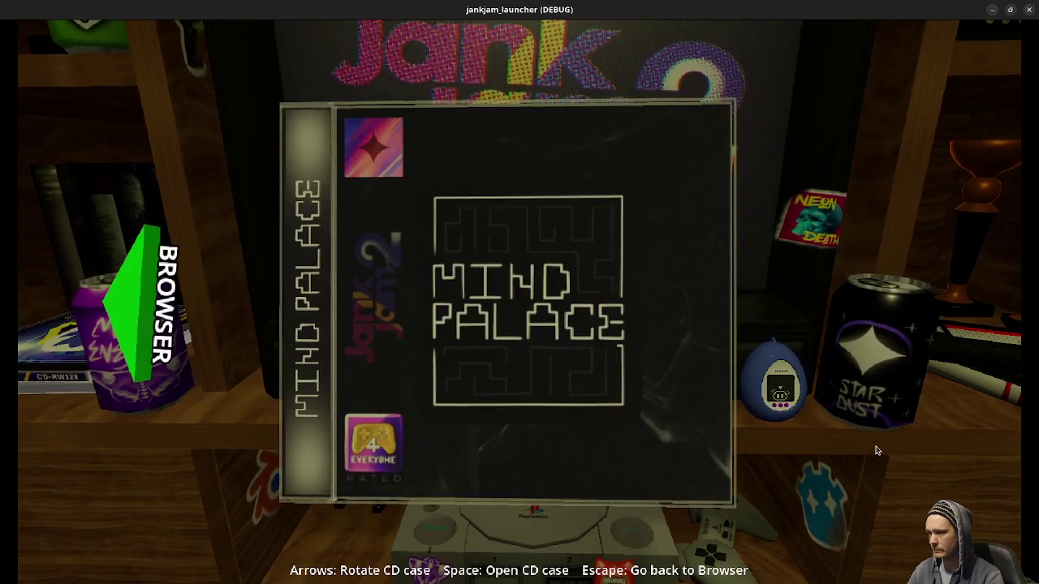
click(703, 453)
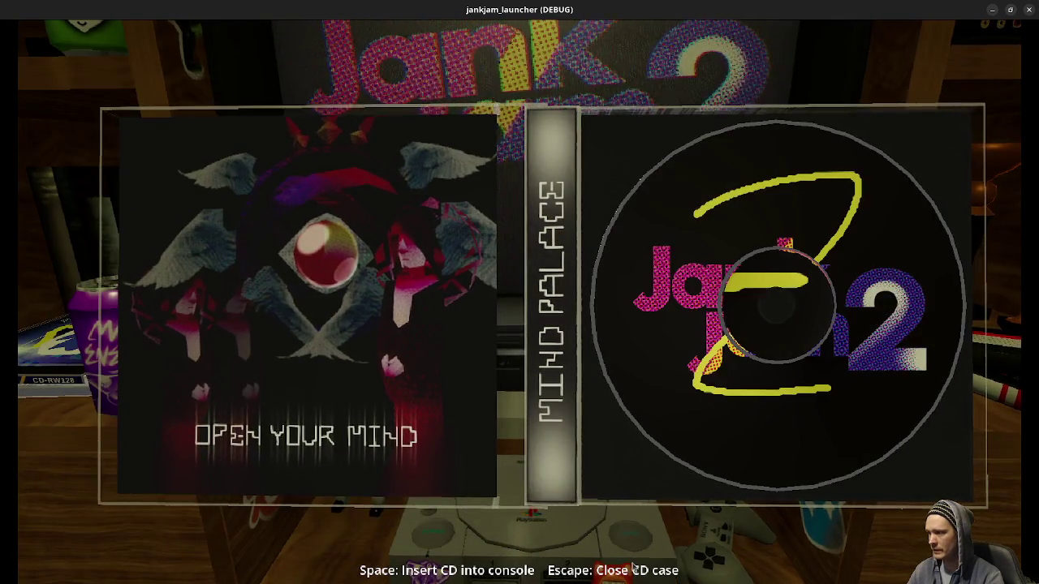
click(309, 494)
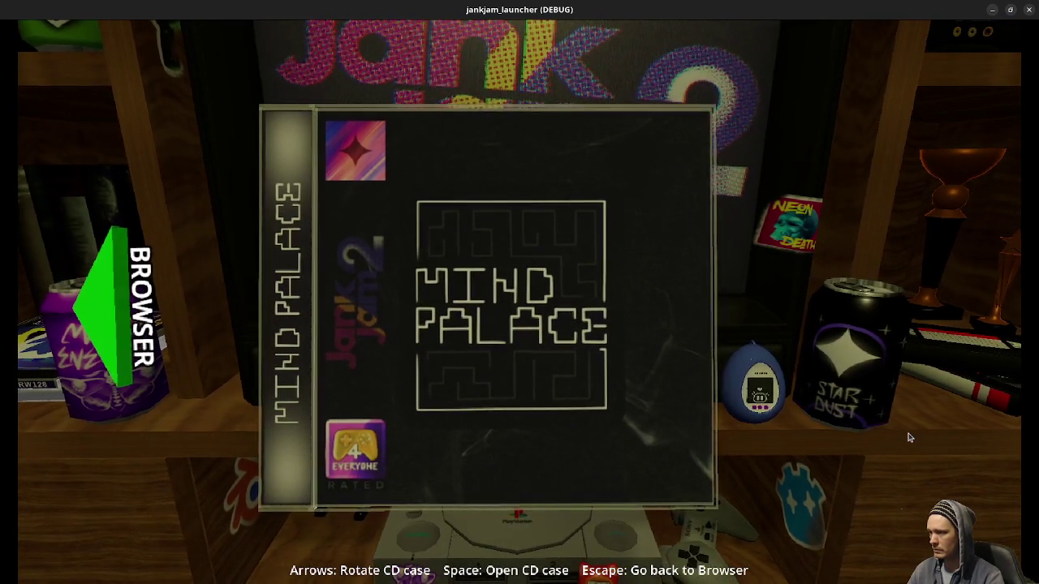
key(Escape)
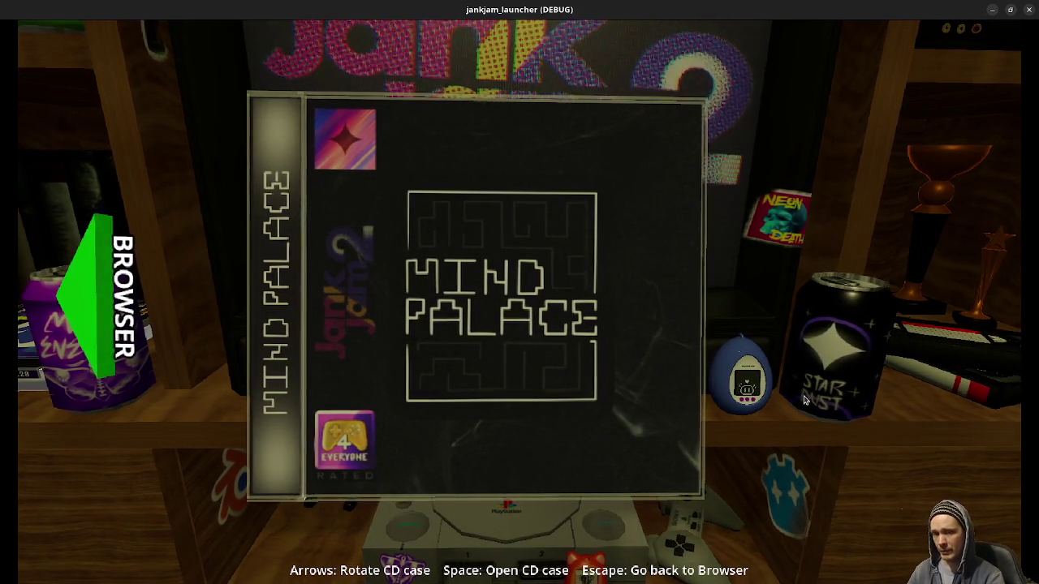
- Rotate the case, open it, and insert the Mind Palace CD into the console
click(608, 442)
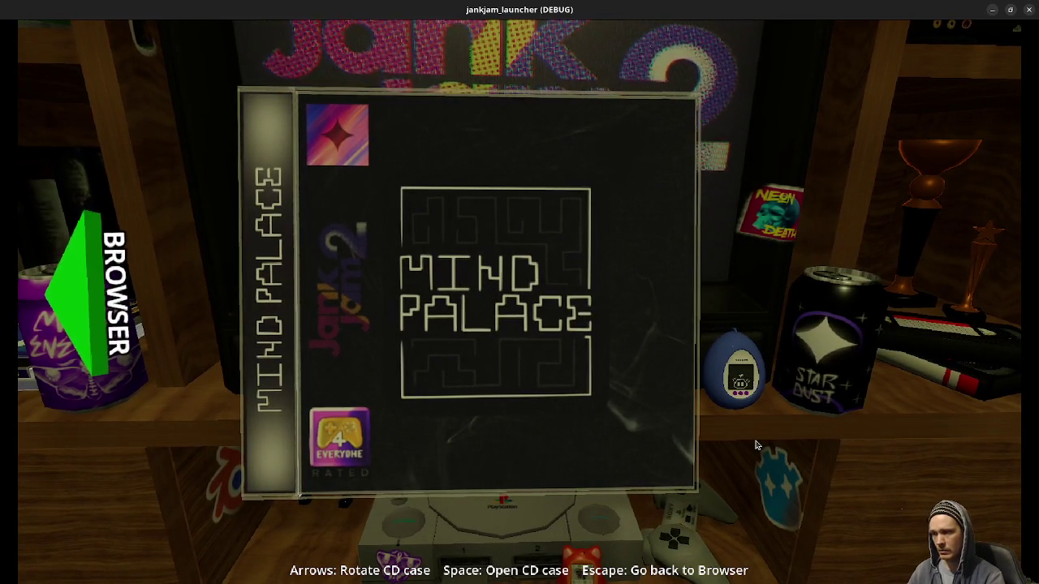
key(Left)
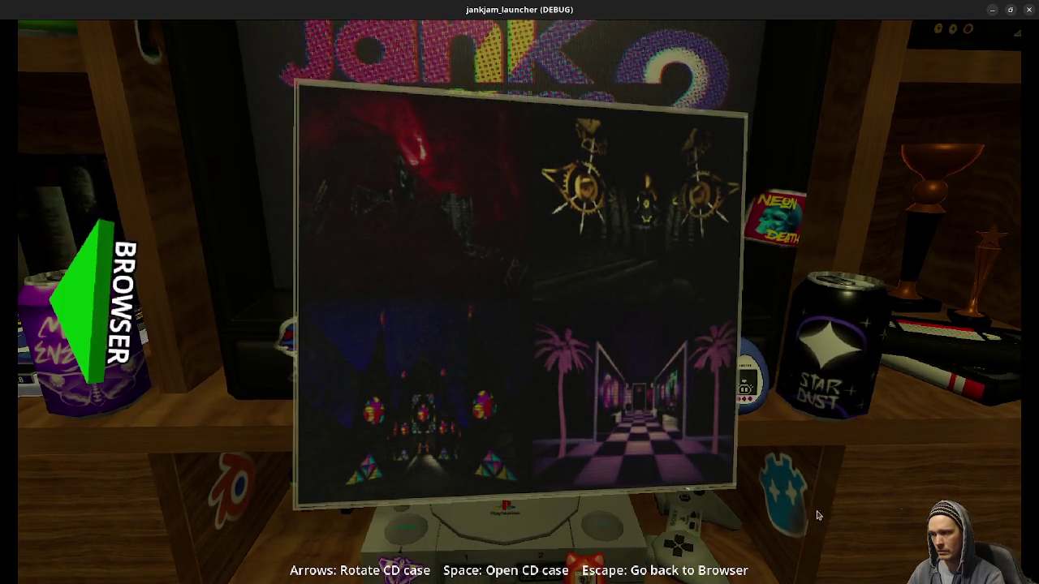
key(space)
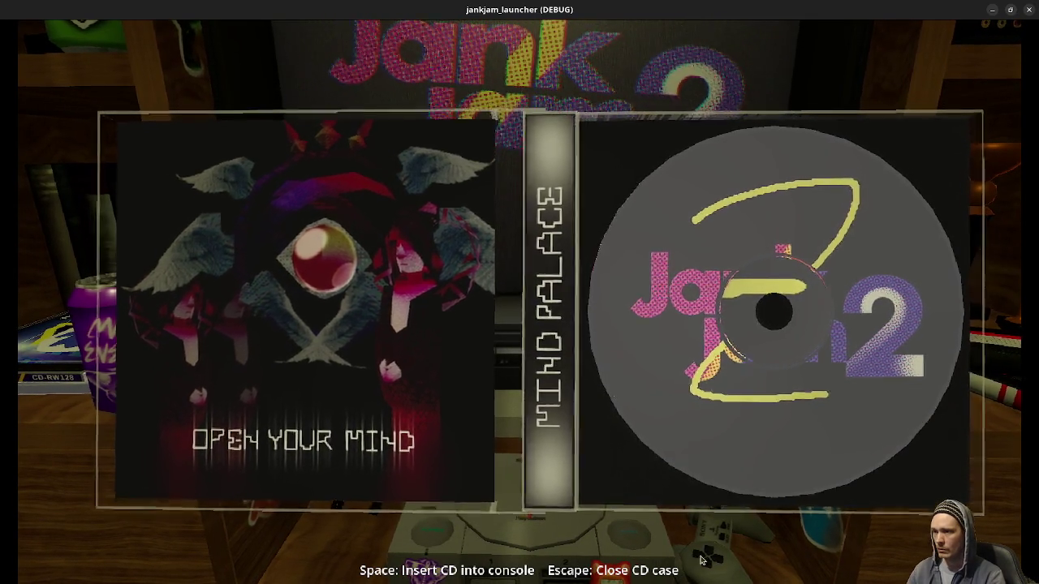
key(space)
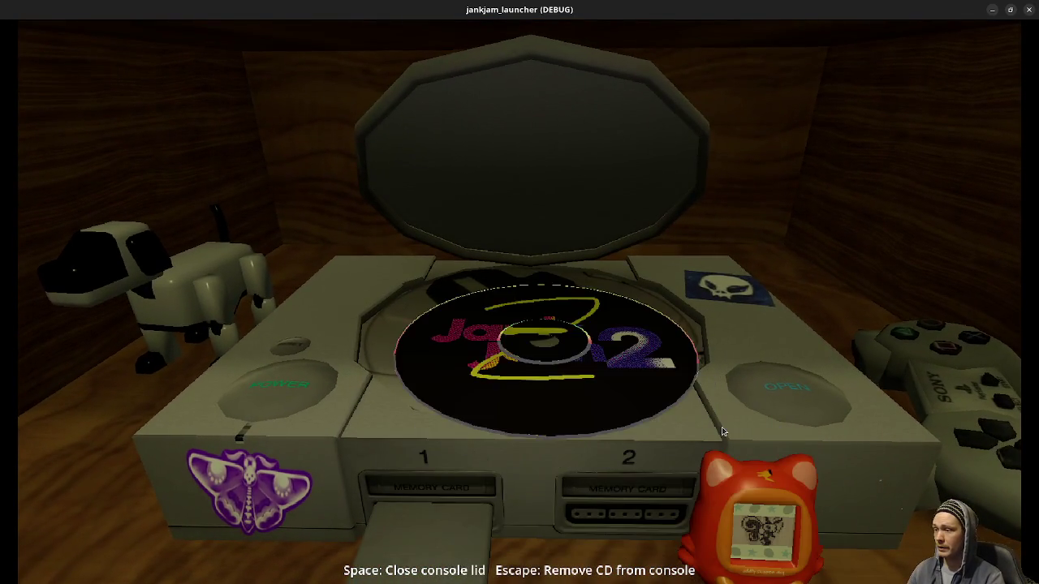
- Close the console lid over the Mind Palace CD and switch the console on
click(508, 174)
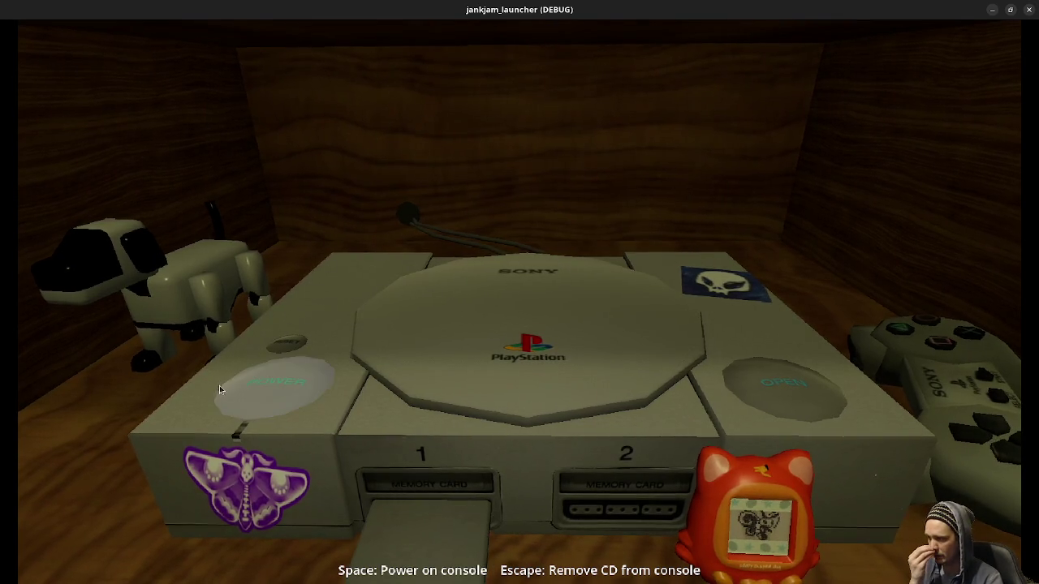
click(277, 406)
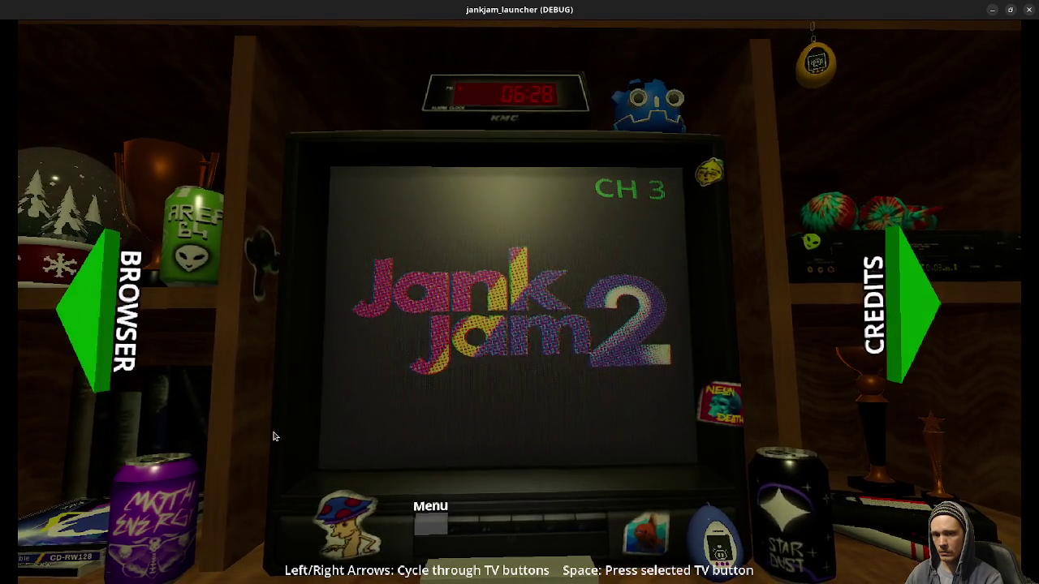
- From the Jank Jam 2 TV menu, go to the CD browser and inspect the starred Mind Palace case
click(93, 353)
click(371, 302)
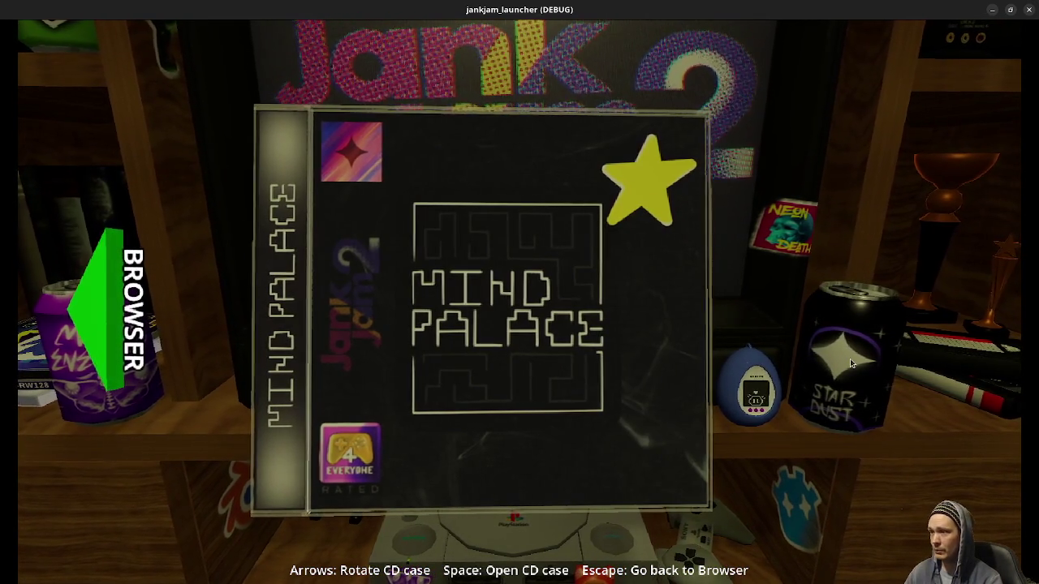
- Turn the Mind Palace case to its front cover and open, close and reopen it
key(Left)
key(Left)
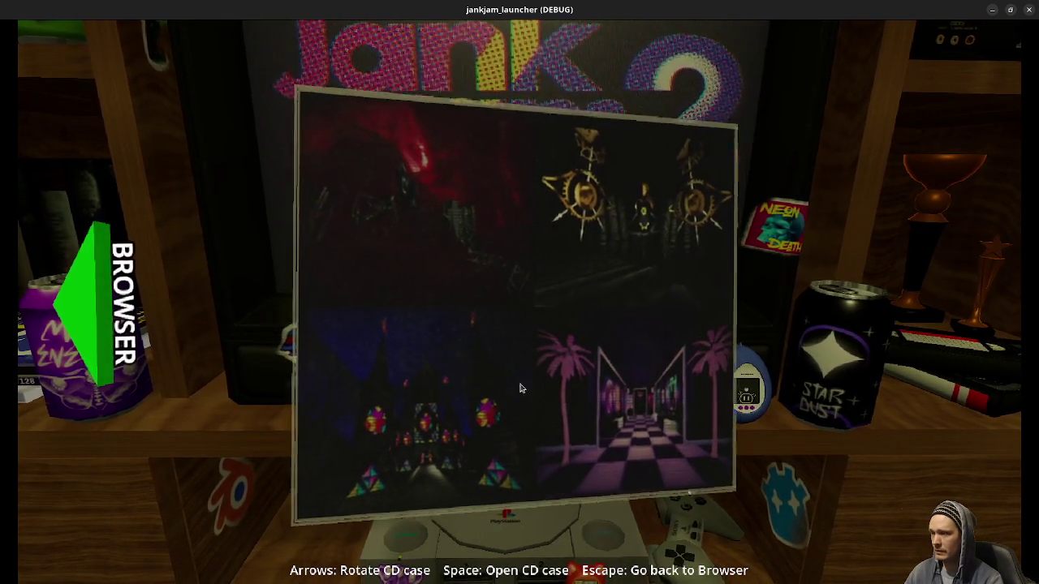
key(Left)
key(space)
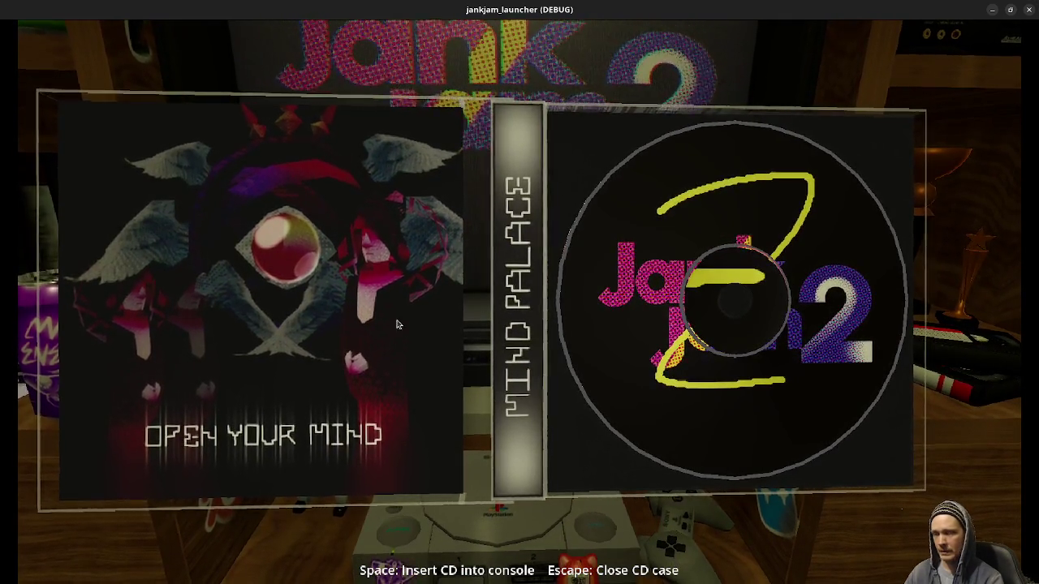
key(Escape)
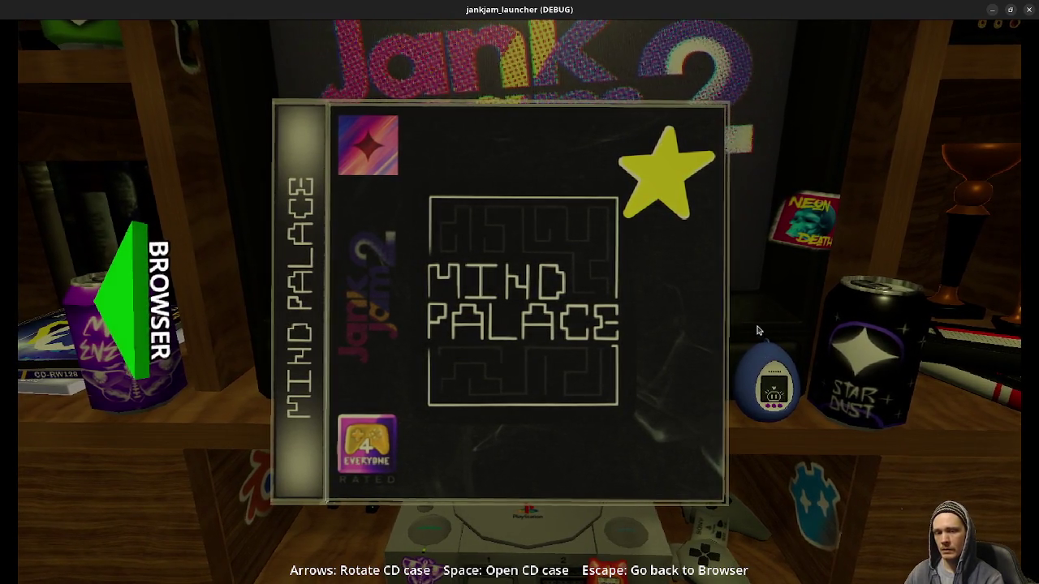
key(space)
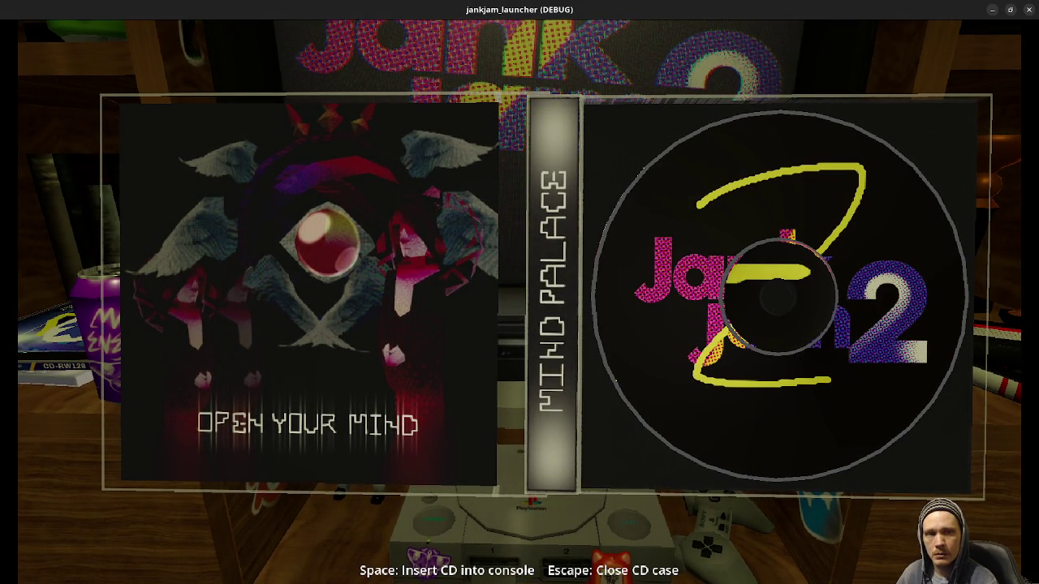
- Quit the game and start exporting CD_Print_4 from Aseprite's File > Export menu
key(alt+F4)
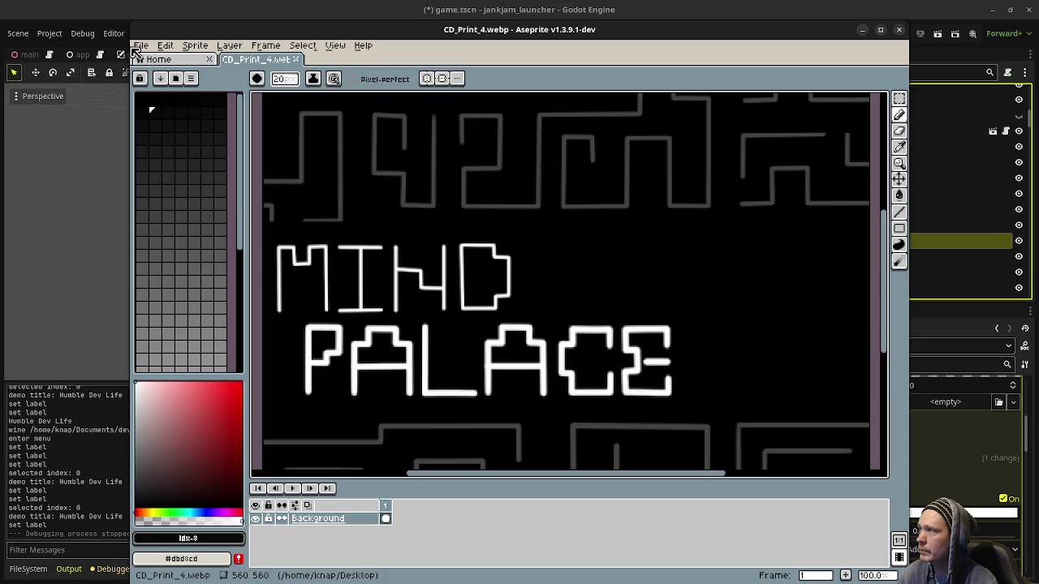
click(143, 46)
mouse_move(182, 154)
click(280, 153)
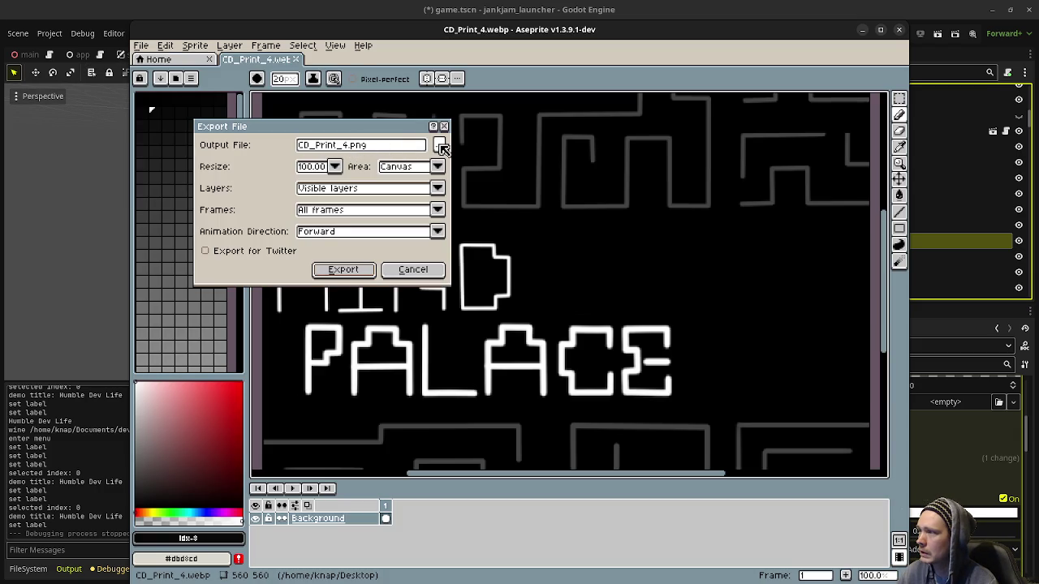
- Open and dismiss the Output File browser for the CD_Print_4.png export, then switch to Godot
click(439, 146)
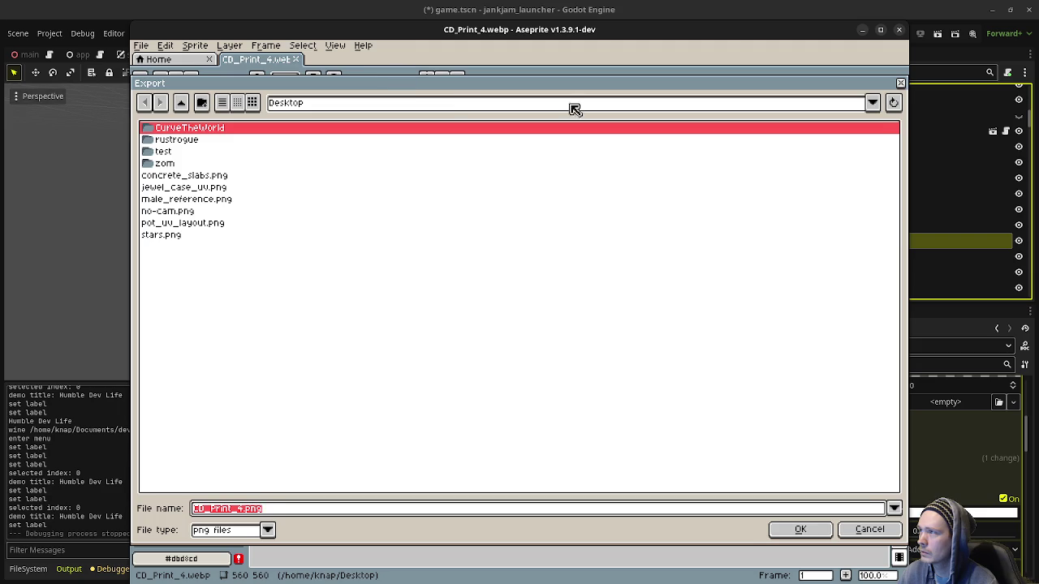
key(Return)
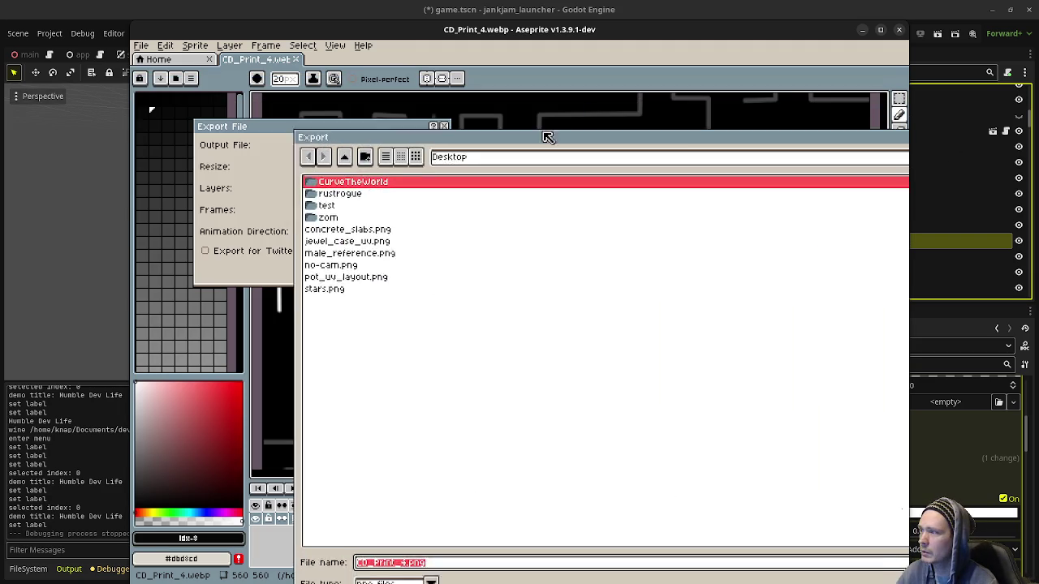
click(472, 14)
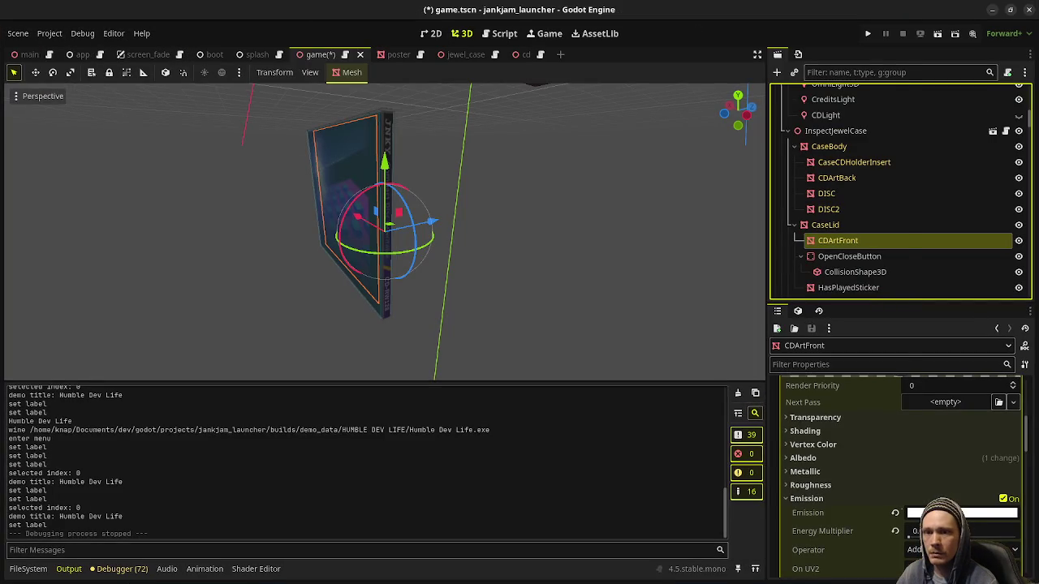
- Look over CDArtFront in Godot, then return to Aseprite's pending export dialog
key(alt+Tab)
key(alt+Tab)
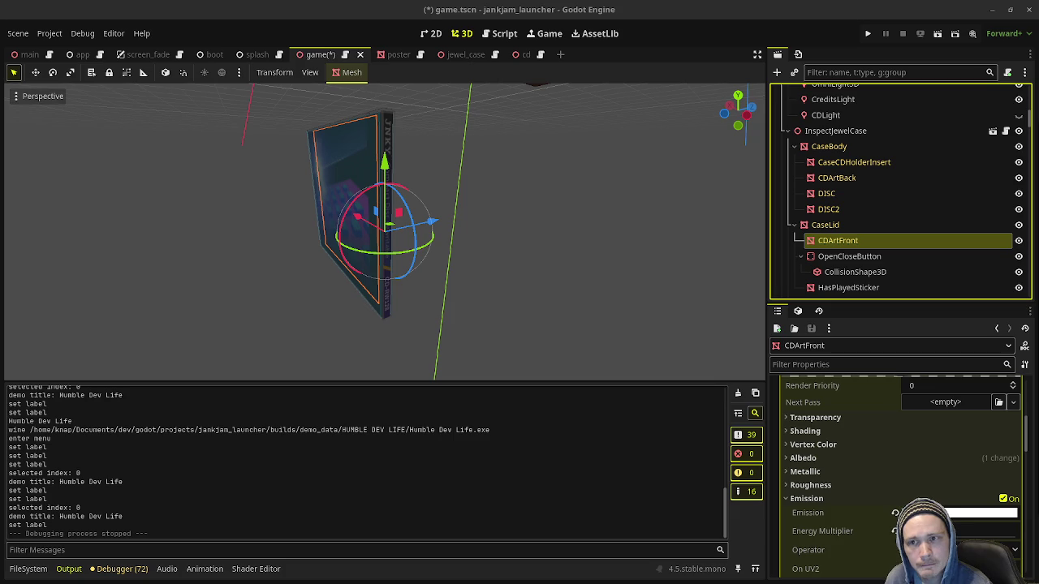
key(alt+Tab)
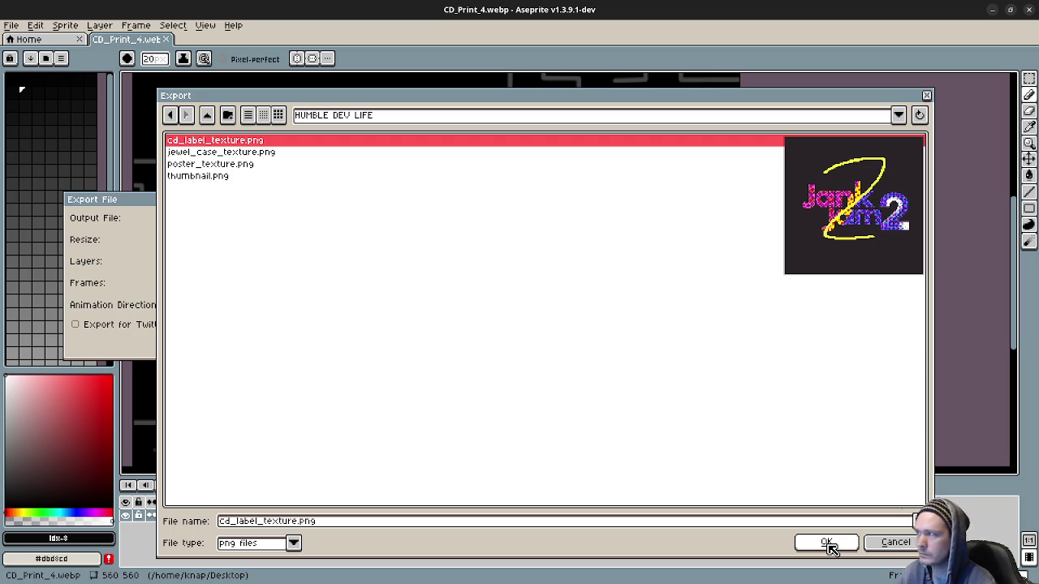
- Cancel the first overwrite and browse from home into Documents/dev/godot/projects/jankjam_launcher
click(826, 544)
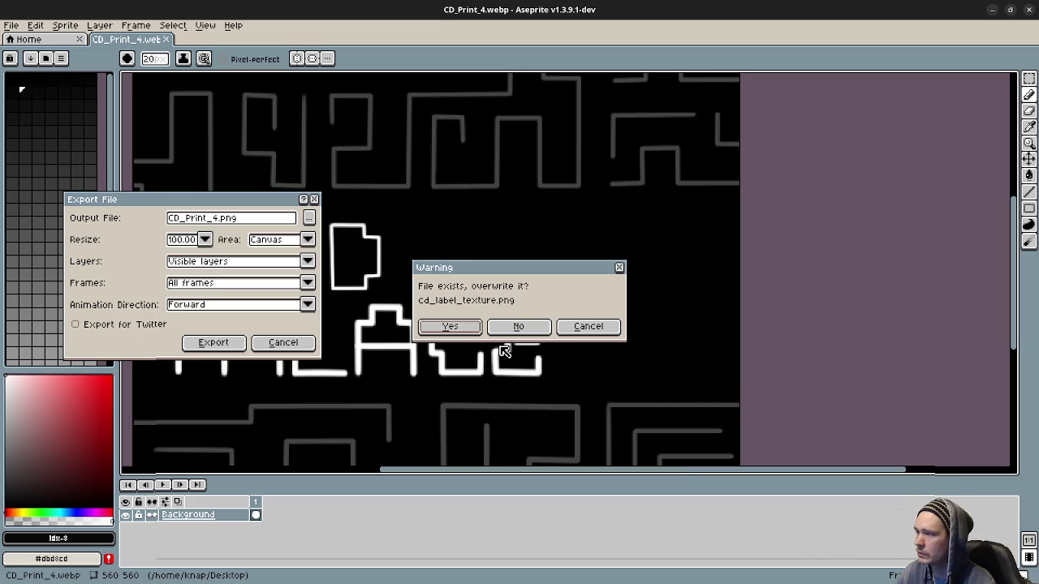
click(598, 327)
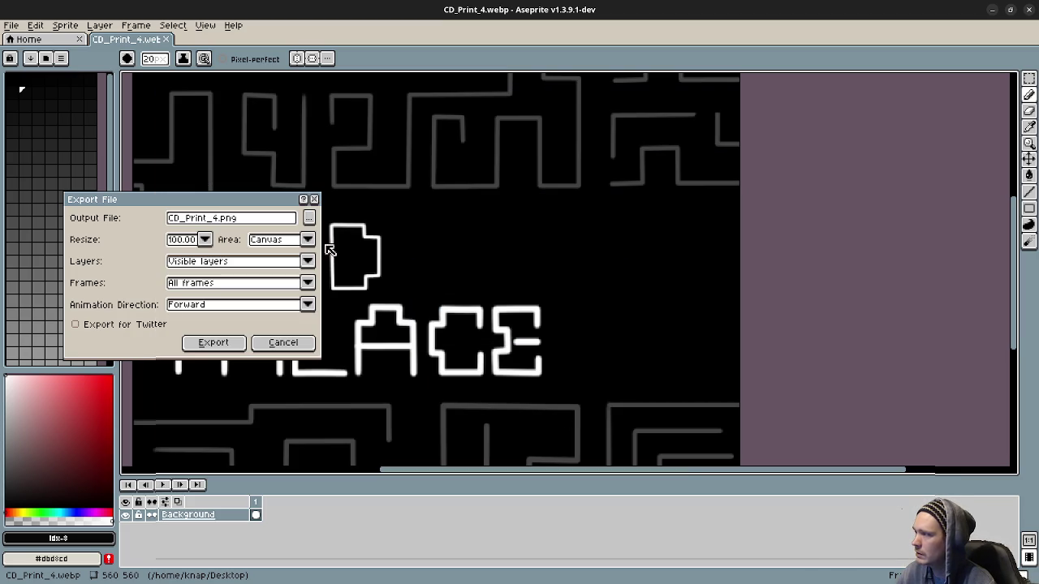
click(310, 218)
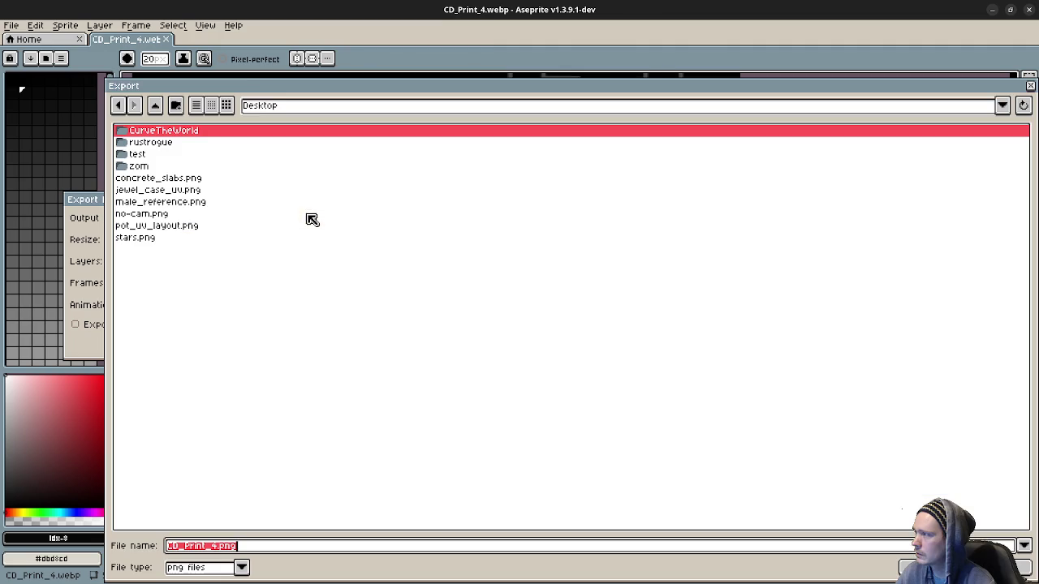
click(155, 106)
double_click(153, 155)
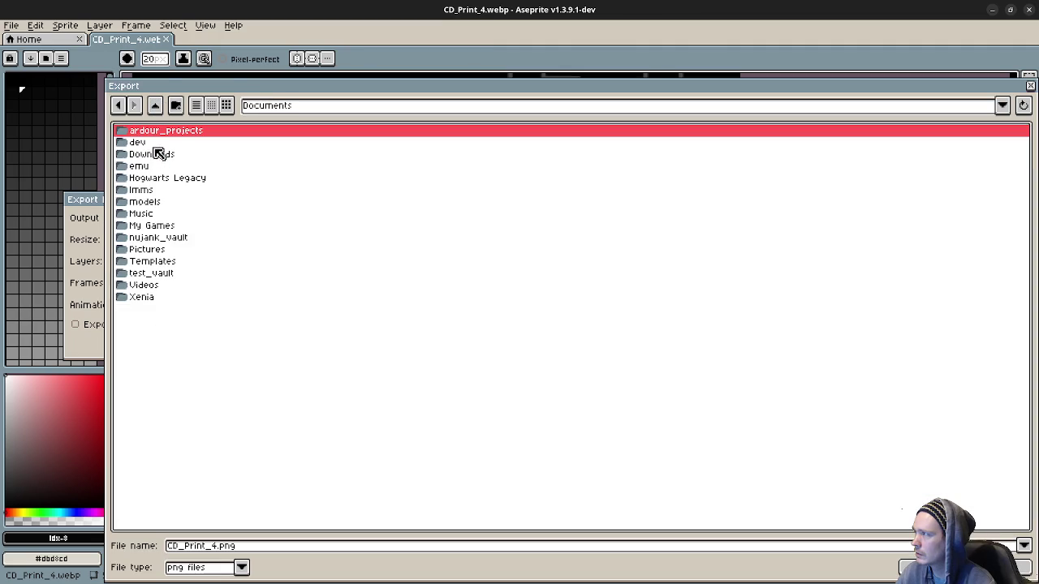
double_click(153, 144)
double_click(154, 155)
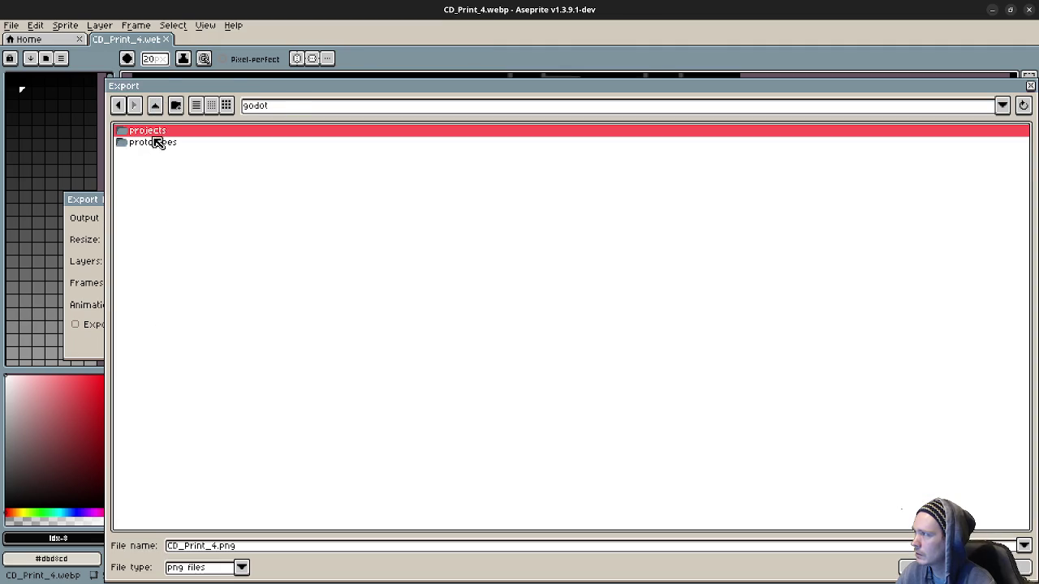
double_click(154, 134)
double_click(153, 228)
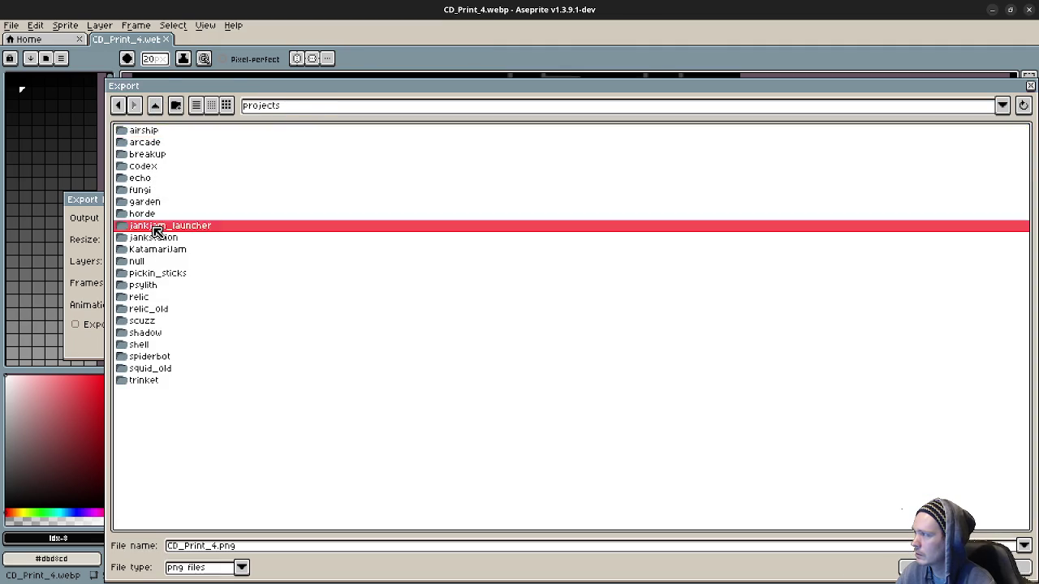
- Pick cd_label_texture.png in builds/demo_data/HUMBLE DEV LIFE, confirm overwrite, and export
click(155, 106)
double_click(148, 130)
double_click(175, 132)
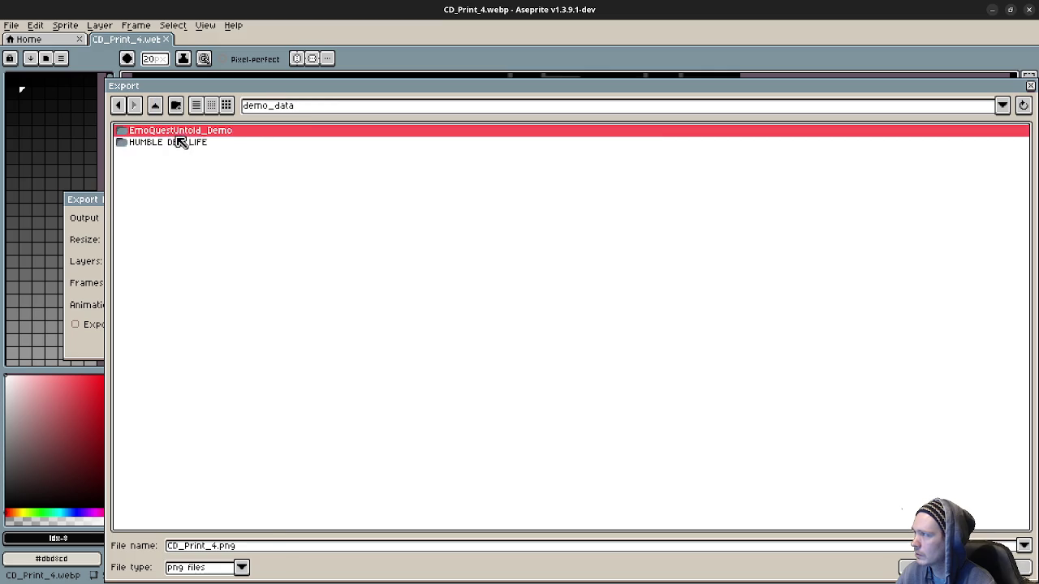
double_click(181, 142)
click(166, 132)
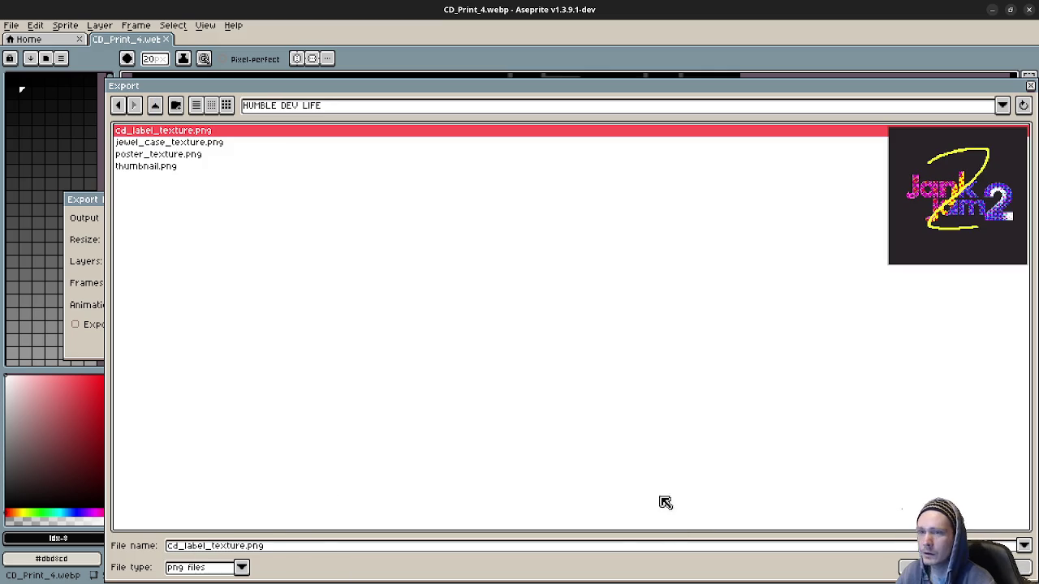
click(904, 549)
click(453, 327)
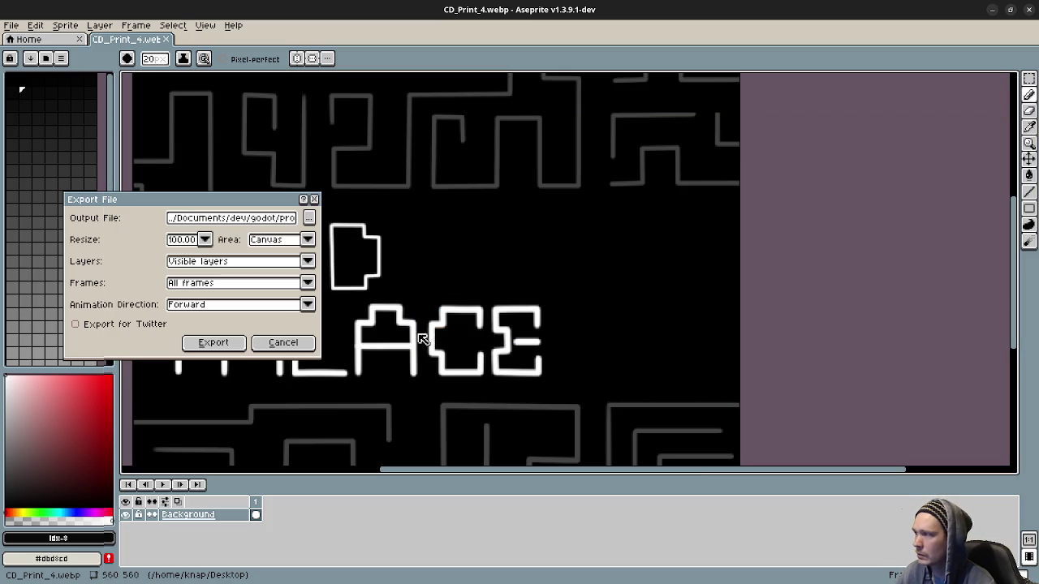
click(215, 344)
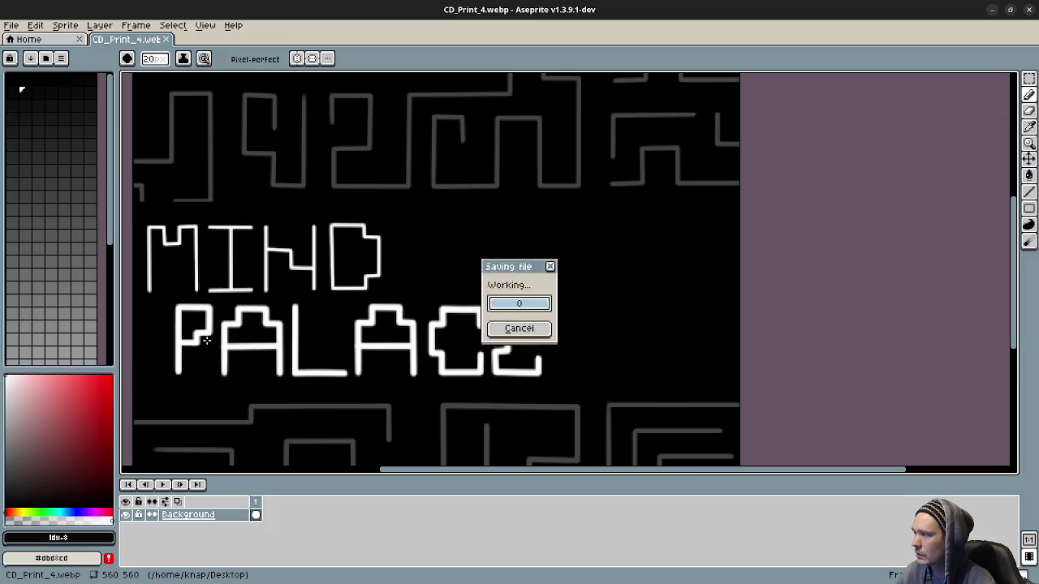
- Hide Aseprite and run the jankjam_launcher project to test the new disc label
click(991, 10)
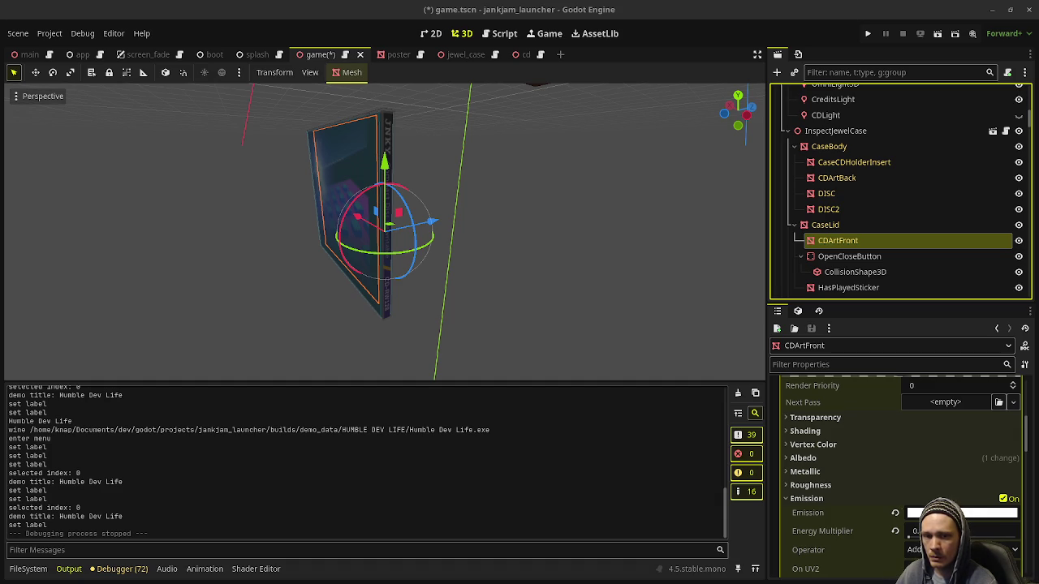
click(868, 33)
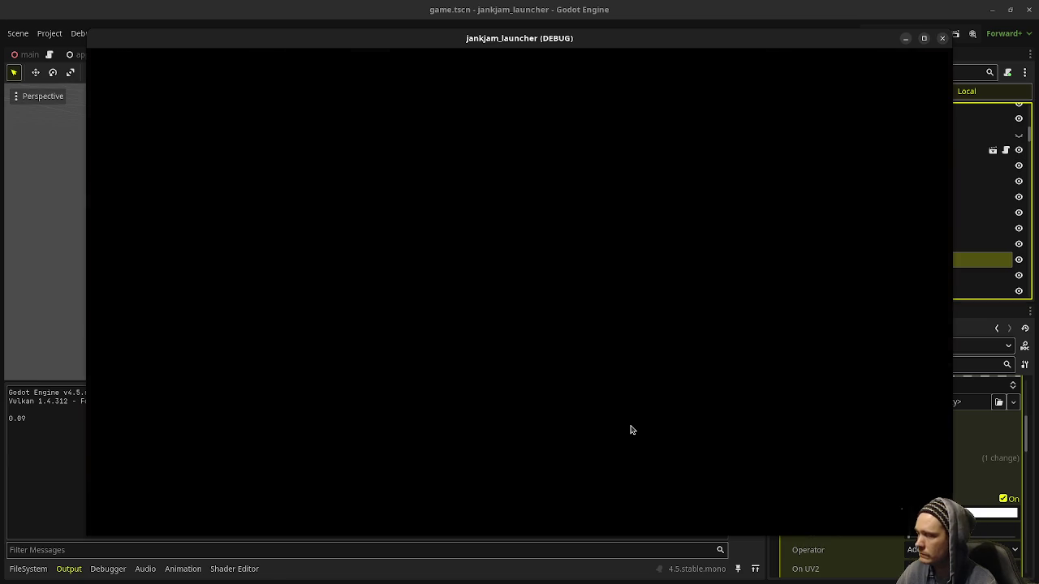
- Go to the CD shelf, inspect and open the Mind Palace case, then move the game window aside
click(162, 313)
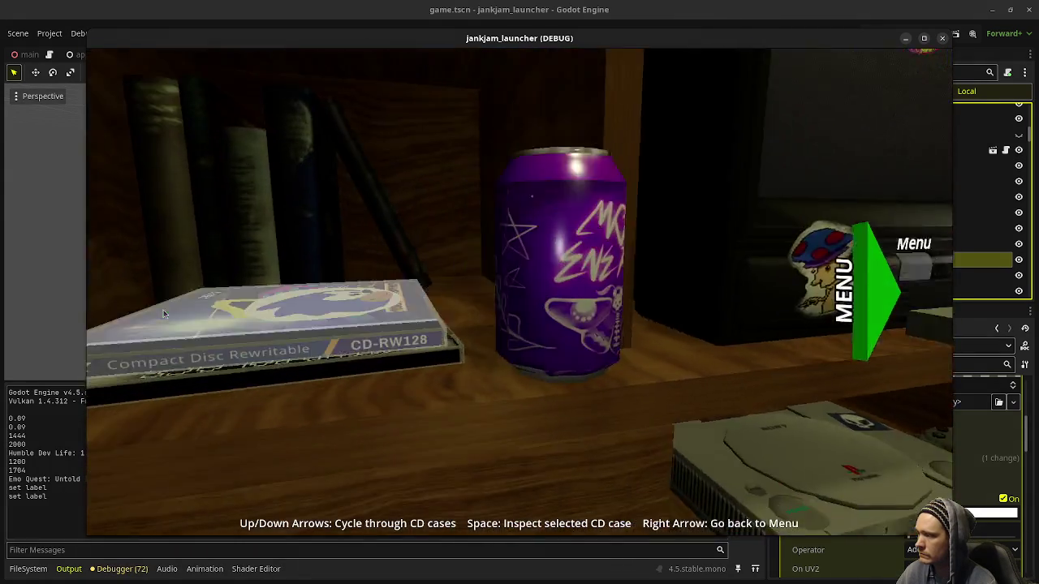
click(501, 304)
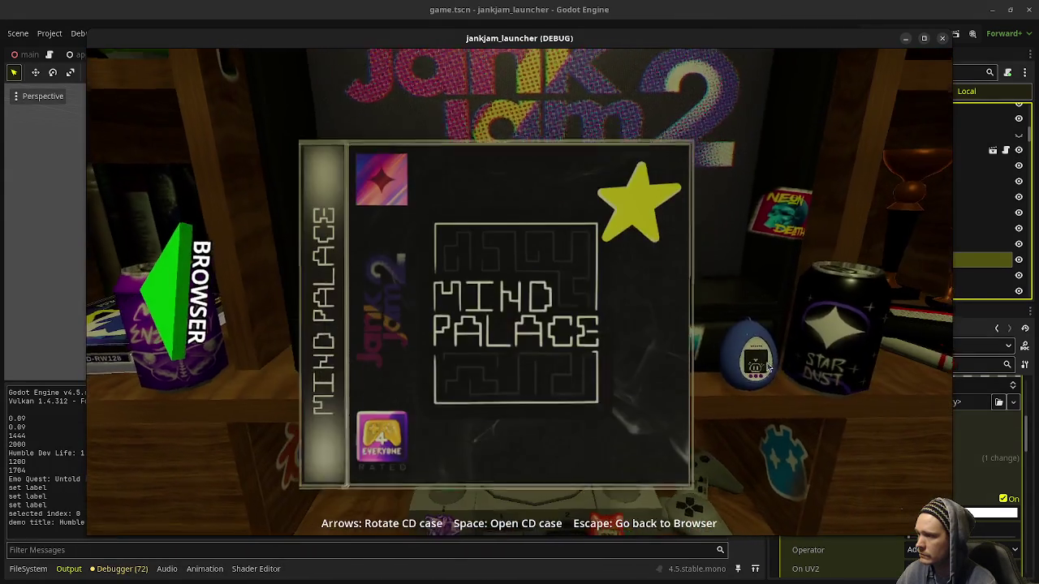
click(638, 302)
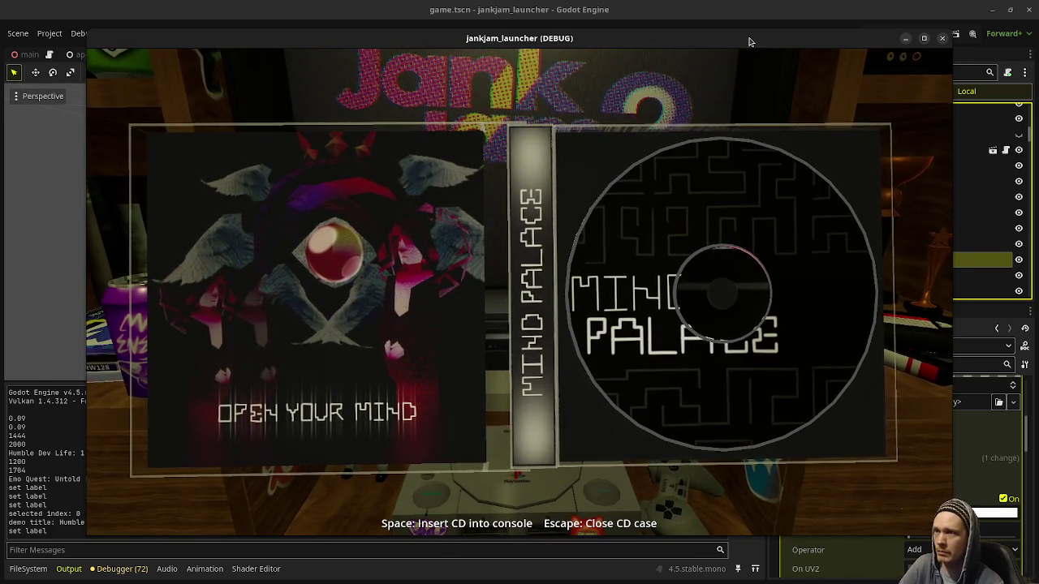
drag(750, 41, 578, 60)
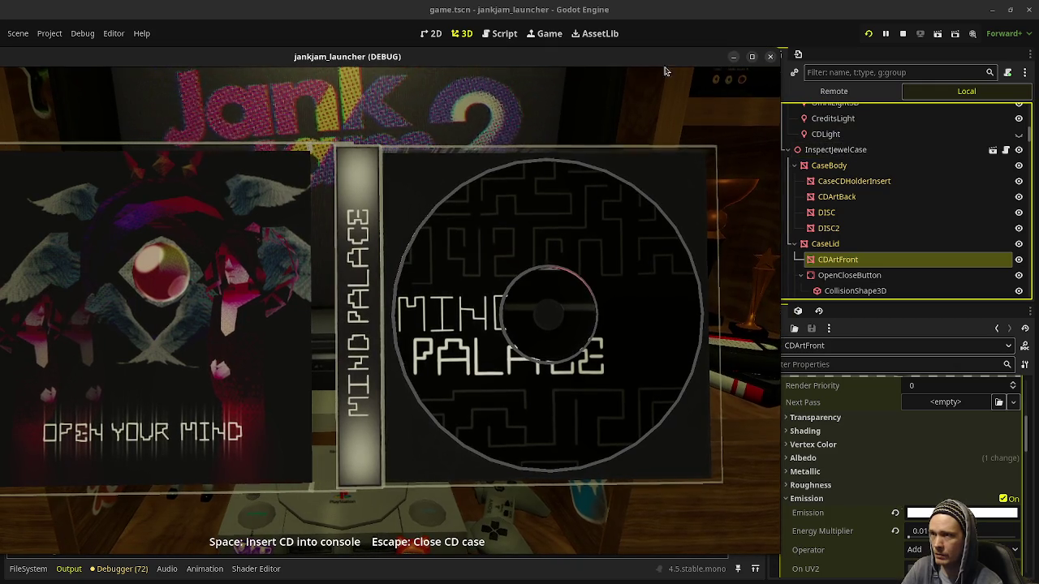
right_click(659, 70)
click(678, 171)
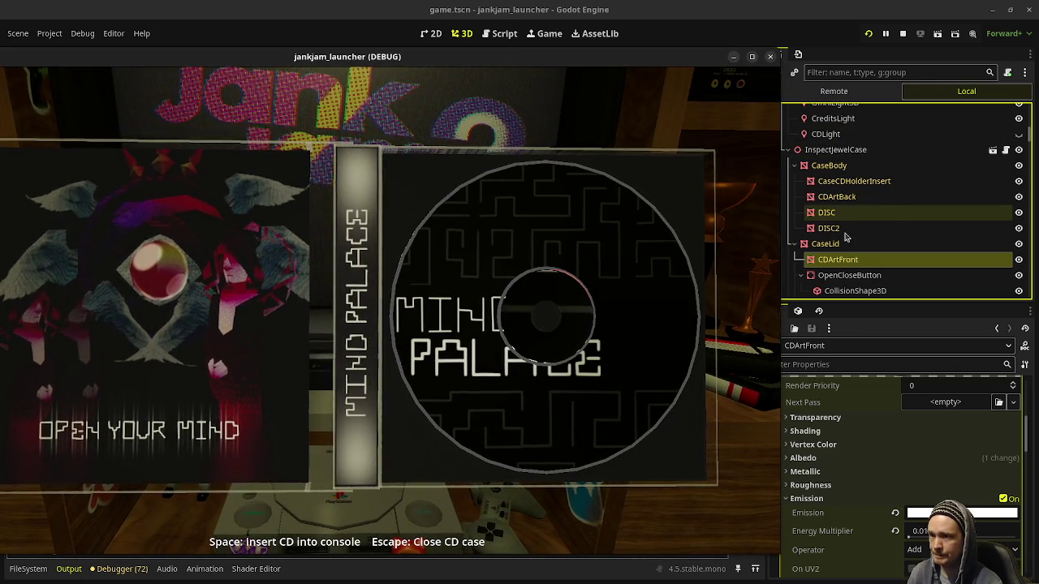
click(1020, 212)
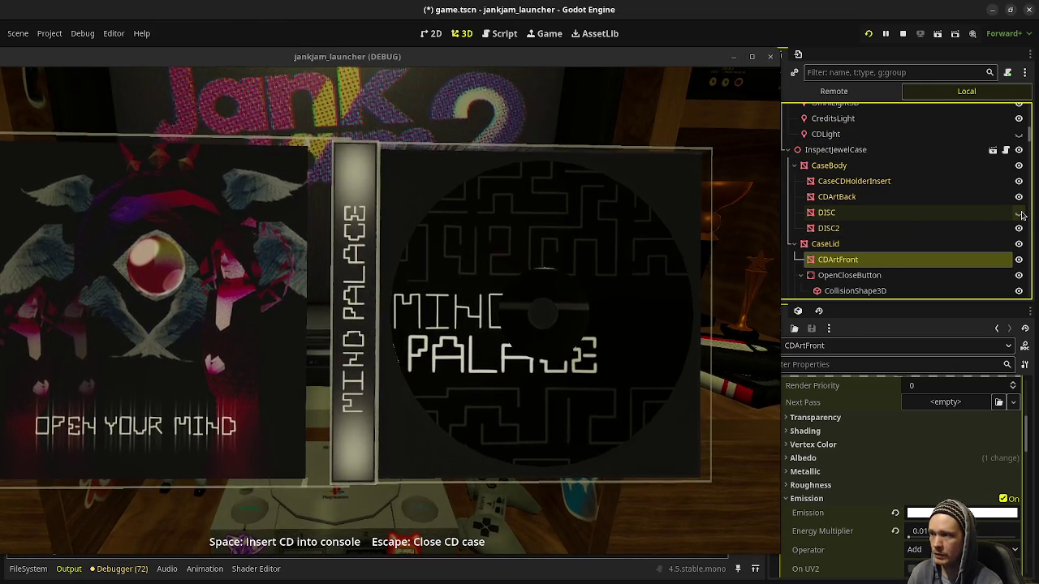
click(1020, 213)
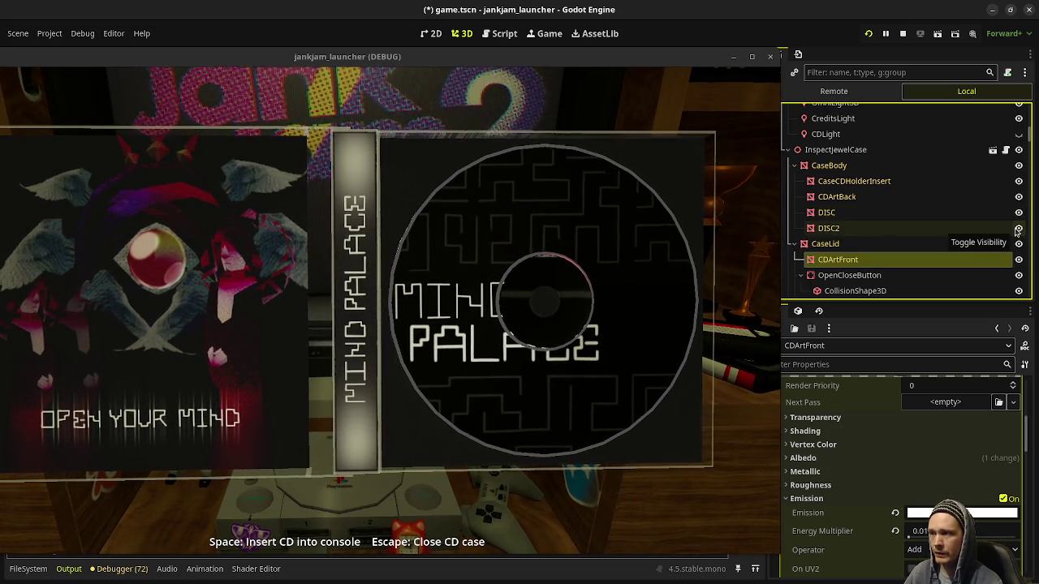
click(1019, 229)
click(1019, 229)
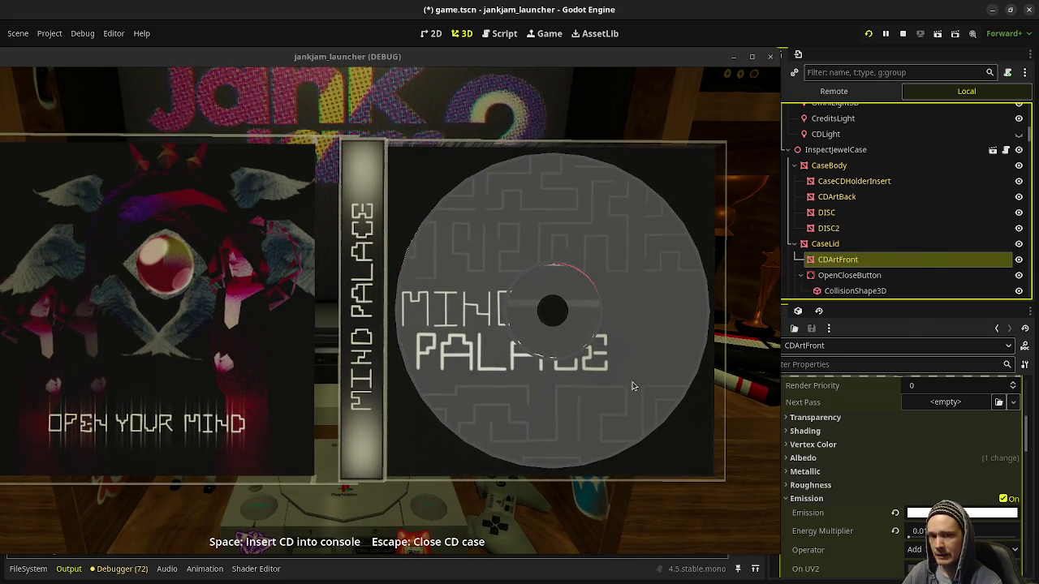
click(913, 216)
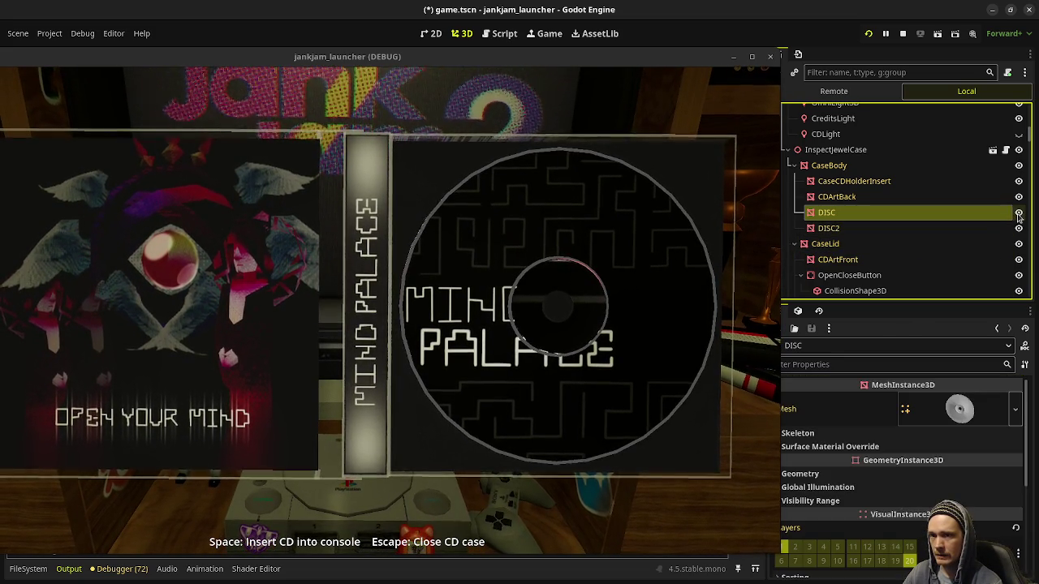
click(1019, 229)
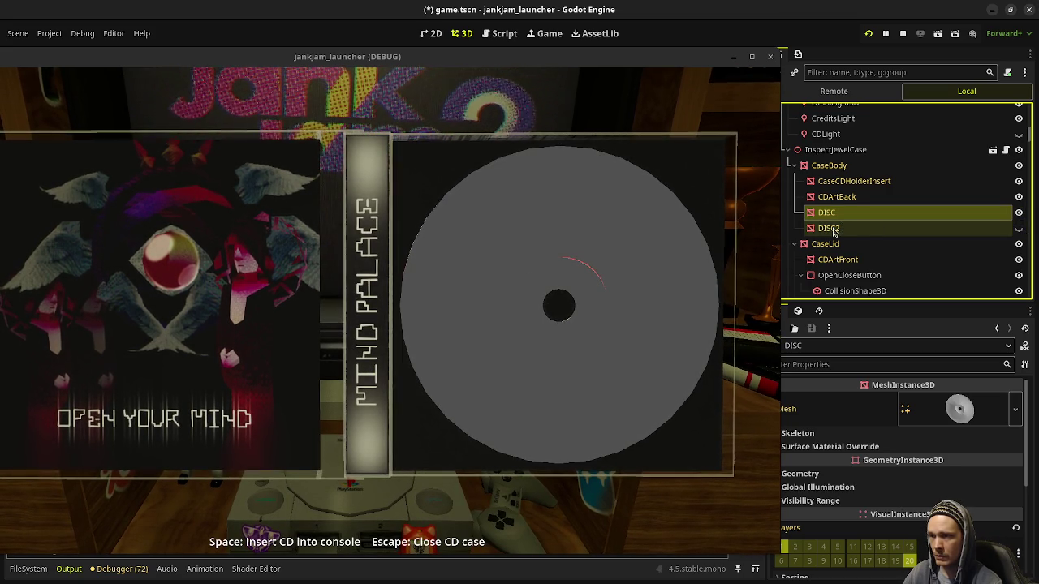
click(1019, 229)
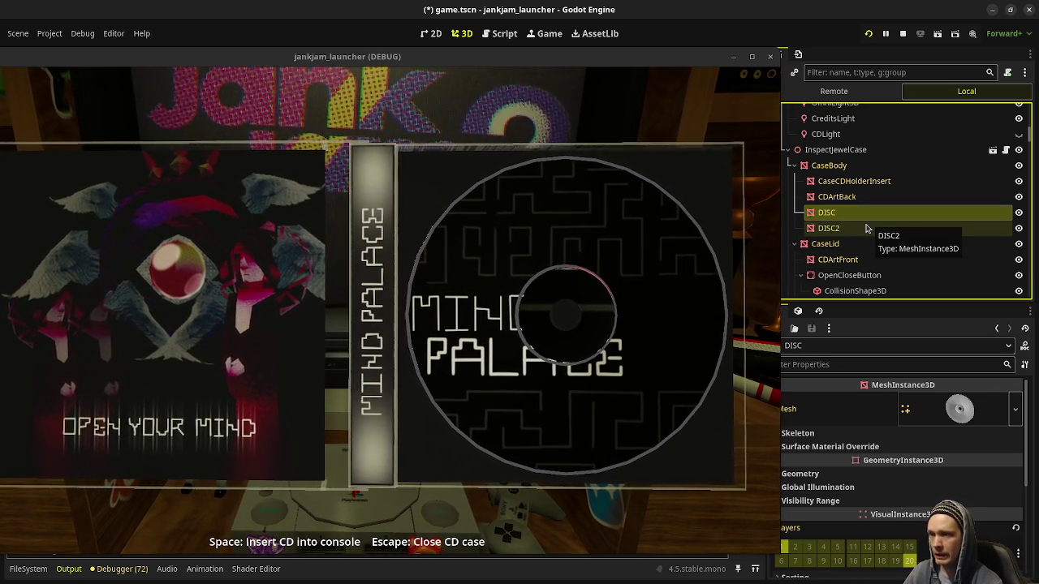
click(1018, 228)
click(1019, 229)
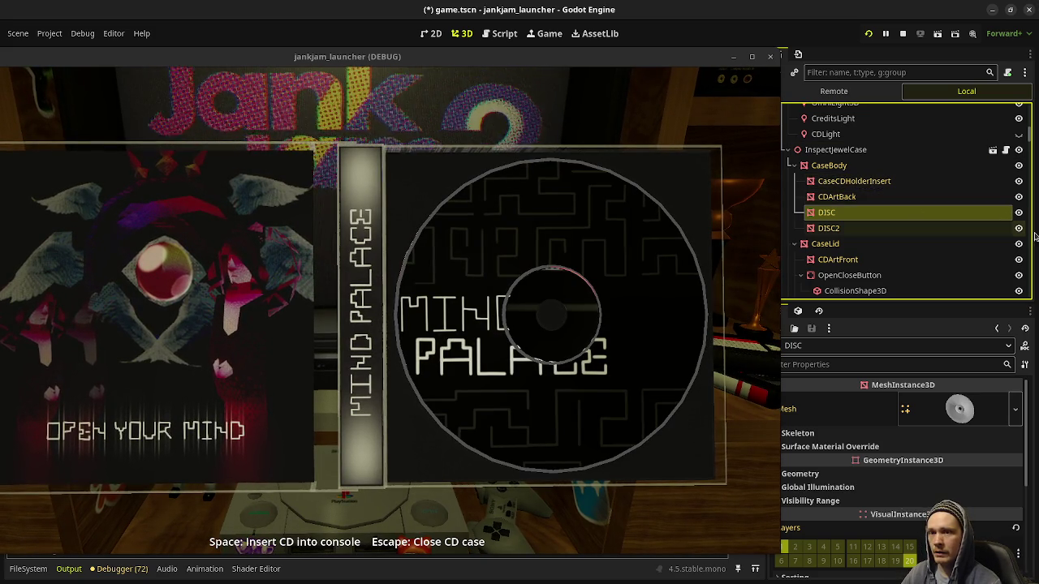
- Close the Mind Palace CD case so its starred front cover faces the camera
click(231, 192)
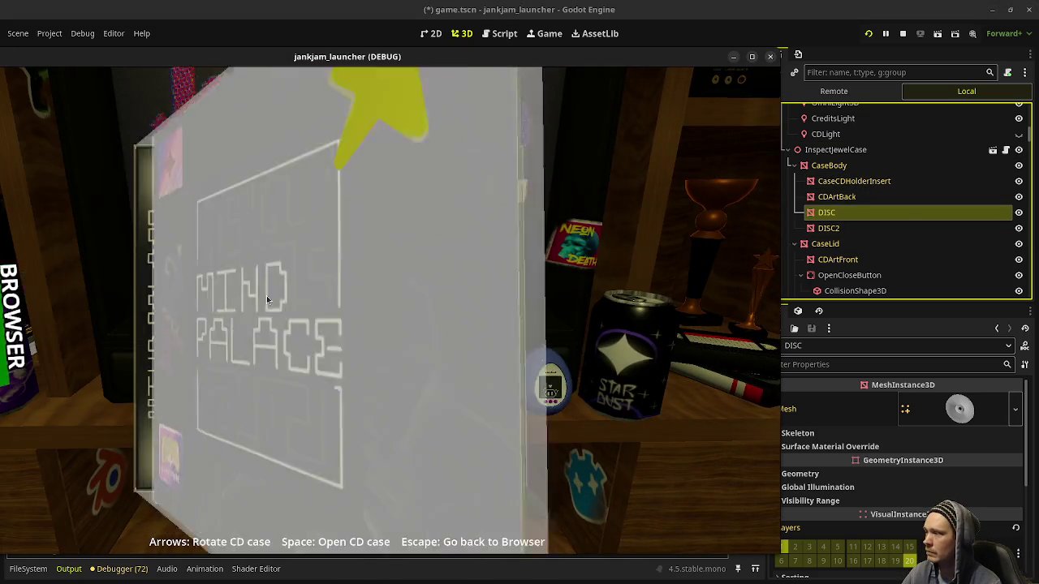
- Leave Mind Palace, move to the JNKY case and open it to show the Jank Jam 2 disc
key(Escape)
key(Down)
key(space)
click(406, 315)
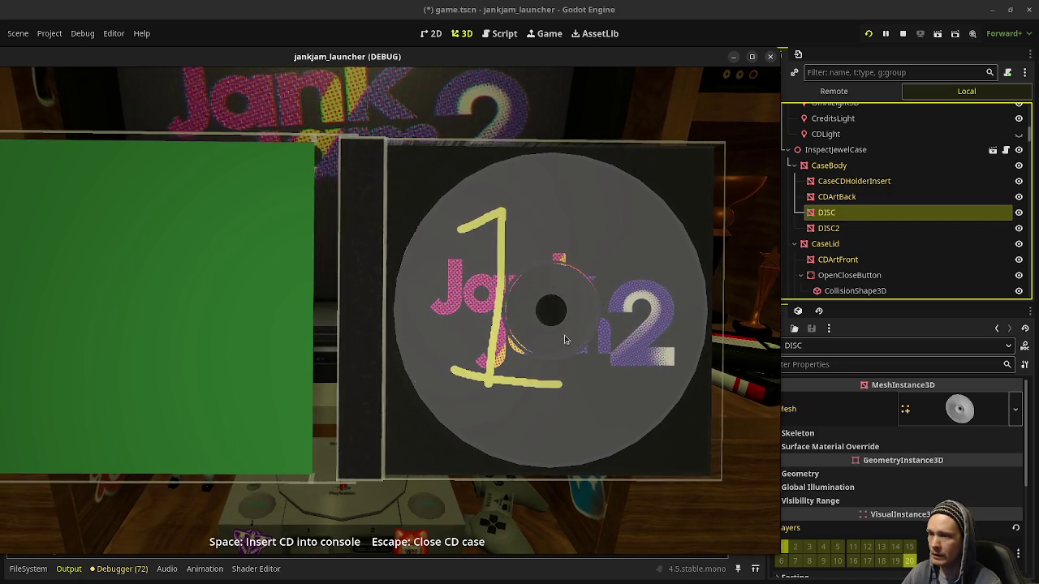
key(alt+Tab)
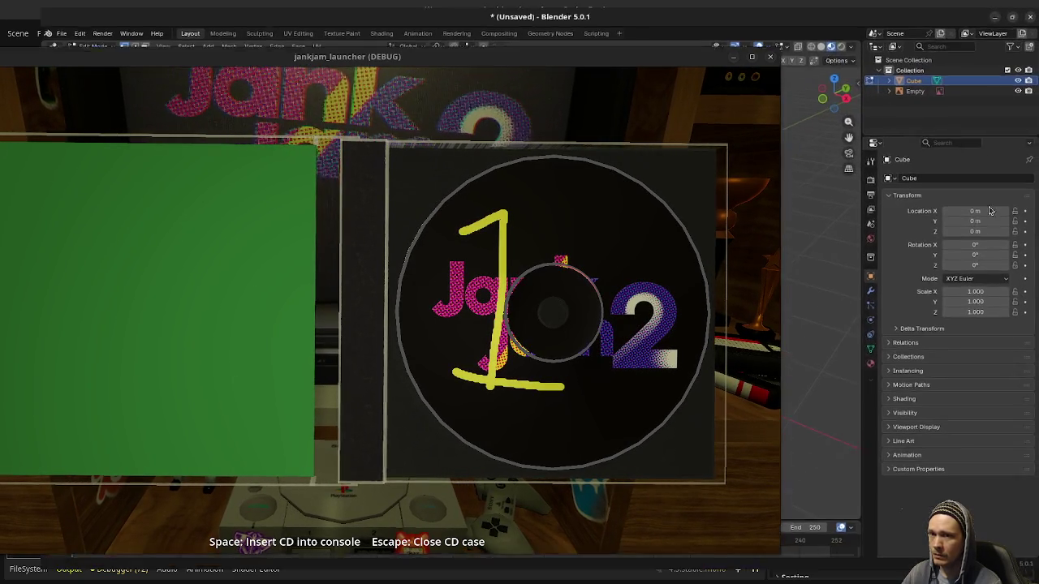
- Move the jankjam_launcher game window lower on screen, out of the way of Blender and the browser
mouse_move(647, 62)
mouse_down()
mouse_move(657, 225)
mouse_move(733, 99)
mouse_up()
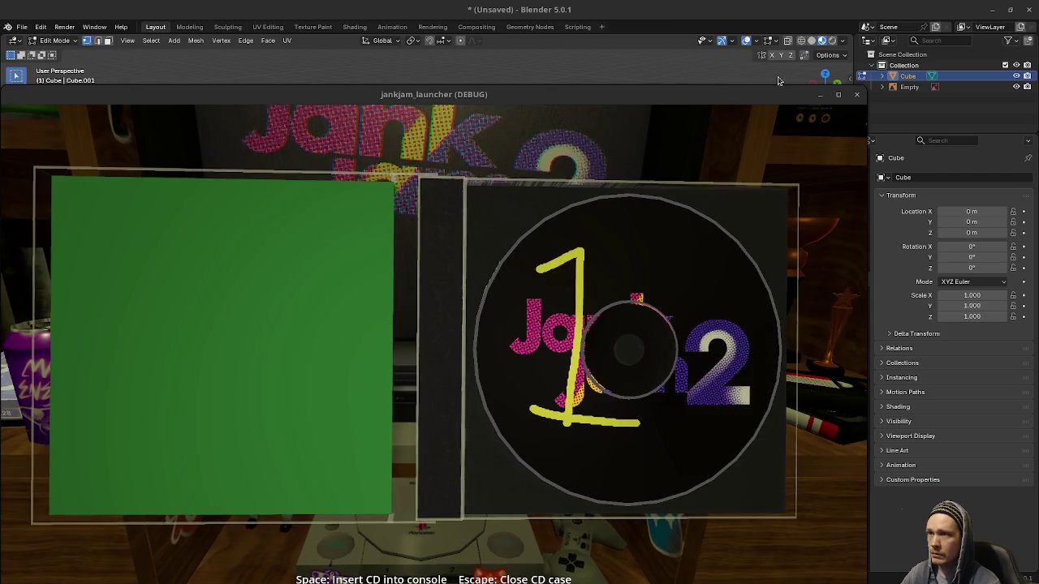
key(alt+Tab)
drag(743, 222, 775, 582)
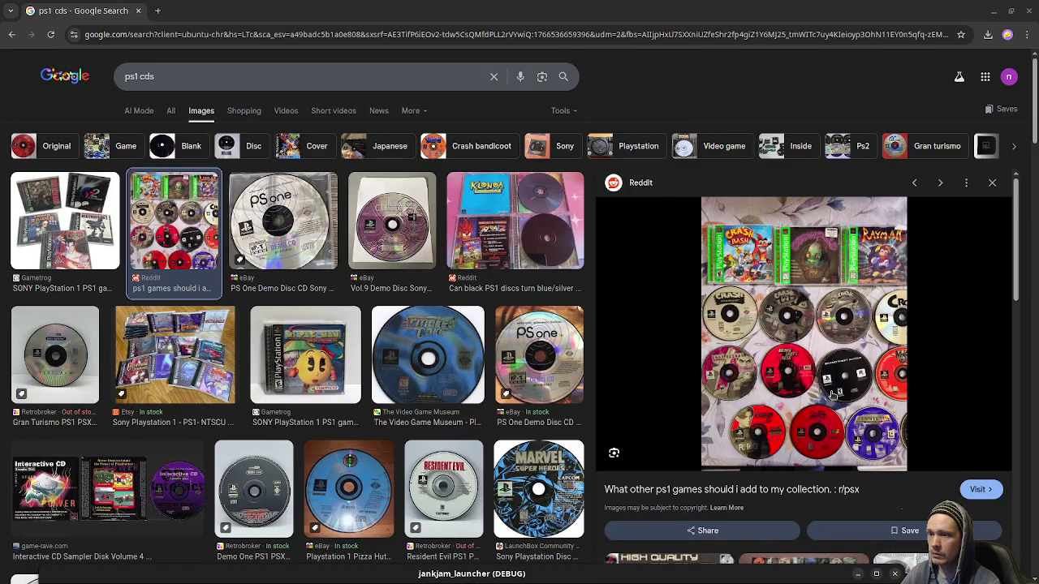
- Open the Reddit PS1 discs photo in a new tab, zoom in on it, then close the tab
right_click(762, 430)
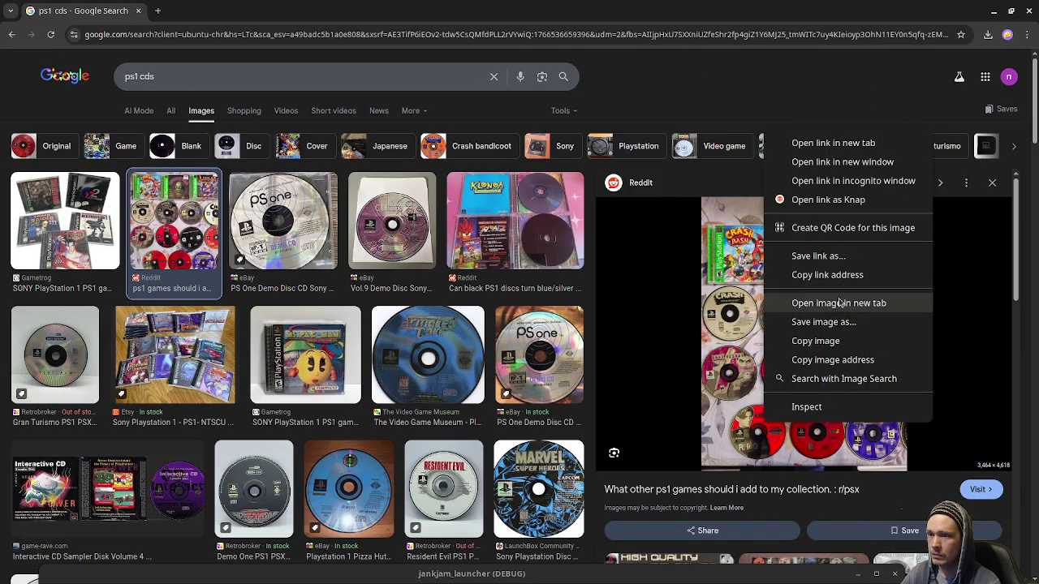
click(839, 303)
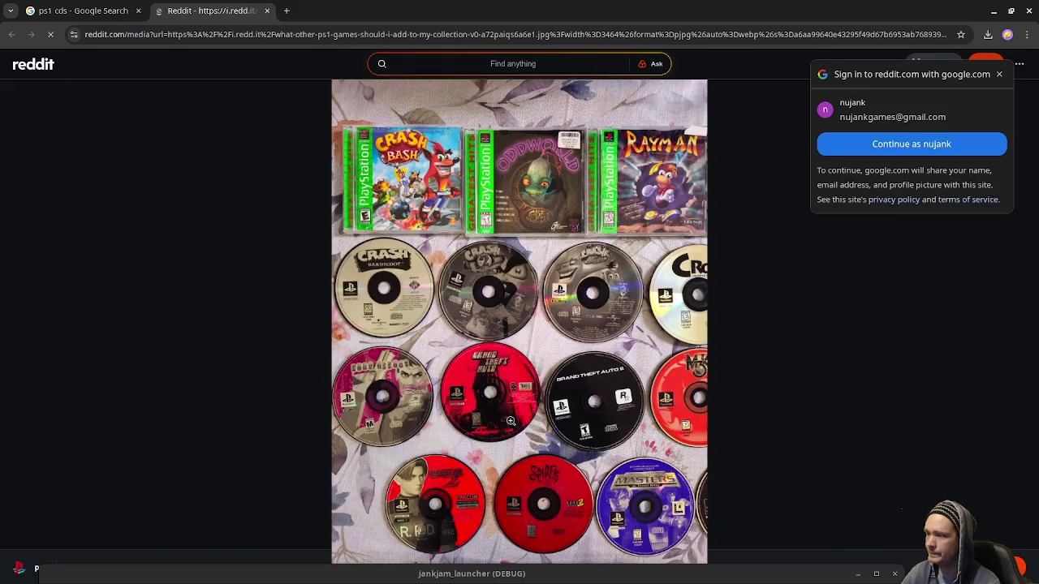
click(511, 421)
scroll(491, 366, up, 3)
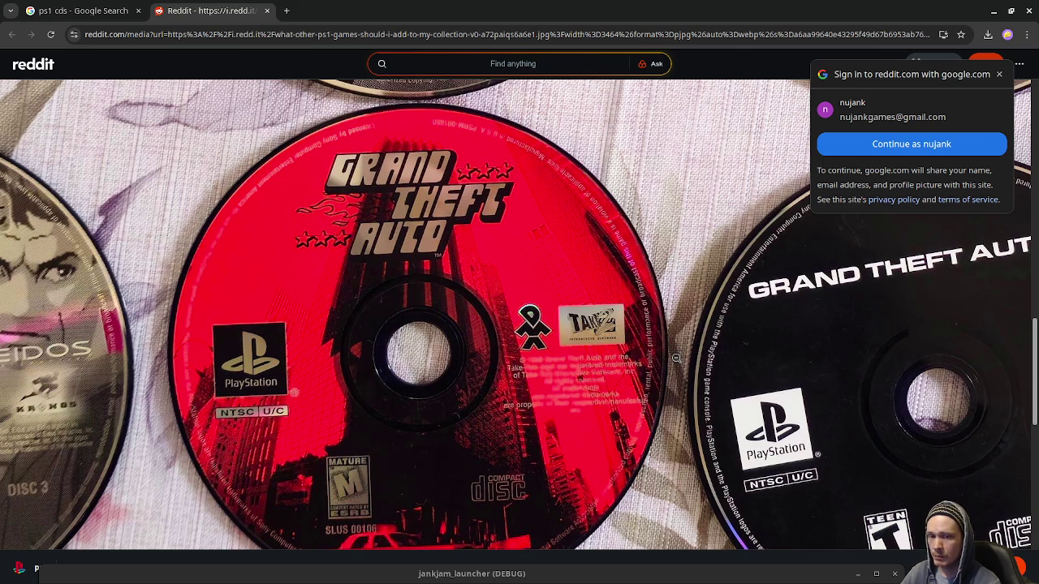
scroll(676, 358, up, 3)
scroll(680, 360, up, 3)
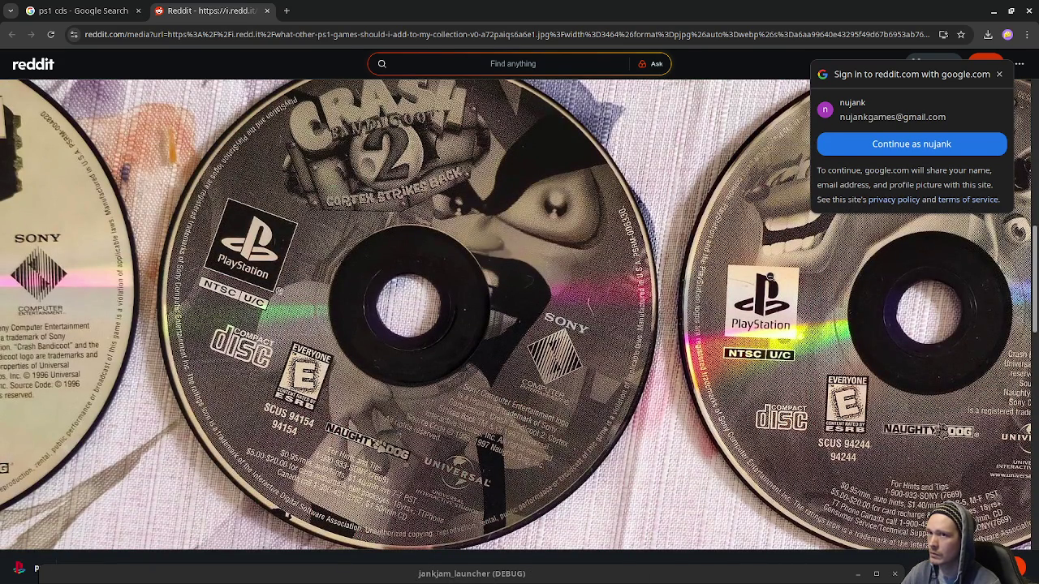
click(511, 366)
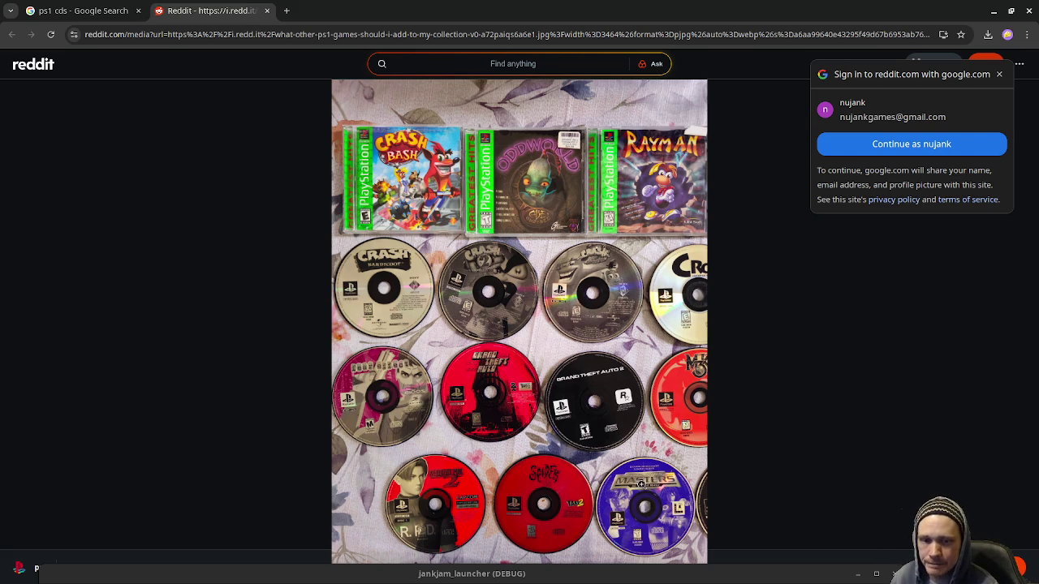
click(267, 10)
- Back in Blender, orbit around the block and select its long top-back edge
key(alt+Tab)
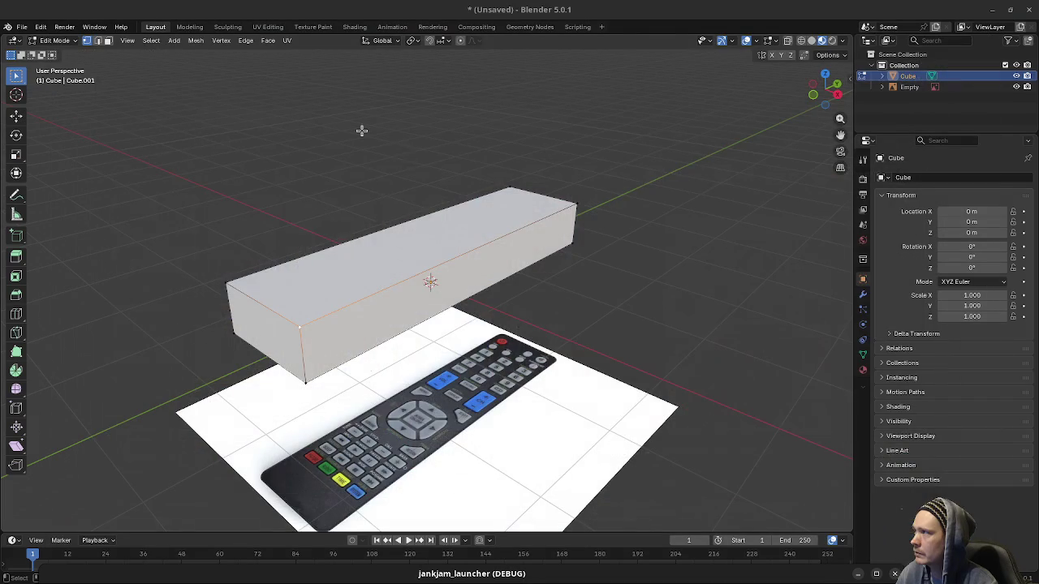
drag(476, 339, 566, 157)
click(549, 268)
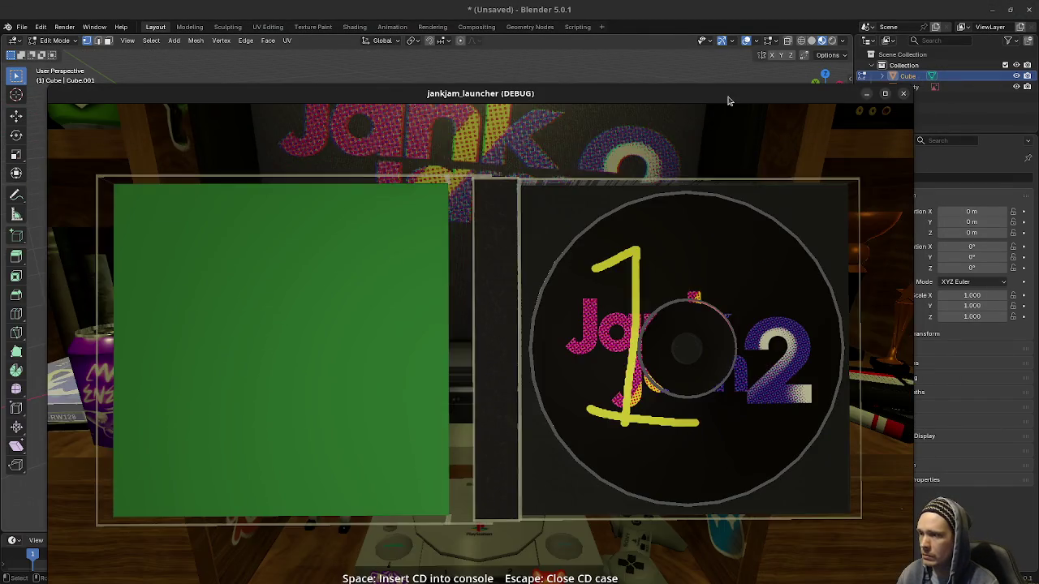
- In the game, close the JNKY case and open the Mind Palace case to check its disc
key(Escape)
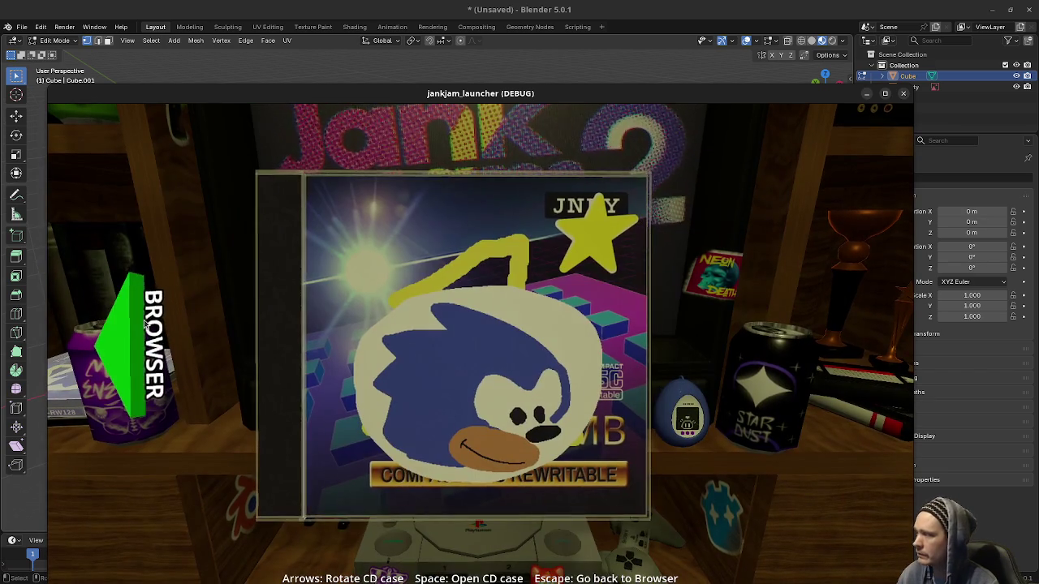
key(Escape)
key(space)
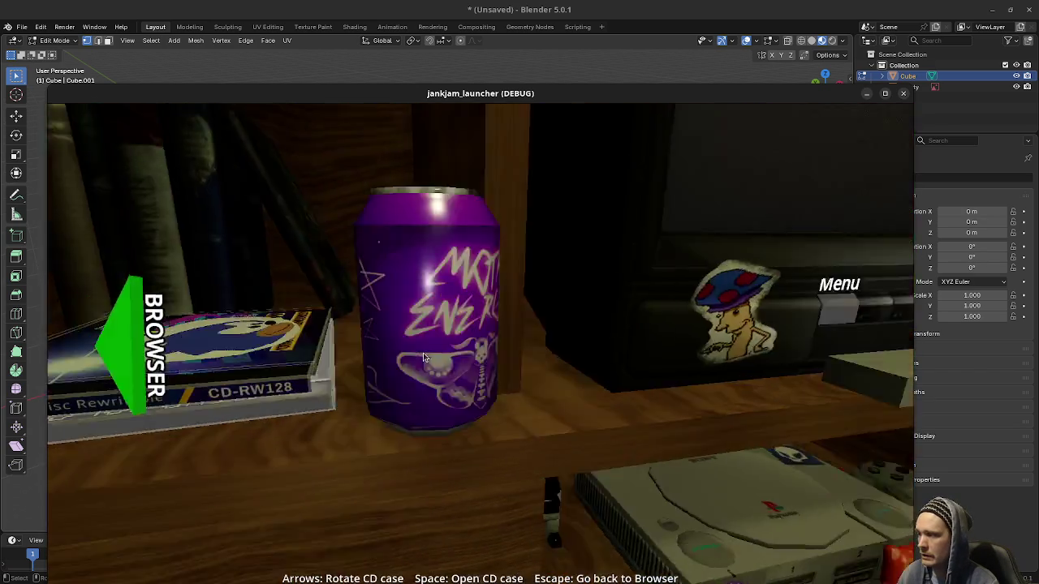
key(Left)
key(Right)
key(Right)
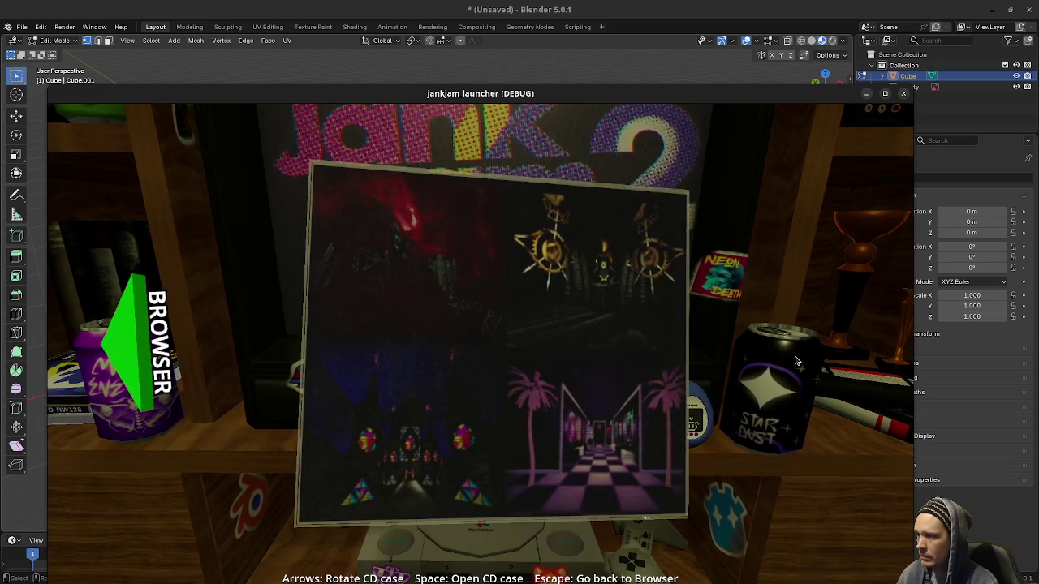
key(space)
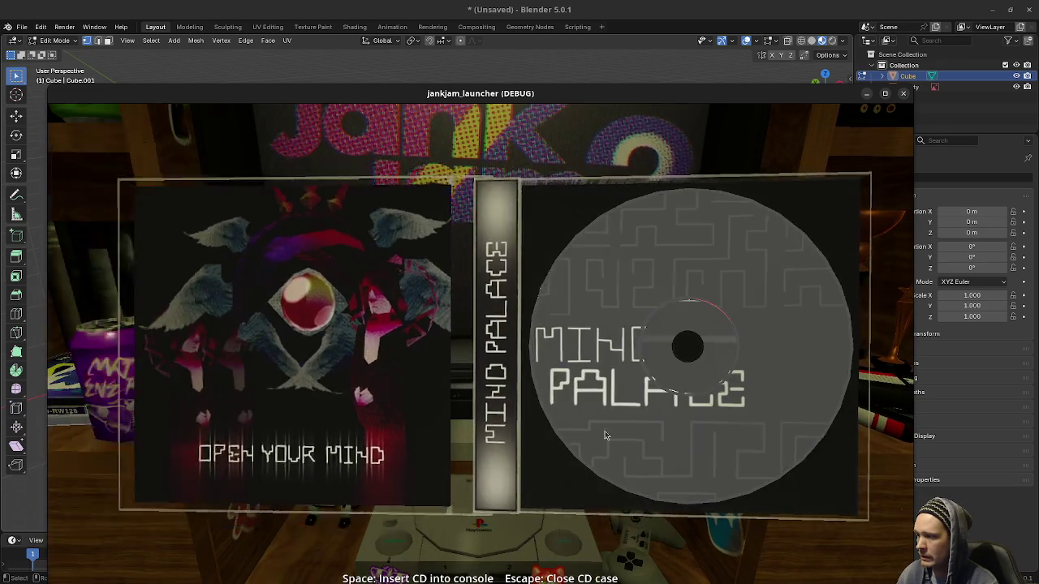
click(639, 63)
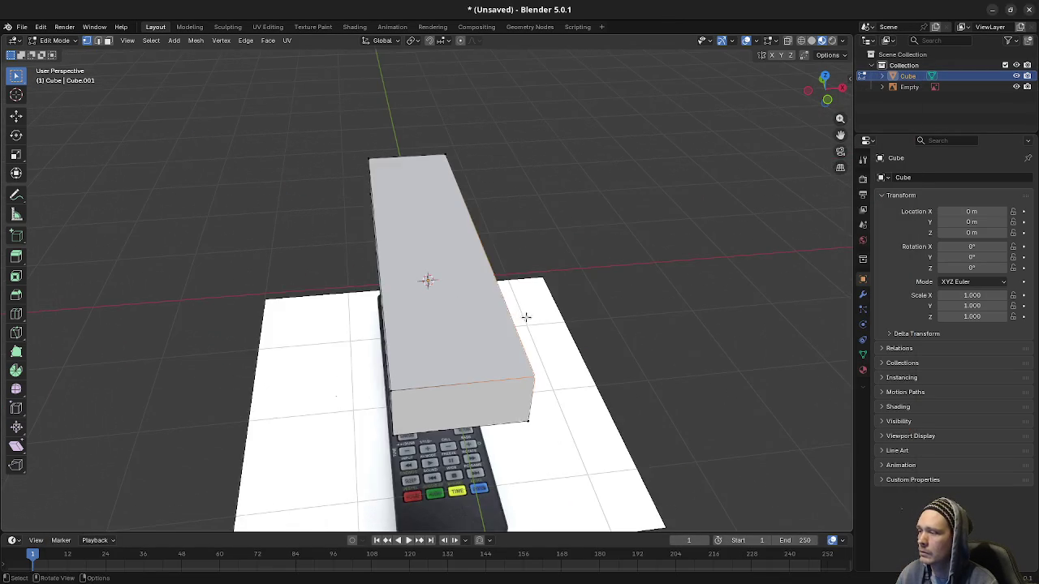
- Switch to Top view with X-ray on and select the block's top corner and top face
key(KP_7)
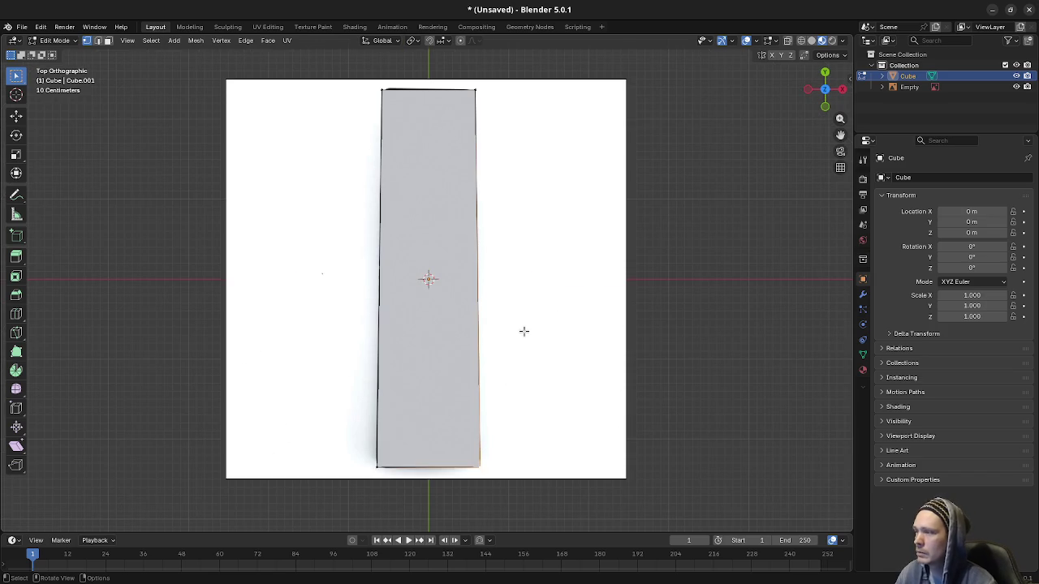
key(alt+z)
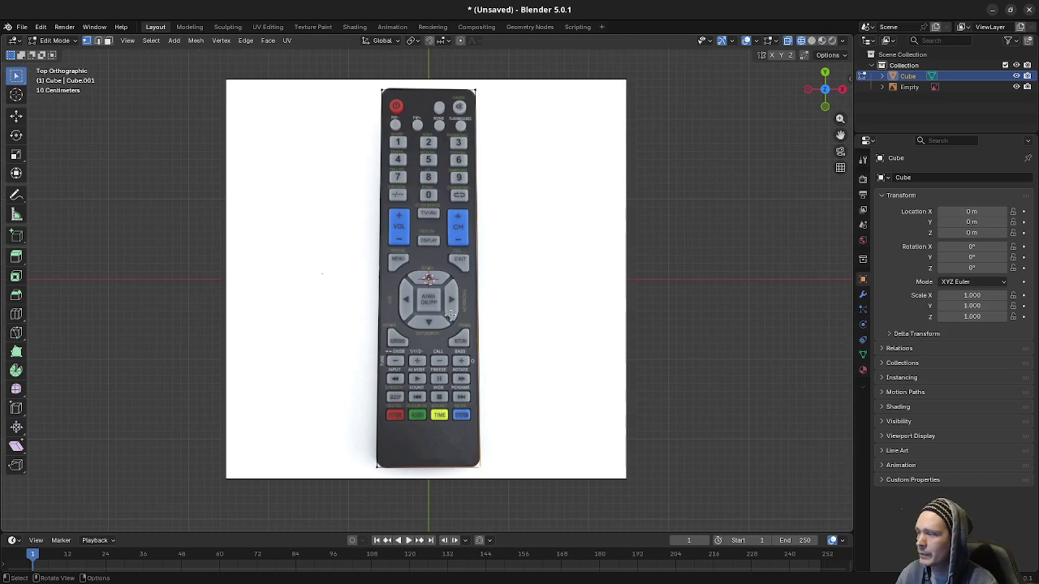
mouse_move(376, 83)
mouse_down()
mouse_move(398, 101)
mouse_move(453, 98)
mouse_up()
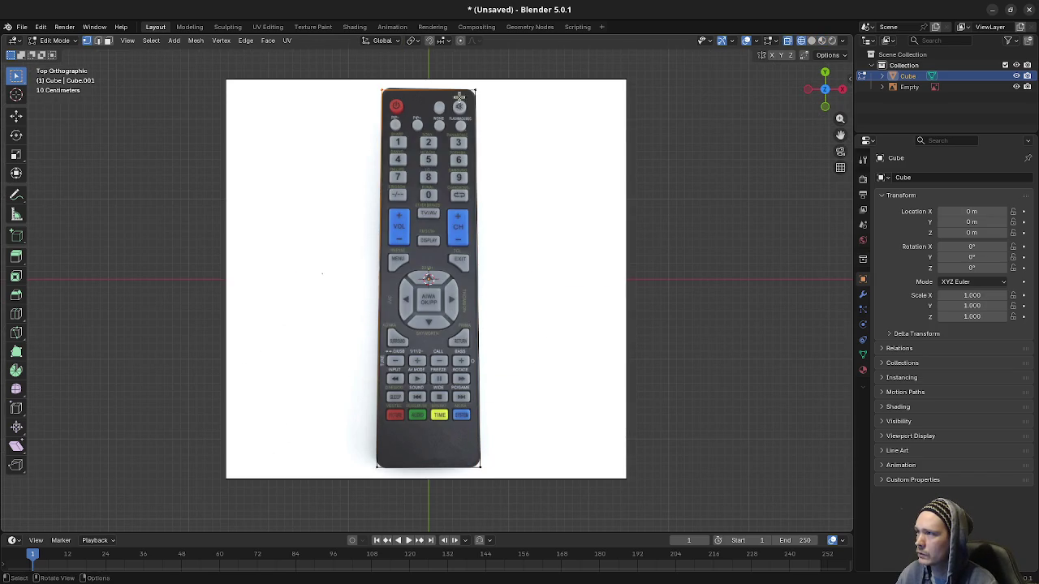
shift+click(470, 461)
shift+click(378, 468)
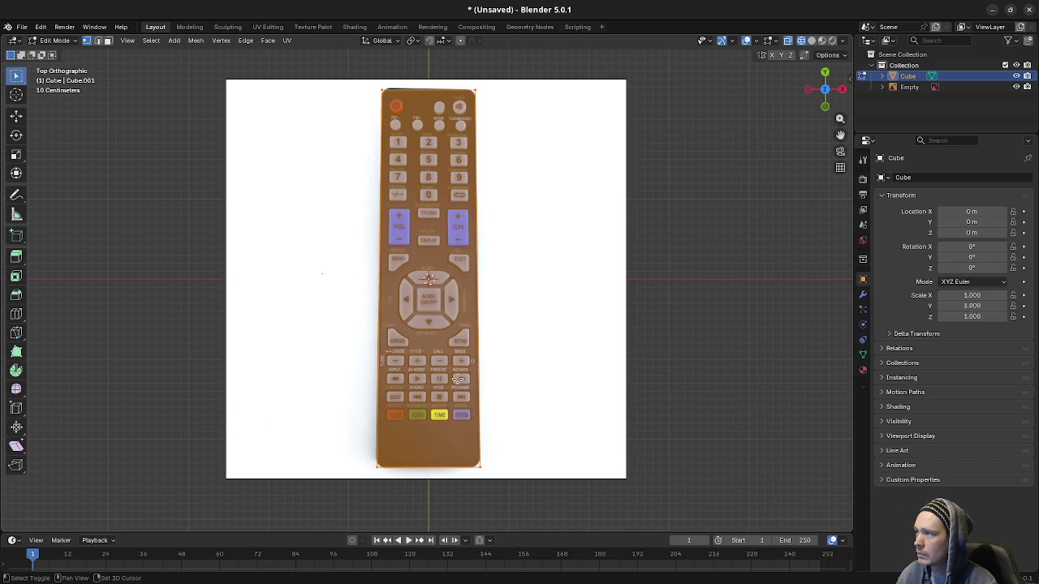
- Cancel the operator search, clear the selection and return to the top-down view
key(F3)
text(aa)
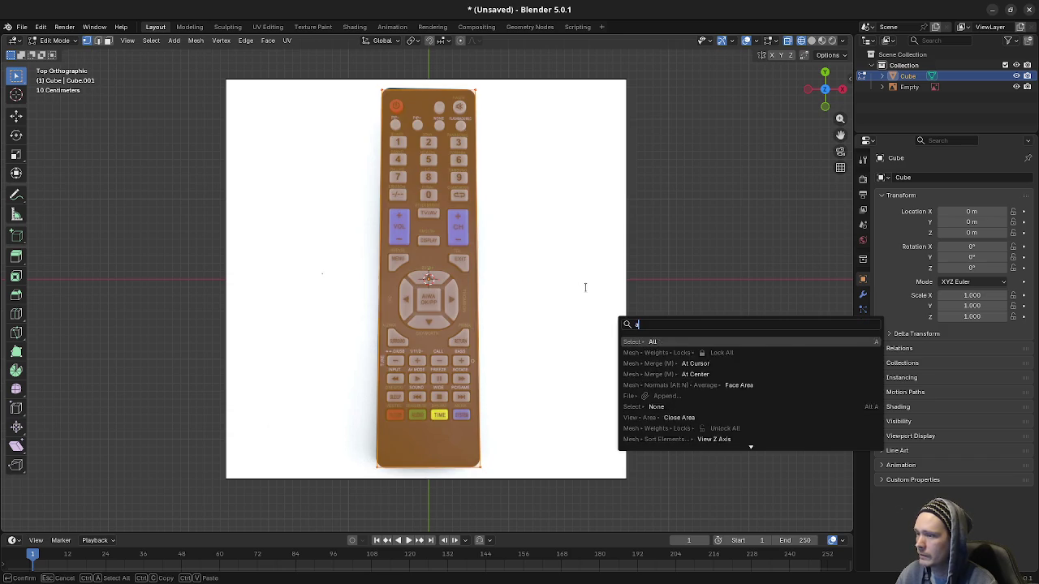
key(Escape)
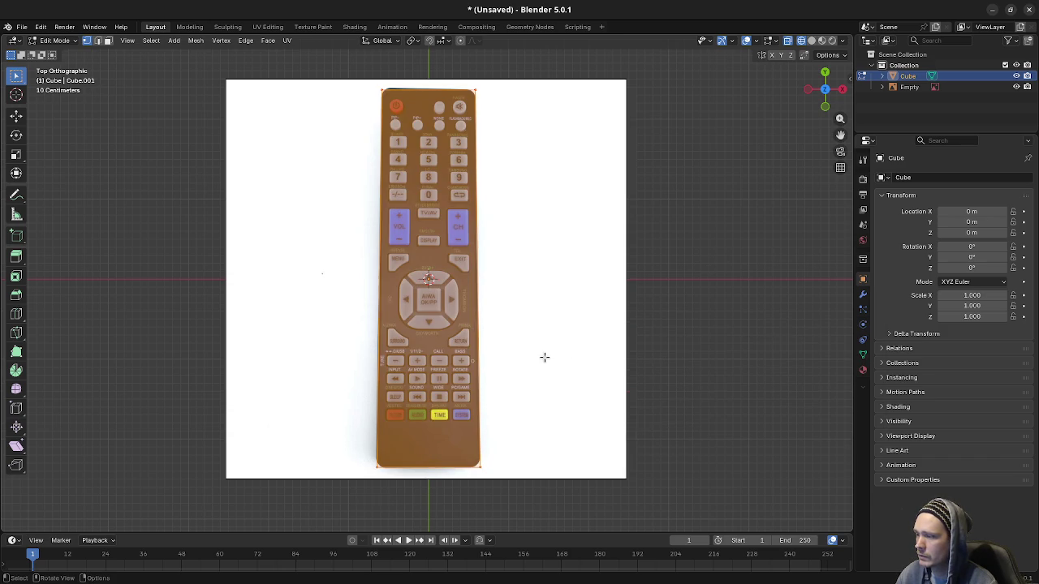
key(alt+a)
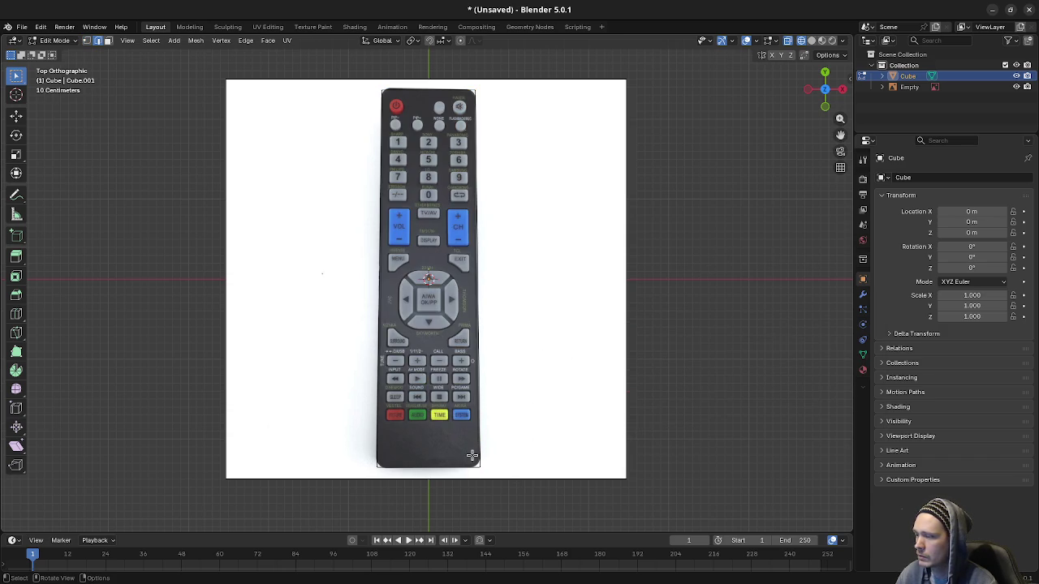
drag(515, 487, 485, 418)
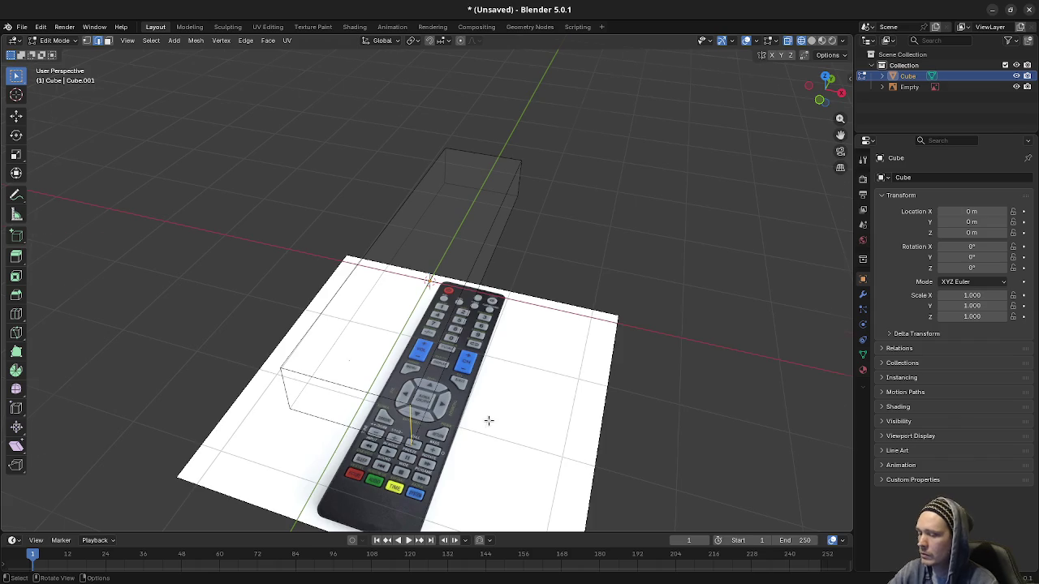
key(KP_7)
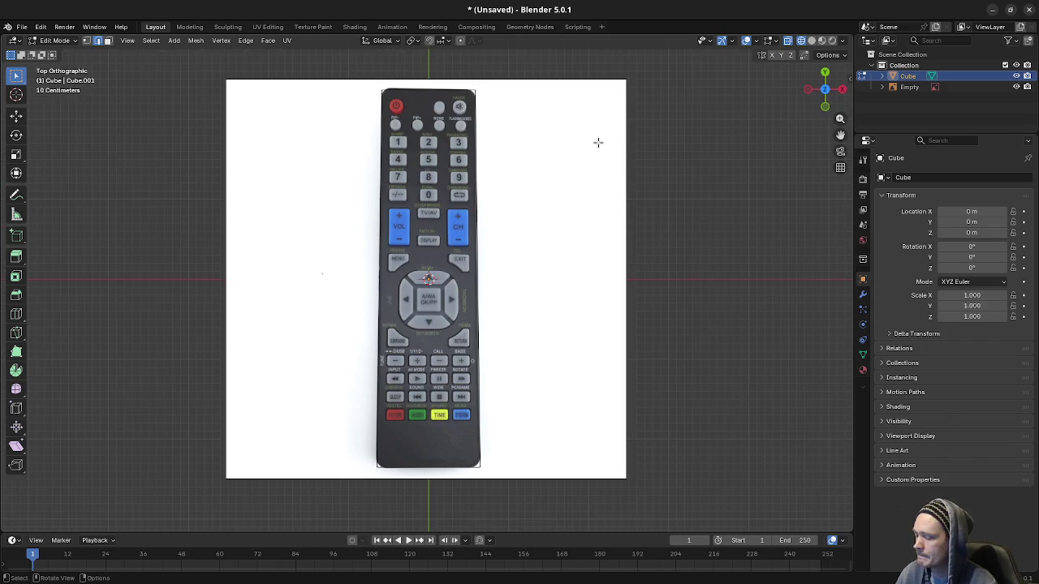
key(F3)
- Bevel the box's four vertical corner edges with Bevel Edges from the F3 search
text(be)
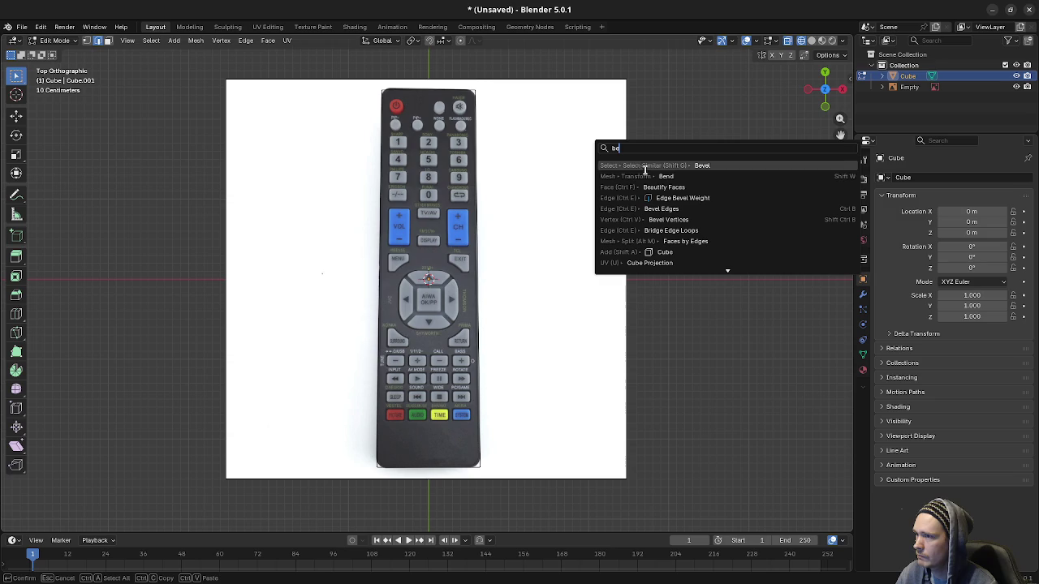
click(710, 164)
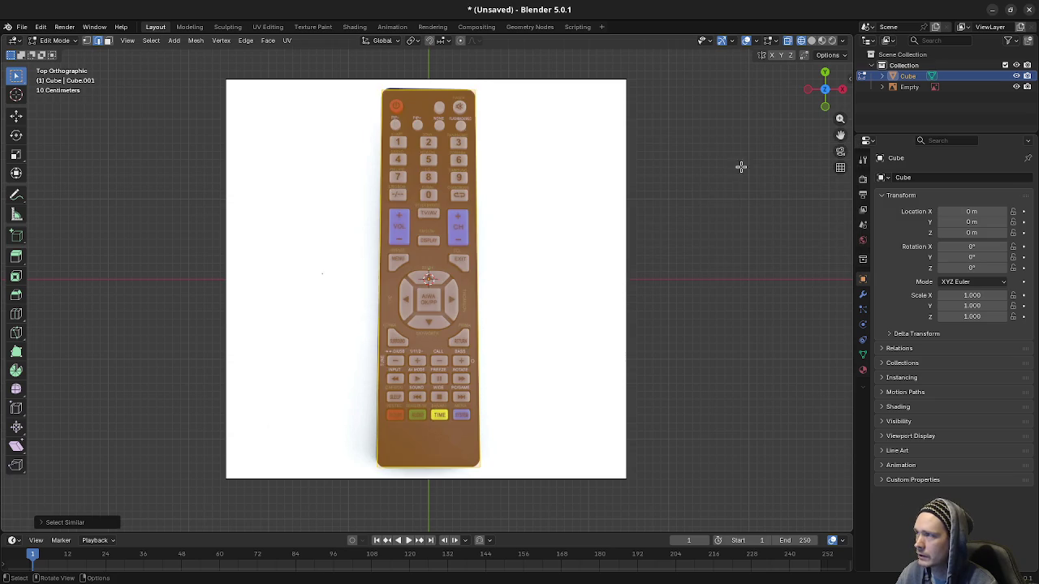
right_click(593, 228)
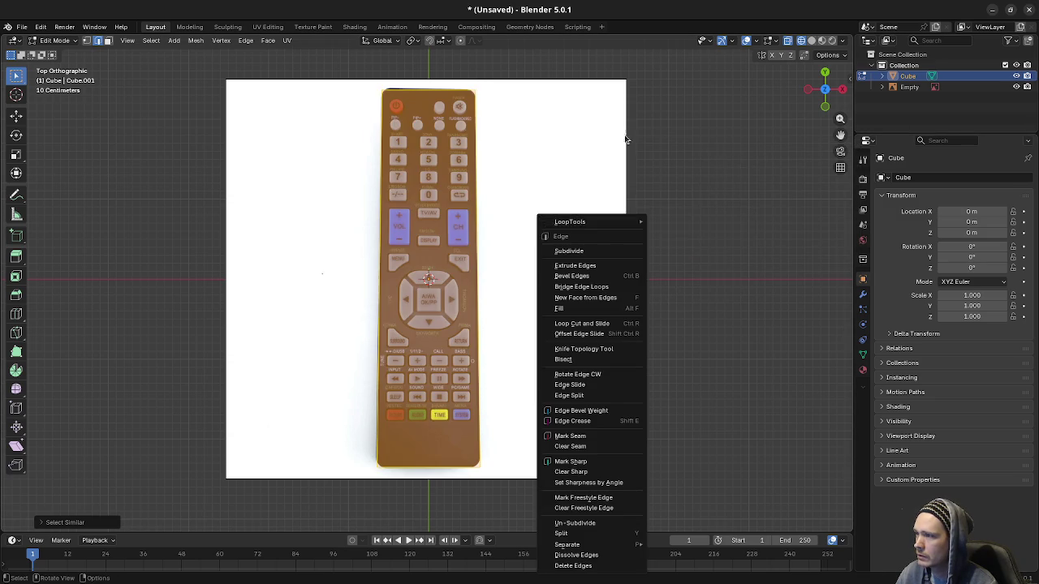
click(695, 170)
click(696, 170)
mouse_move(654, 192)
mouse_down()
mouse_move(563, 163)
mouse_move(597, 208)
mouse_up()
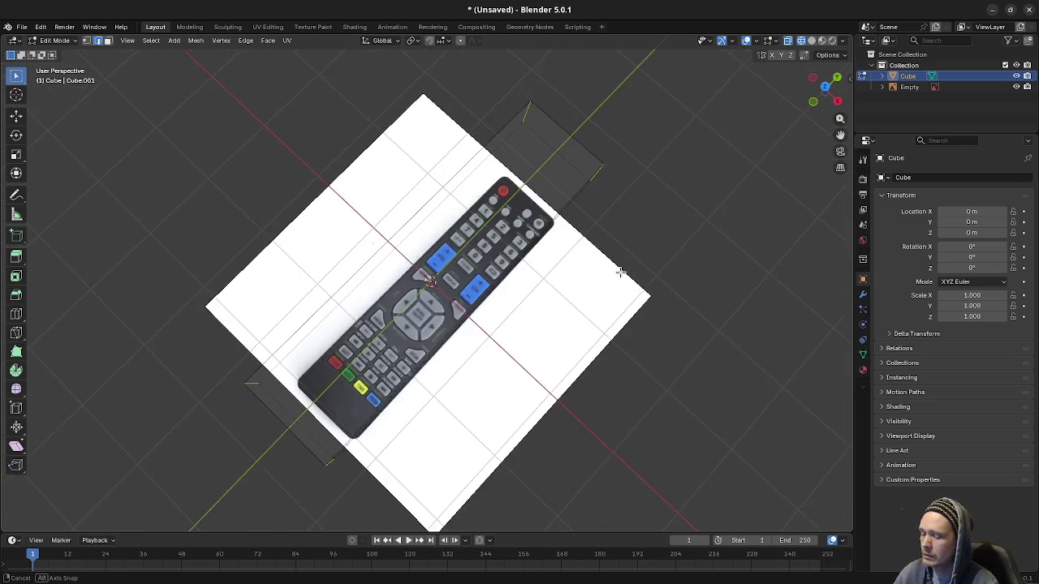
key(KP_7)
key(F3)
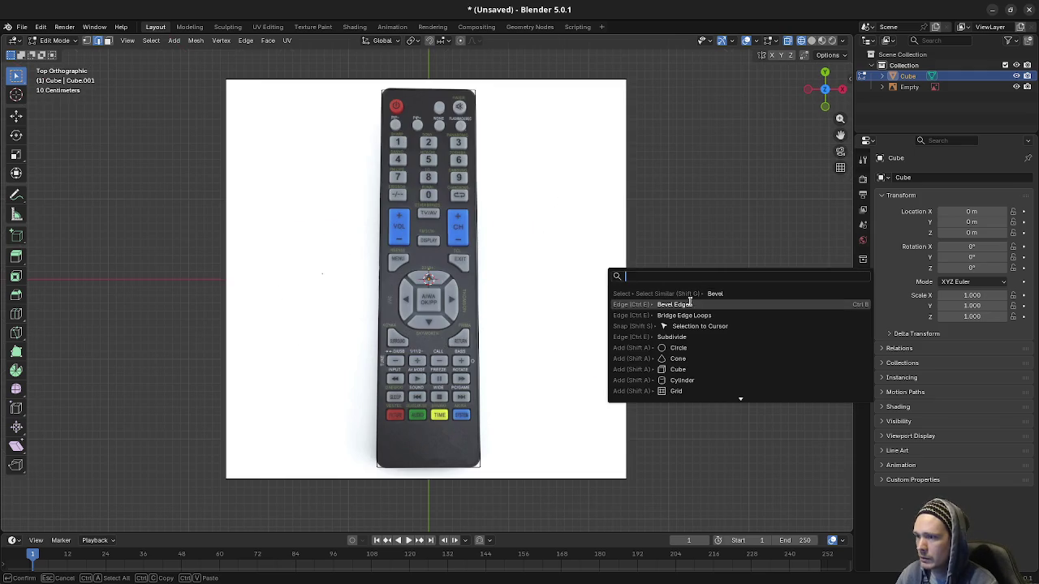
click(690, 304)
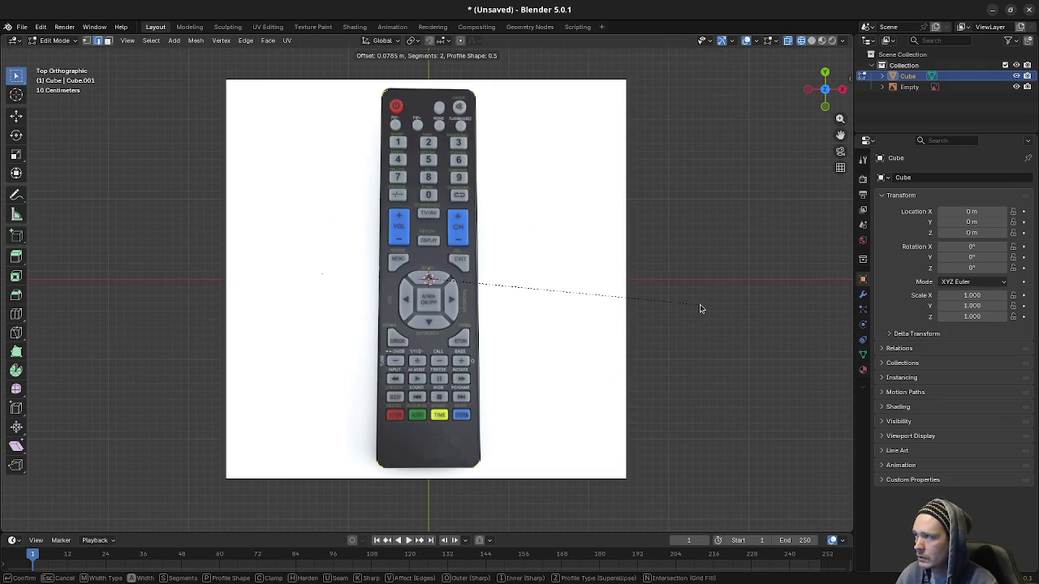
click(702, 307)
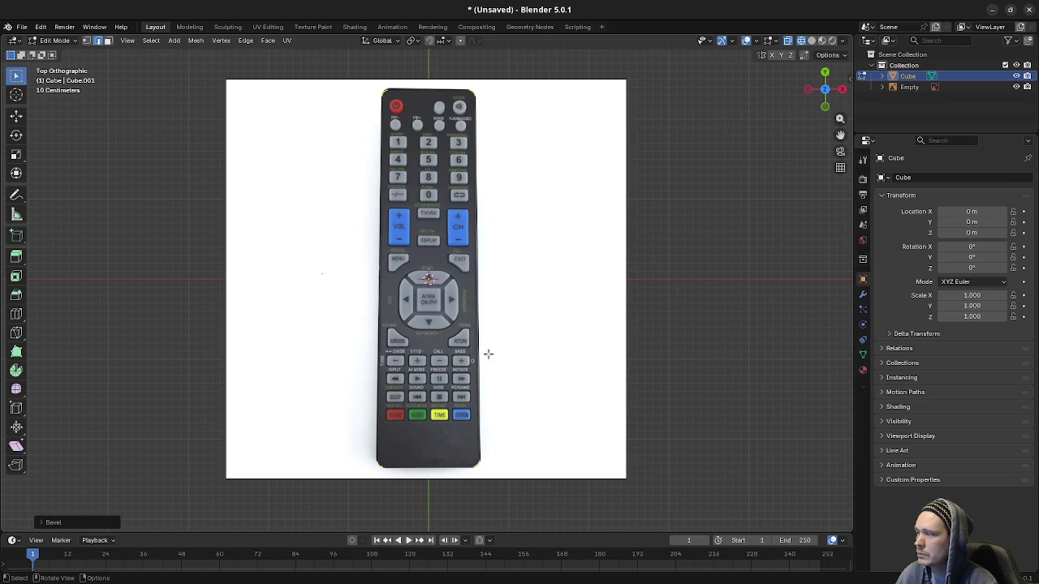
drag(494, 301, 558, 292)
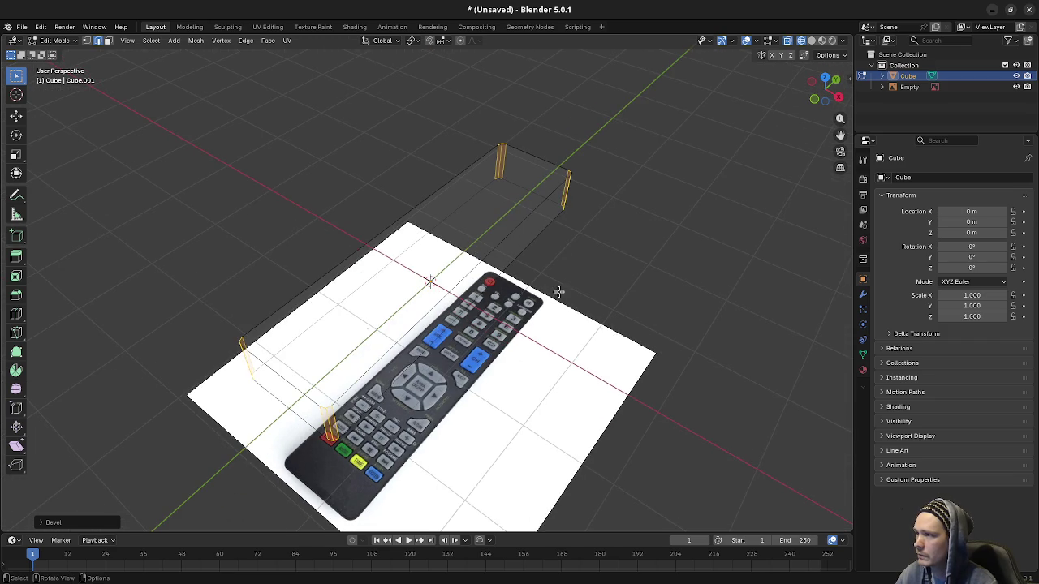
mouse_move(455, 398)
mouse_down()
mouse_move(387, 436)
mouse_move(436, 399)
mouse_up()
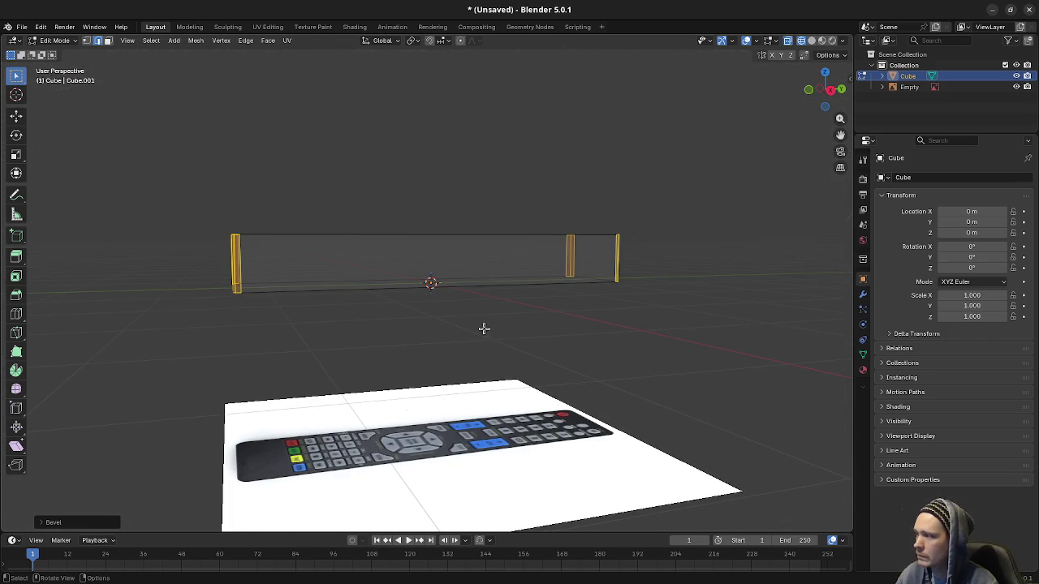
- In Right view, select the right-end vertices and raise them 0.2 m along Z
key(KP_3)
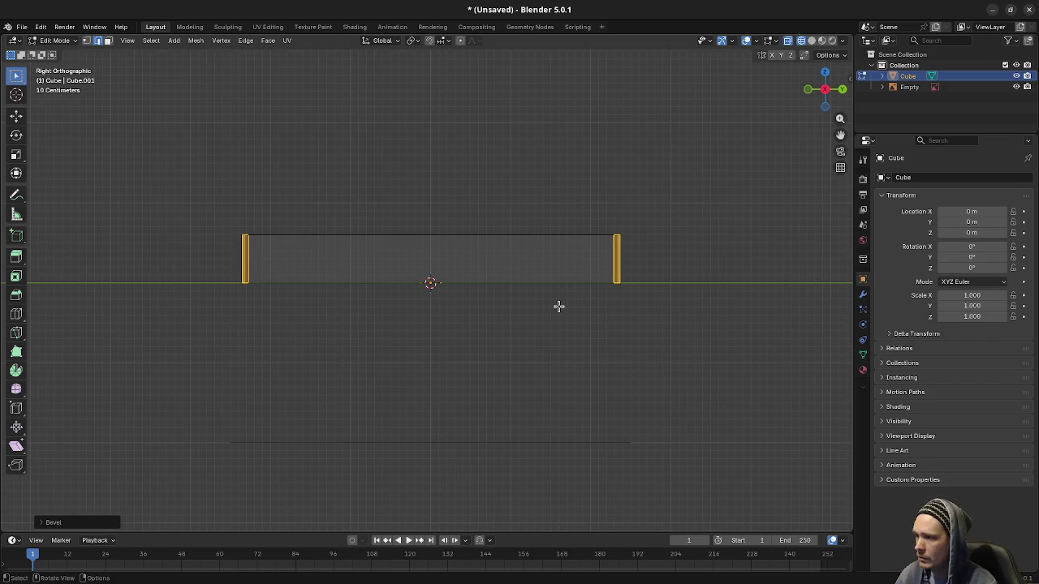
key(a)
drag(587, 268, 686, 324)
key(g)
key(z)
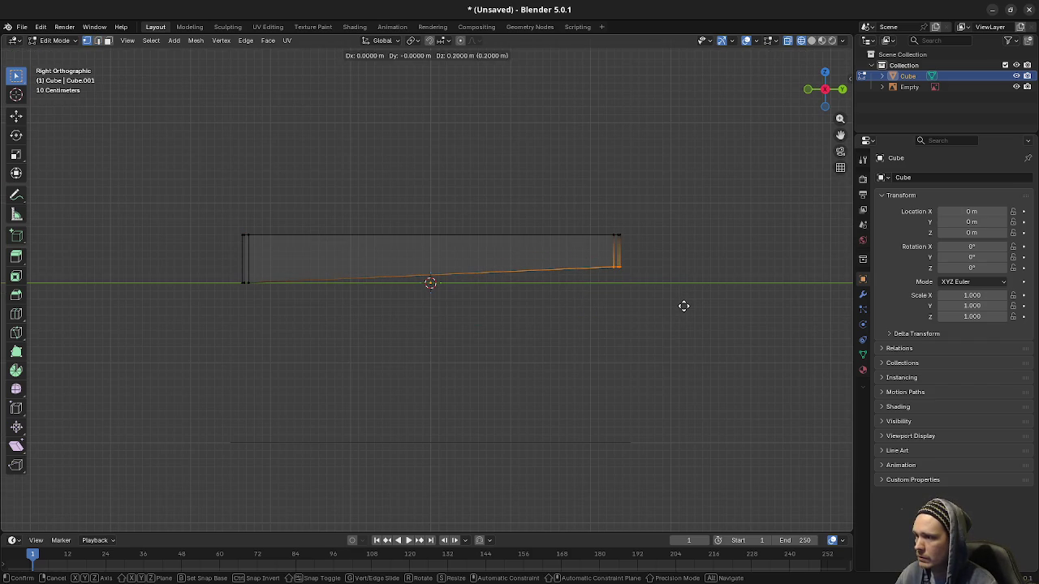
click(683, 306)
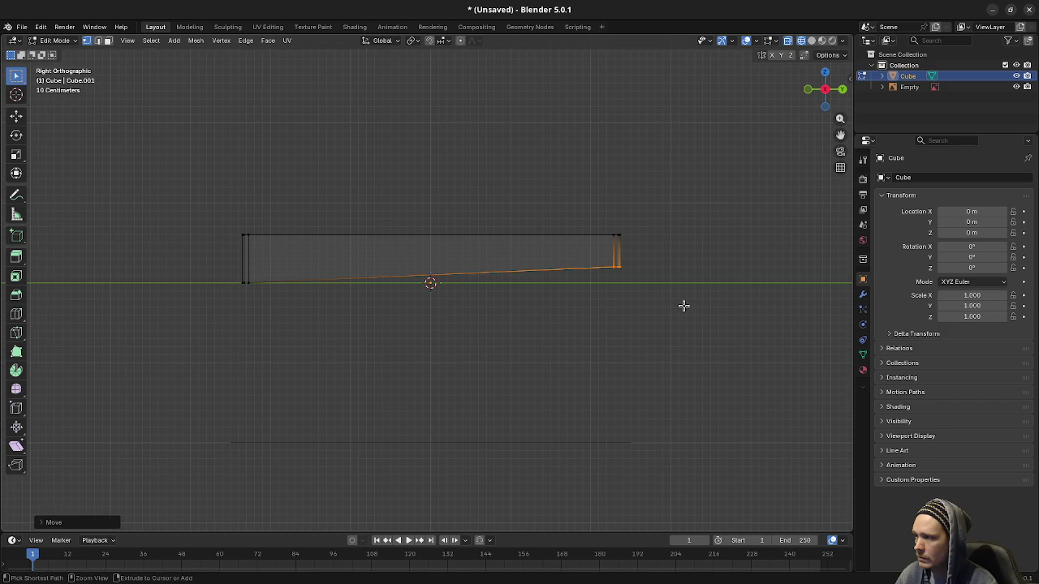
mouse_move(508, 287)
mouse_down()
mouse_move(543, 309)
mouse_move(621, 306)
mouse_move(472, 280)
mouse_up()
- In edge select mode, select the top and bottom edge loops and bevel them
key(2)
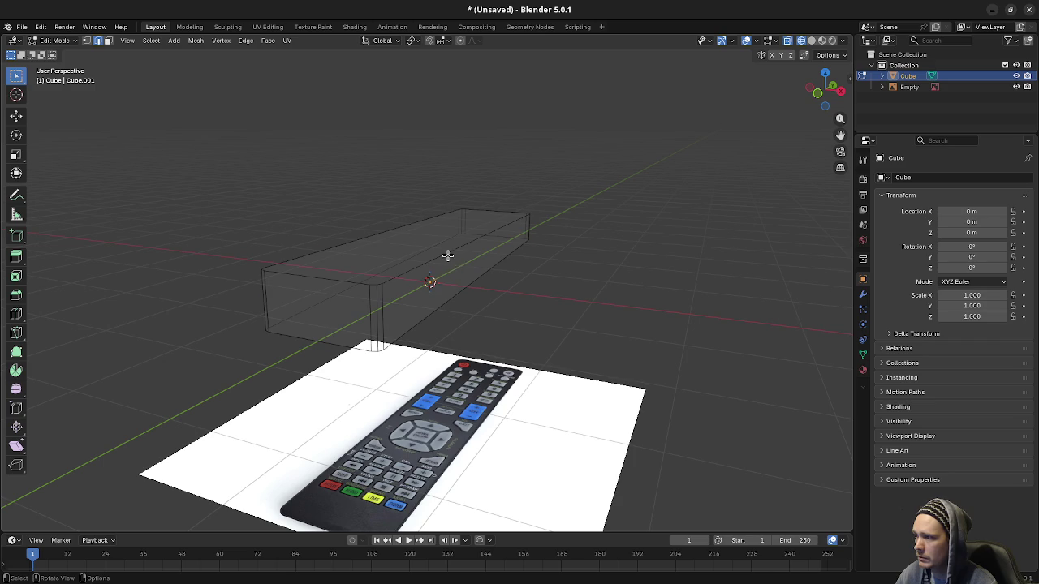
alt+click(448, 256)
alt+shift+click(464, 285)
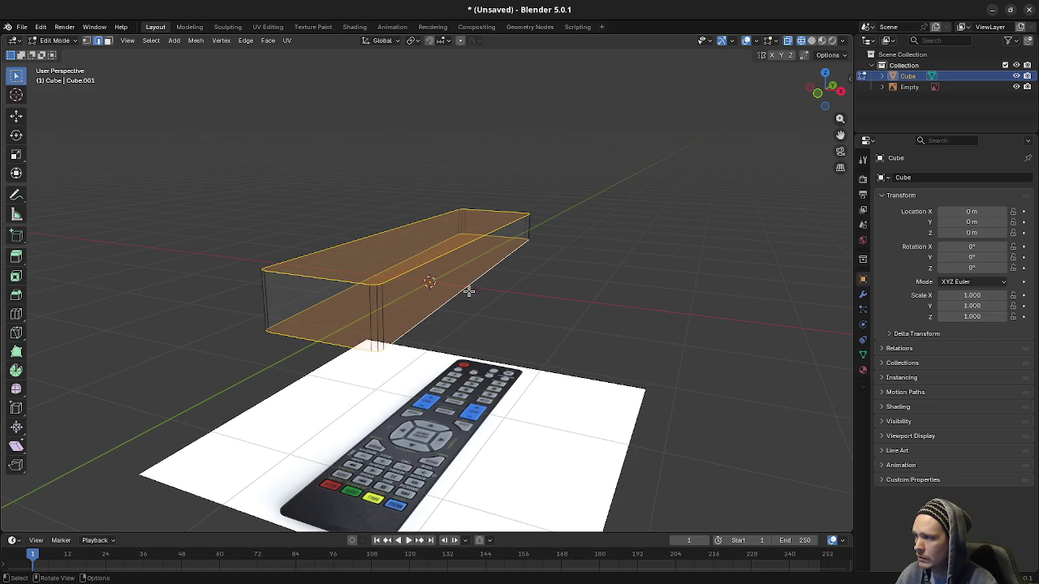
key(F3)
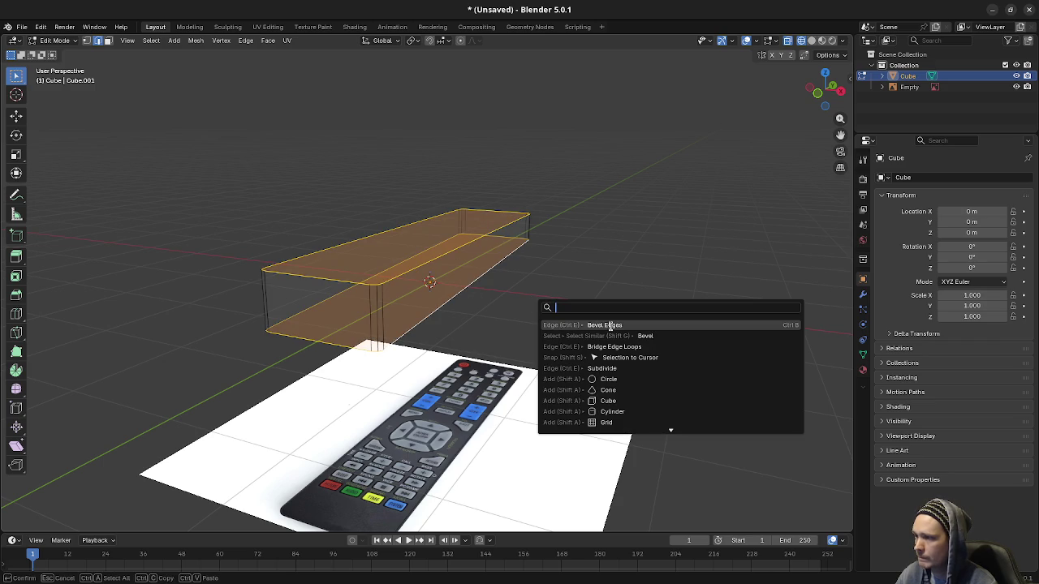
click(619, 326)
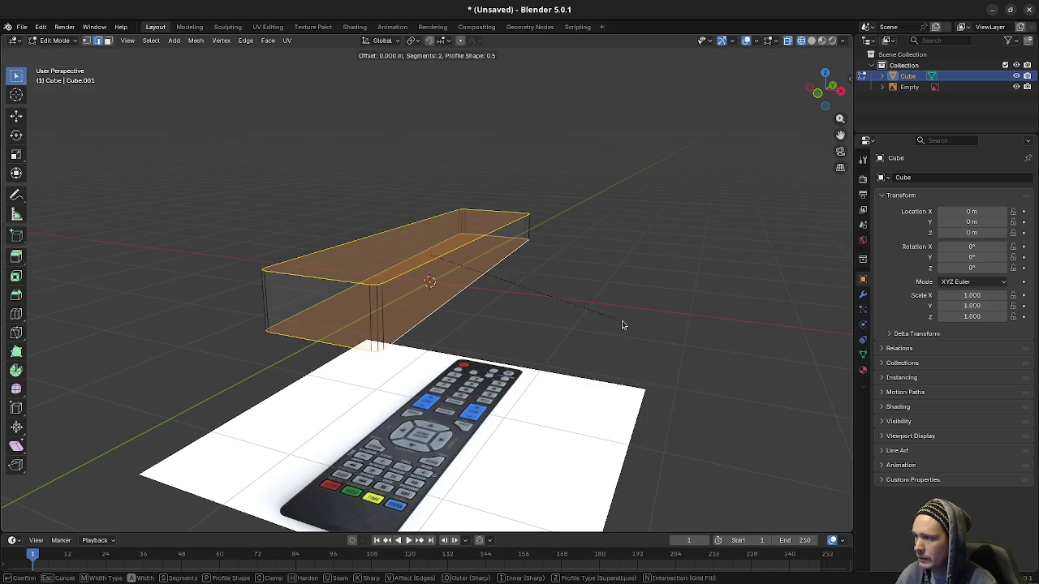
scroll(622, 326, down, 1)
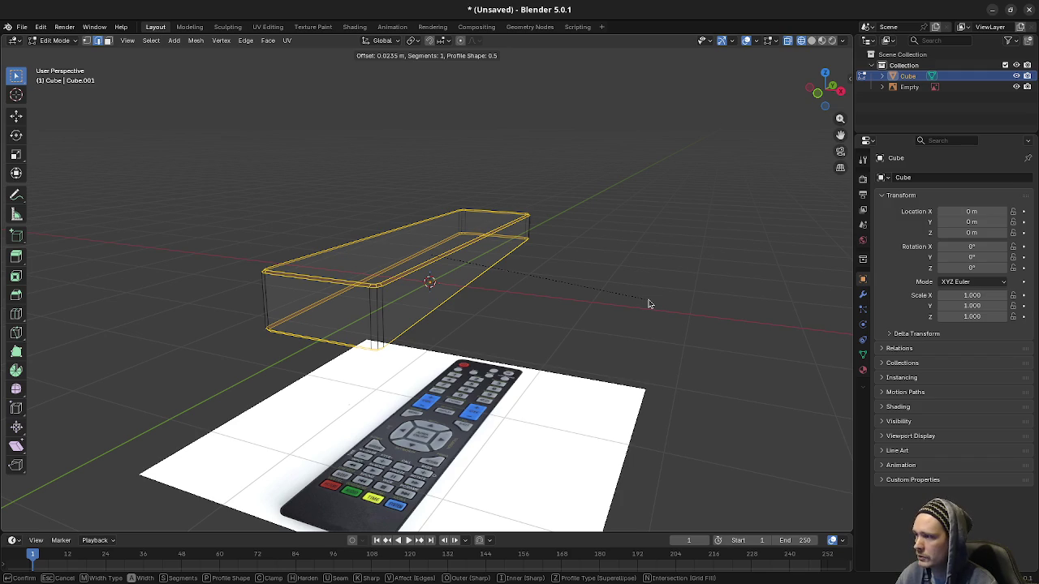
click(649, 303)
- Apply a second bevel (two segments, 0.0419 m), then view the block in Material Preview
key(KP_7)
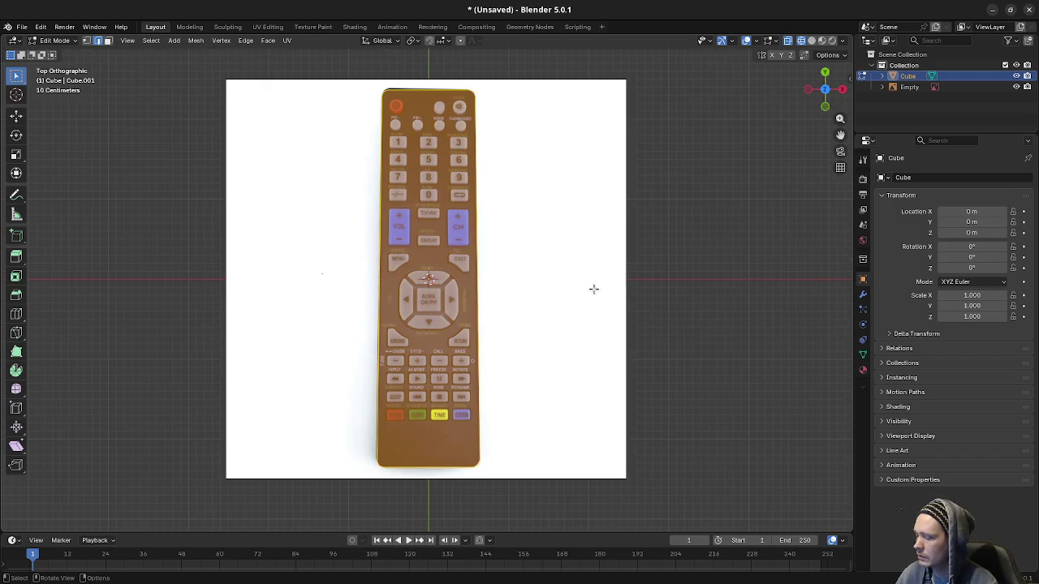
key(F3)
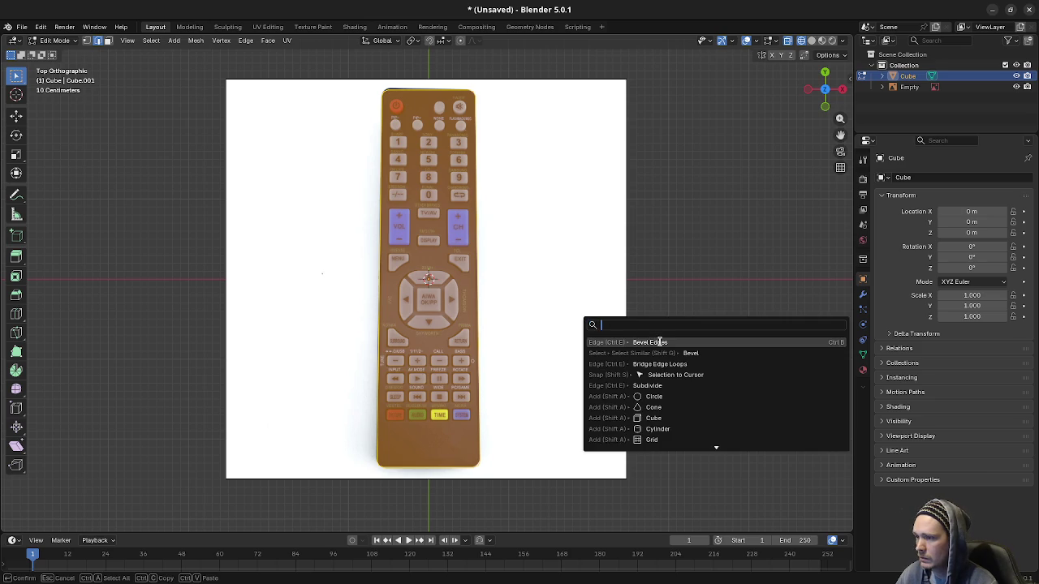
click(659, 341)
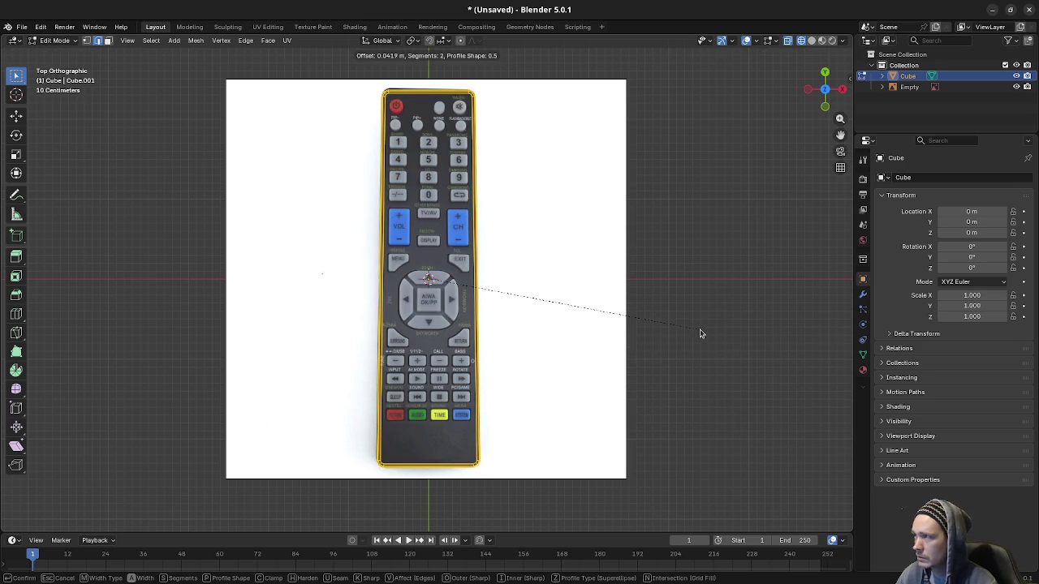
click(700, 333)
mouse_move(698, 332)
mouse_down()
mouse_move(555, 418)
mouse_move(528, 352)
mouse_move(533, 394)
mouse_up()
key(z)
click(512, 470)
mouse_move(513, 469)
mouse_down()
mouse_move(463, 382)
mouse_move(390, 368)
mouse_move(415, 358)
mouse_move(585, 356)
mouse_up()
key(Tab)
key(Tab)
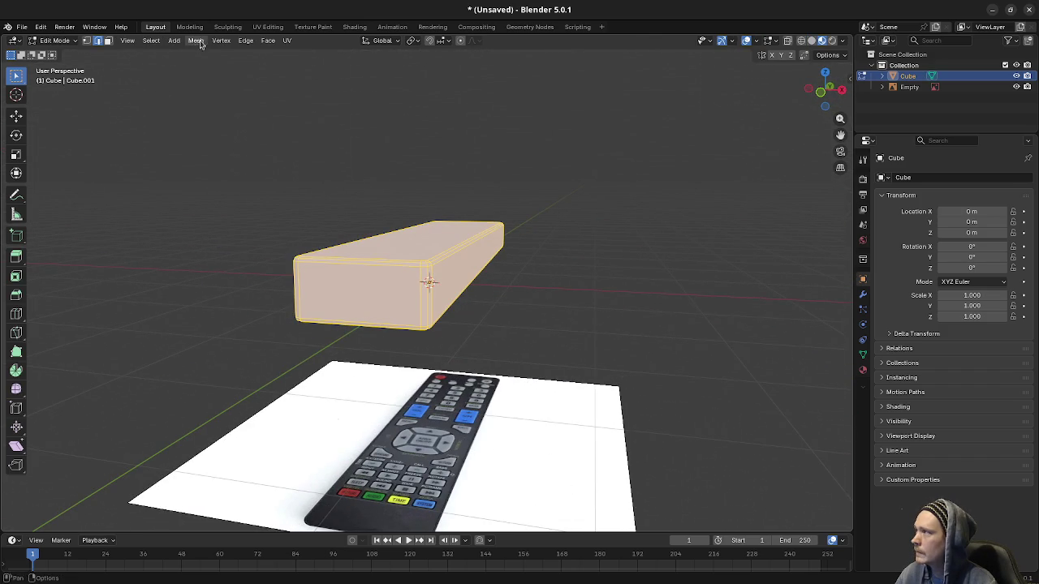
- Apply Smooth Faces shading to the bevelled remote block and clear the edit selection
click(196, 41)
mouse_move(228, 234)
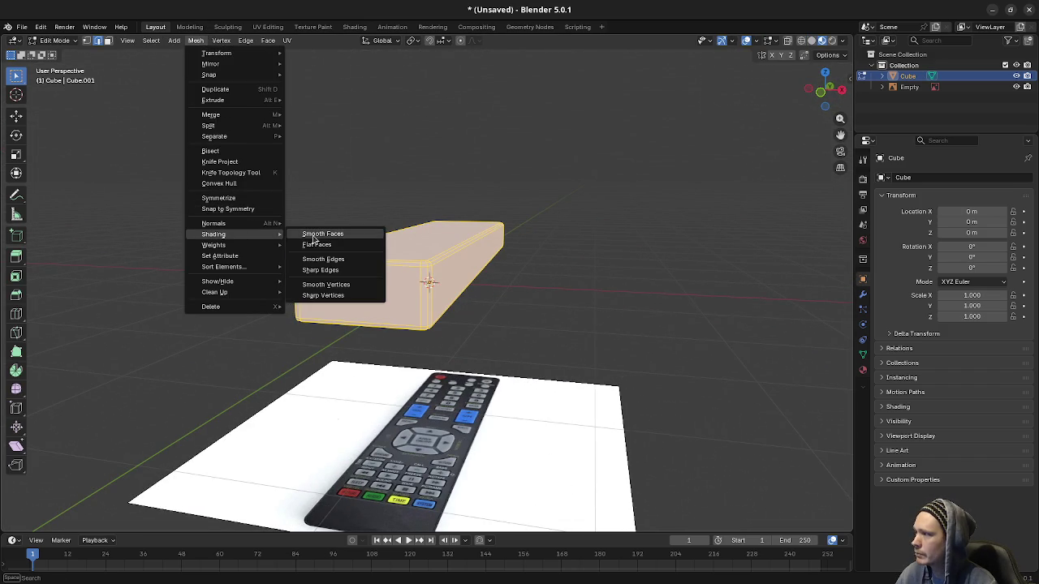
click(313, 235)
mouse_move(313, 235)
mouse_down()
mouse_move(436, 219)
mouse_move(522, 258)
mouse_move(548, 334)
mouse_move(590, 337)
mouse_move(587, 327)
mouse_up()
click(589, 336)
- Return to Object Mode, save the model as tv_remote.blend, and minimise Blender
key(Tab)
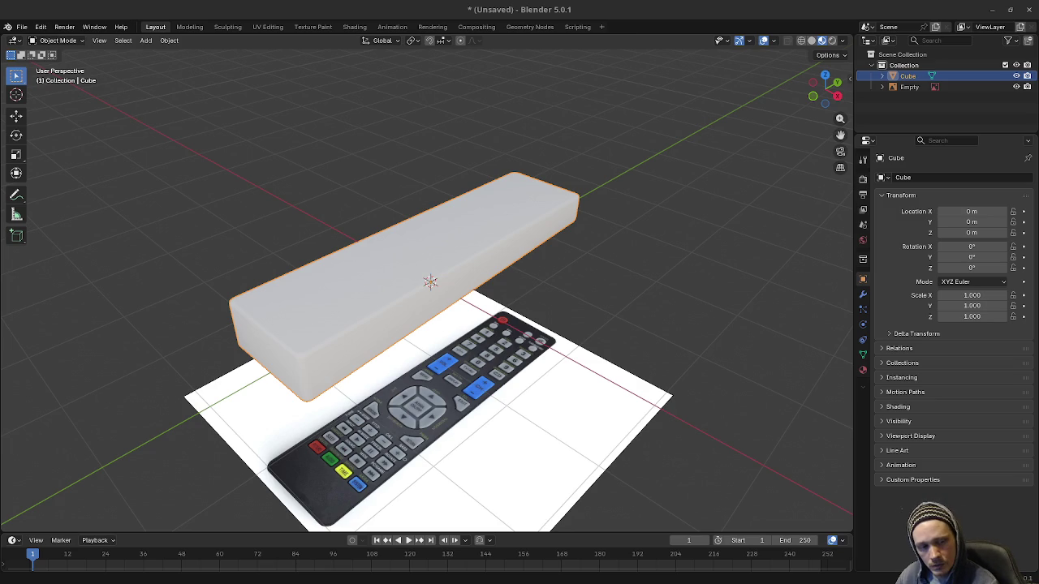
key(ctrl+s)
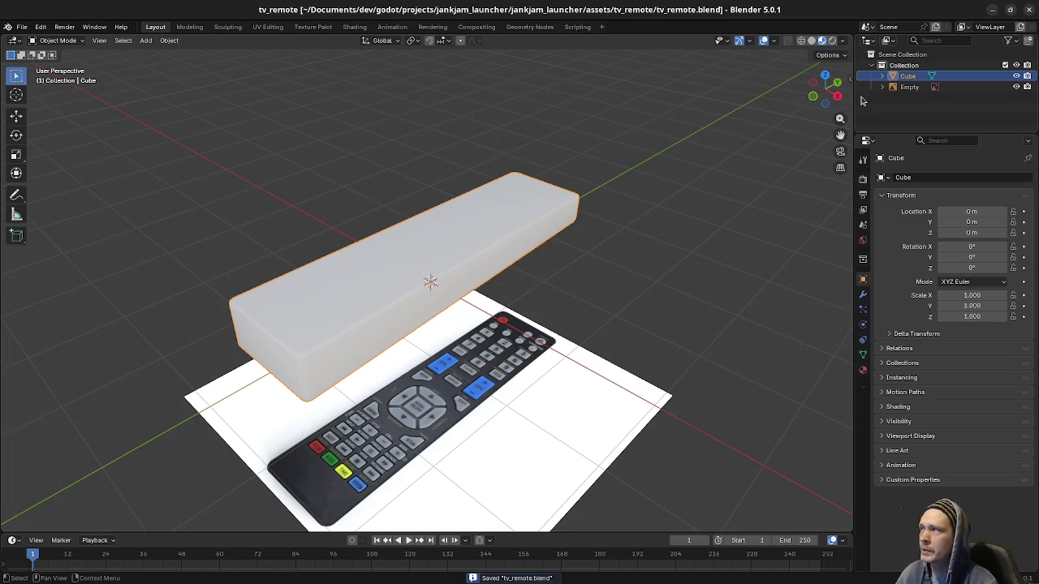
click(992, 9)
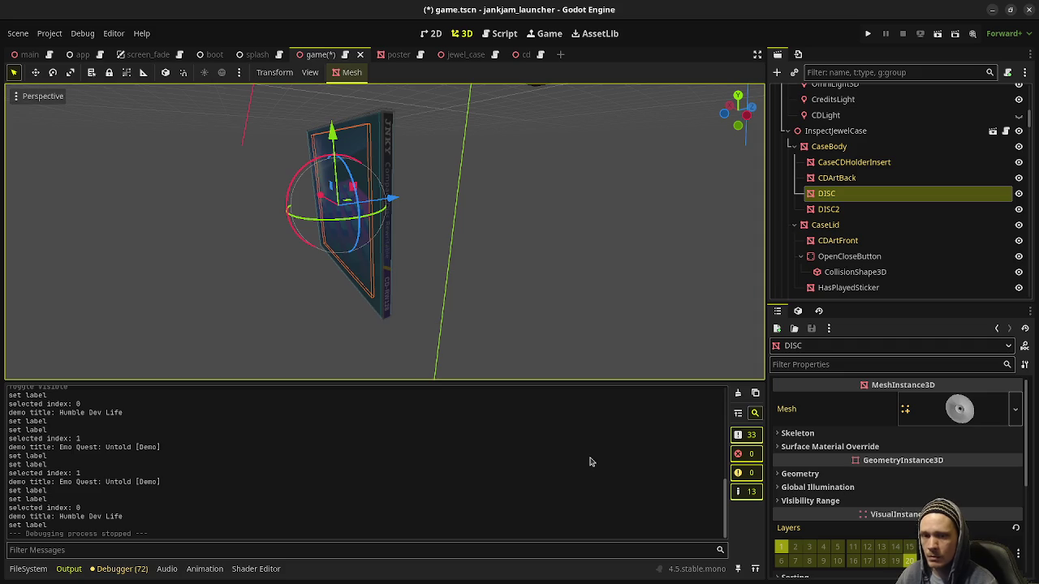
- Browse the FileSystem panel to assets/tv_remote, showing tv_remote.blend and tv_remote_texture.jpg
click(28, 569)
scroll(177, 515, down, 10)
scroll(186, 460, up, 2)
scroll(186, 460, up, 3)
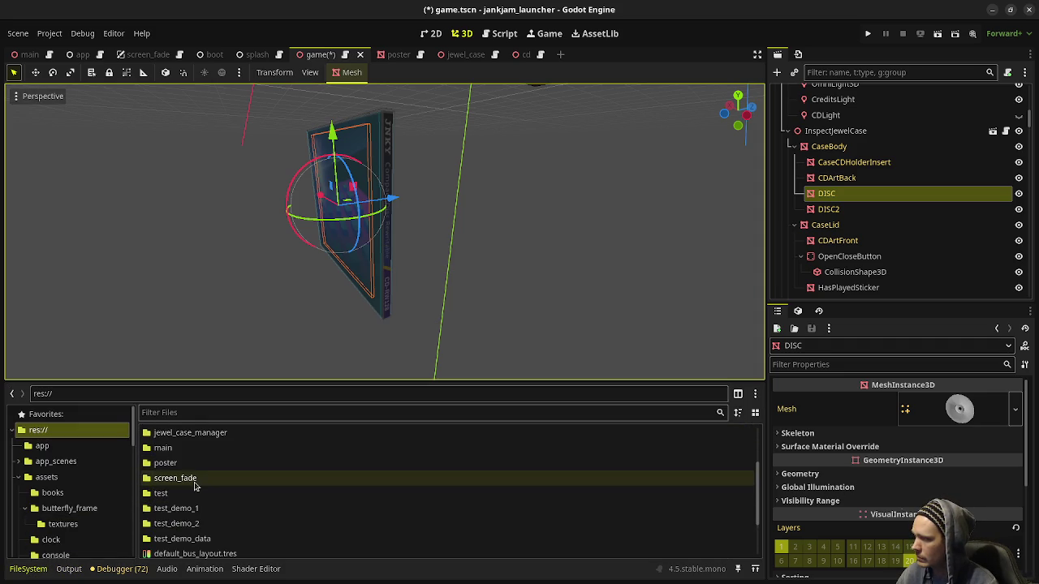
click(58, 479)
scroll(203, 497, down, 5)
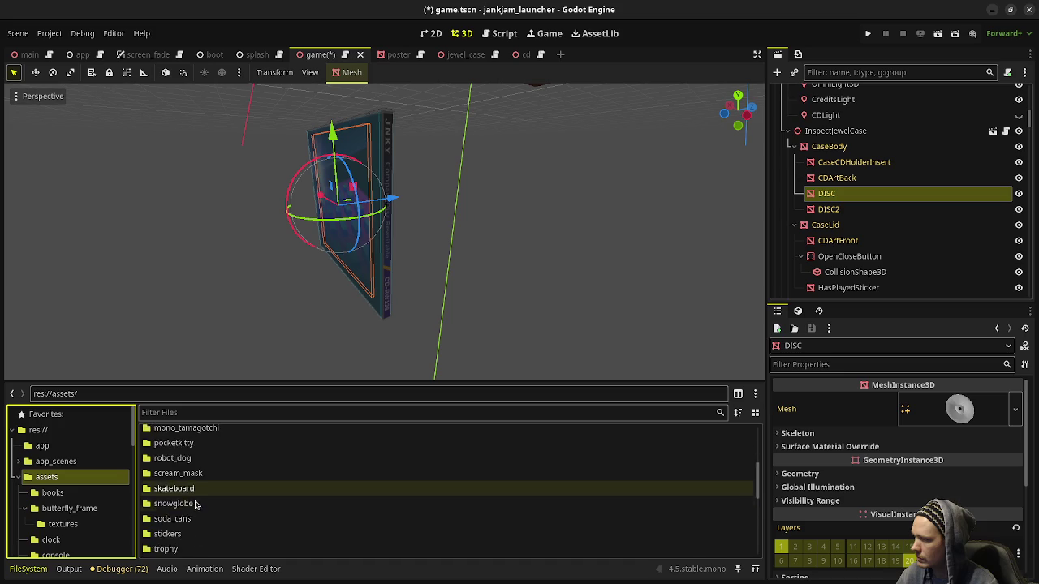
double_click(179, 485)
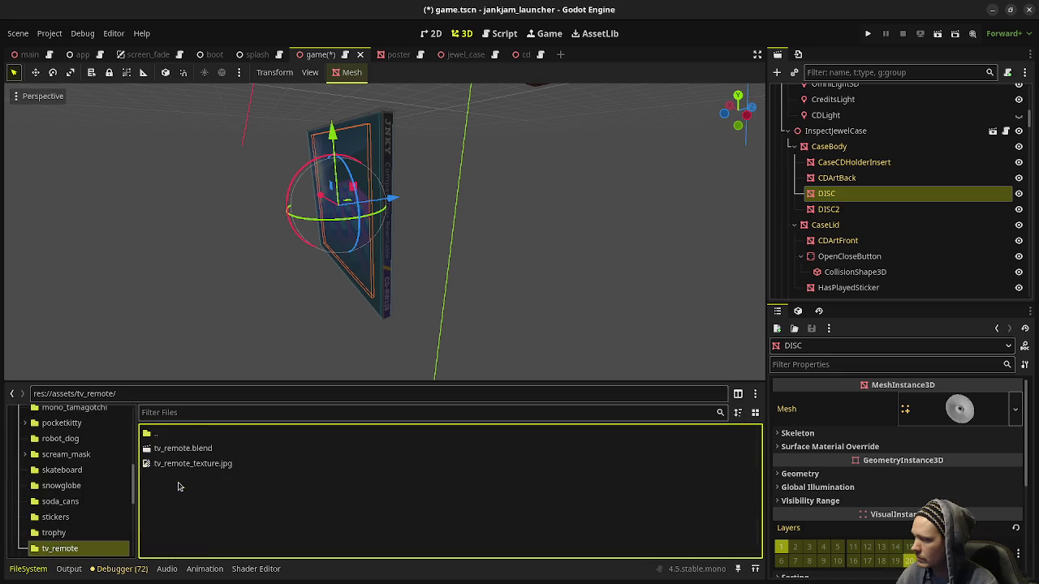
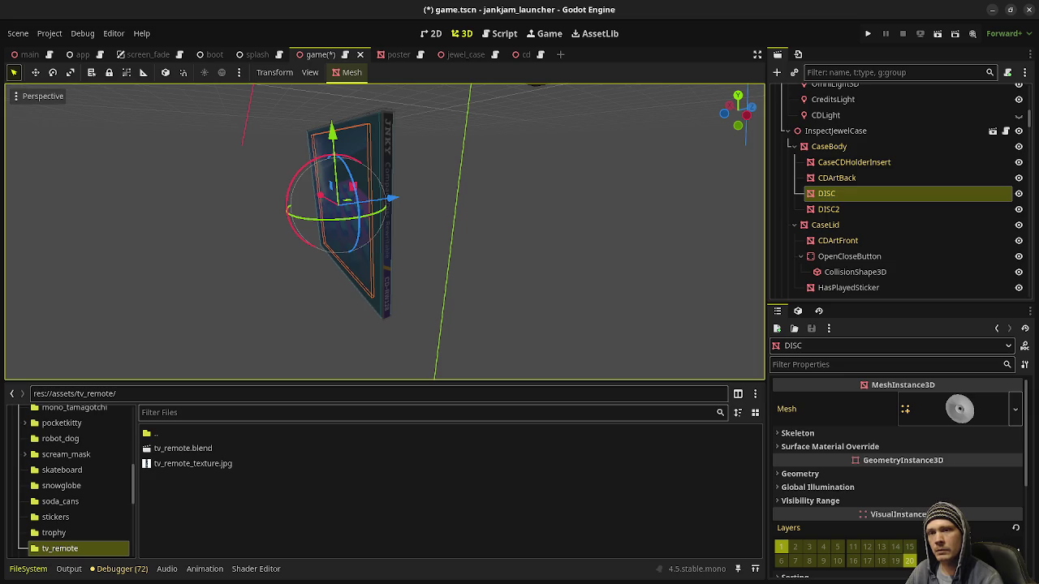
- Switch to Blender's tv_remote.blend and select the remote's box body over the photo
key(alt+Tab)
click(434, 294)
drag(479, 315, 487, 283)
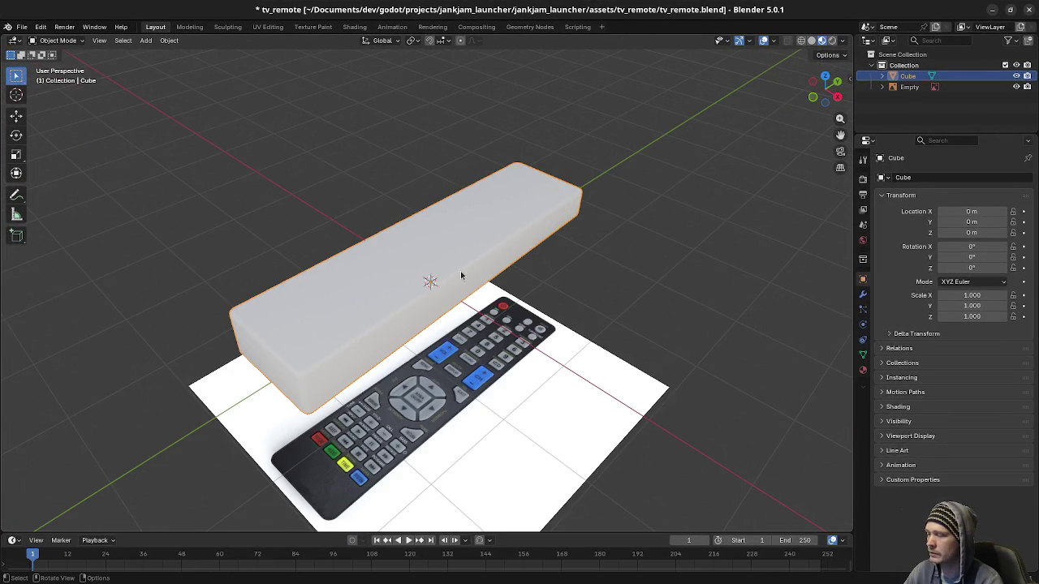
- Enter Edit Mode on the body and view it from the top with X-ray on
key(Tab)
drag(467, 288, 428, 333)
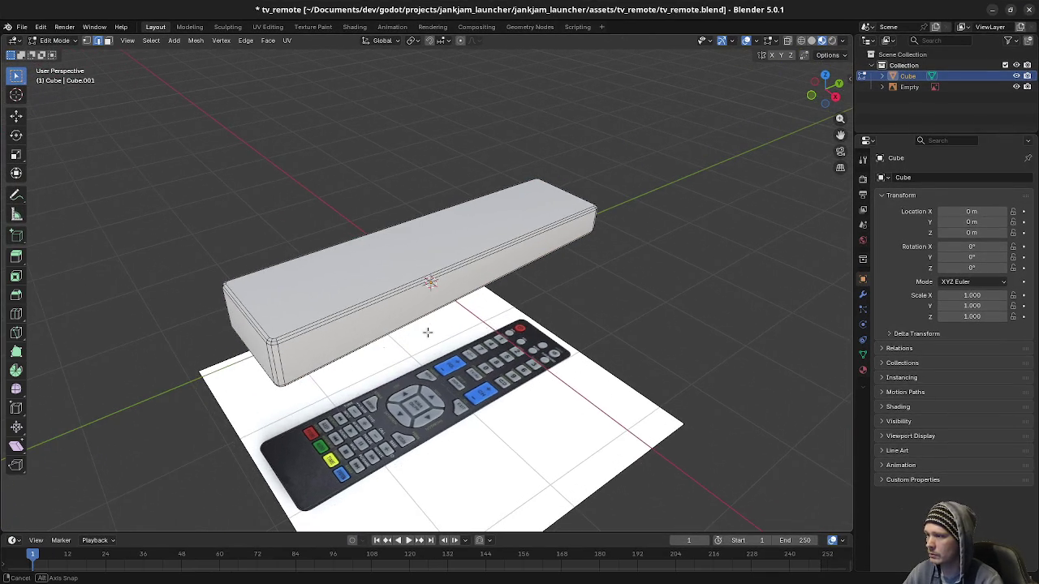
drag(495, 318, 546, 341)
key(KP_7)
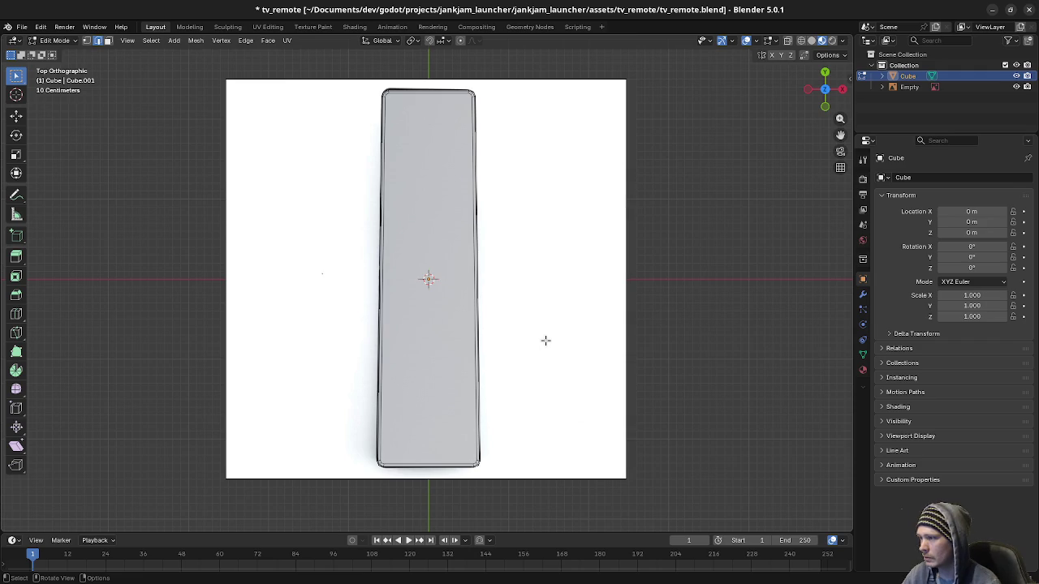
key(alt+z)
- Add a cylinder to the mesh with its vertex count set to 8
key(shift+a)
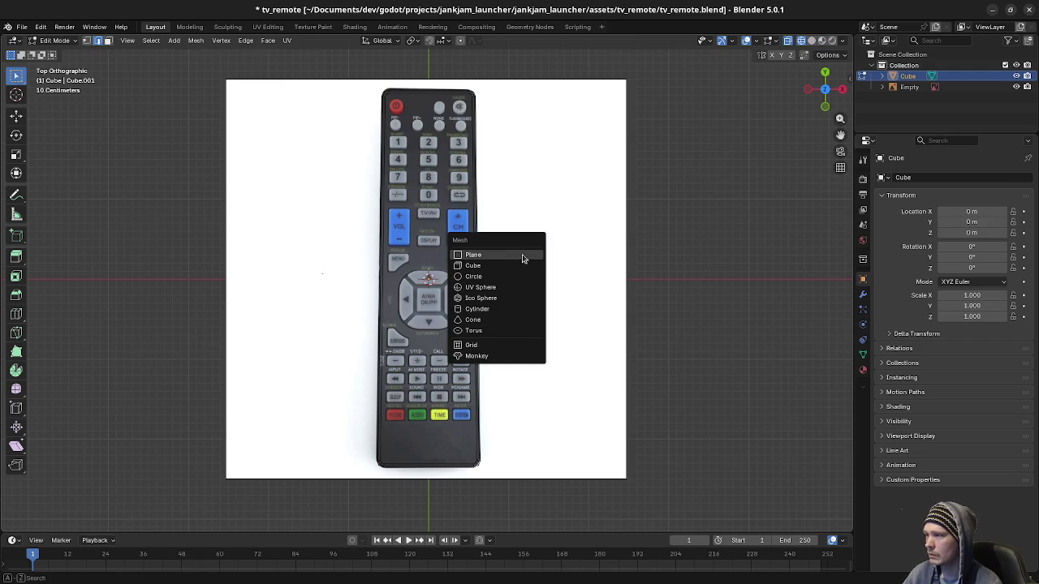
click(479, 309)
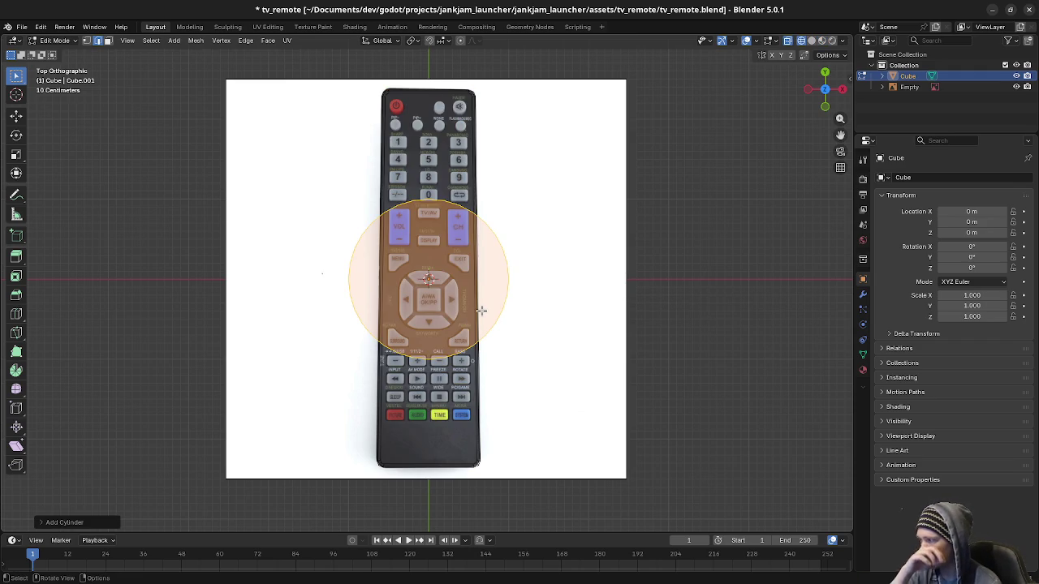
click(72, 525)
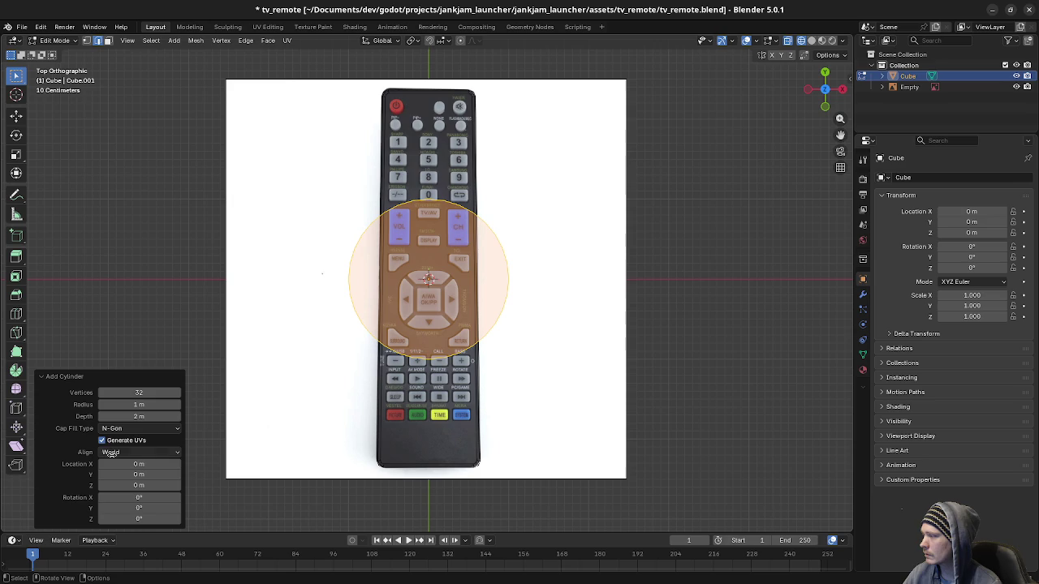
click(145, 391)
text(8)
key(Return)
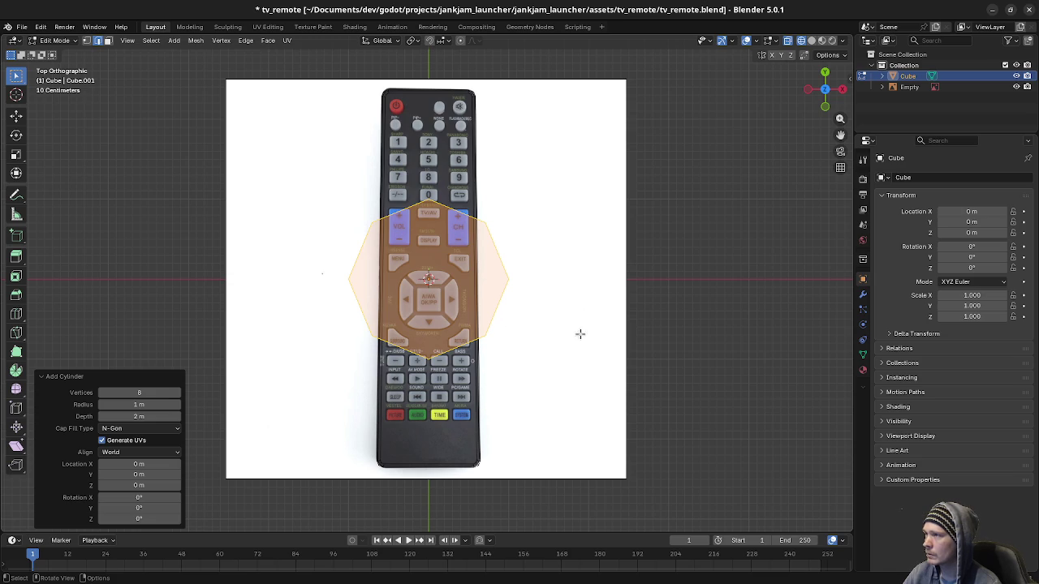
- Scale the cylinder to 0.1 across X and Y, keeping its height
key(s)
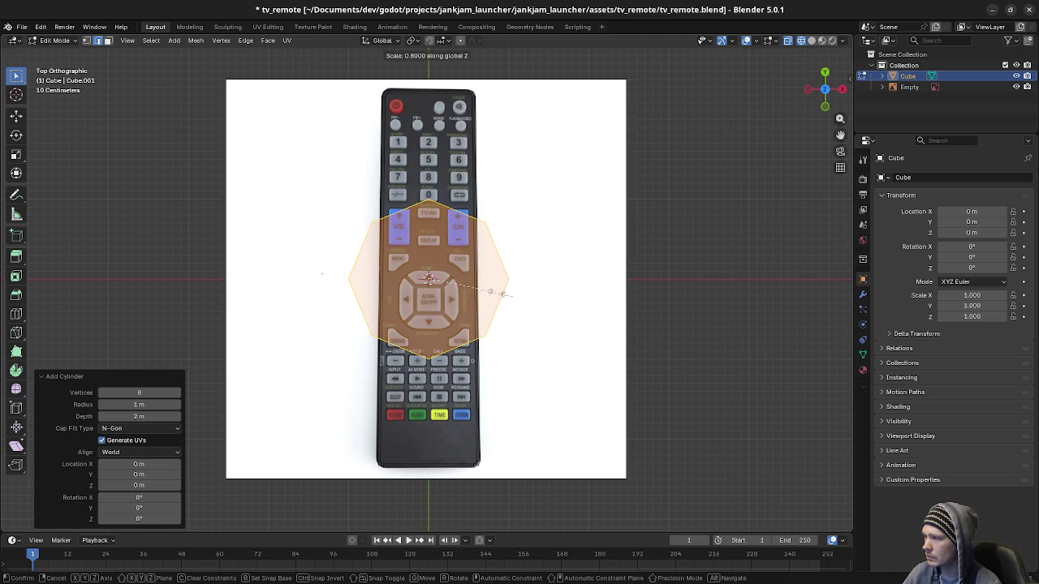
key(x)
key(z)
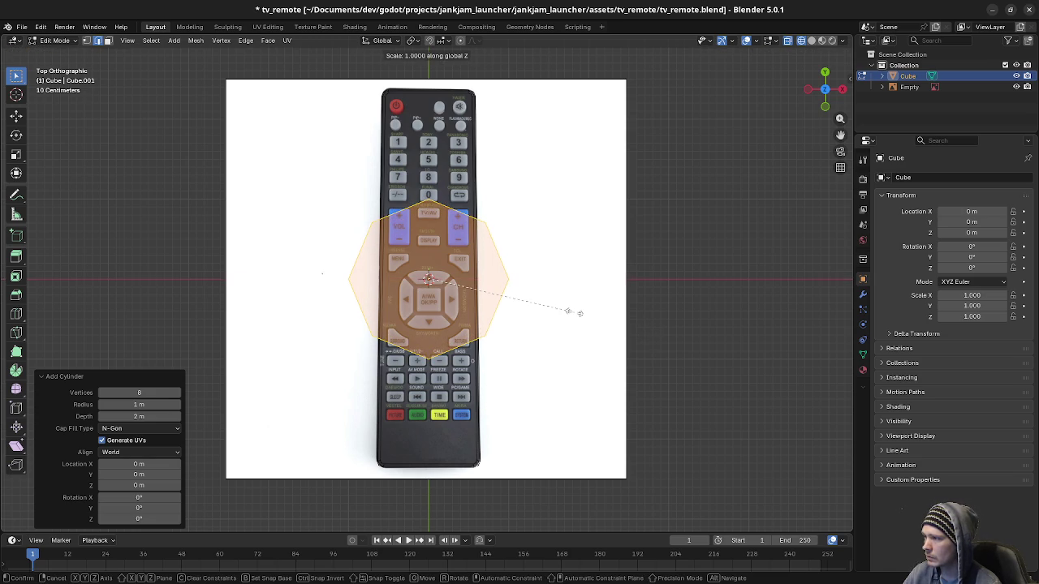
key(z)
key(z)
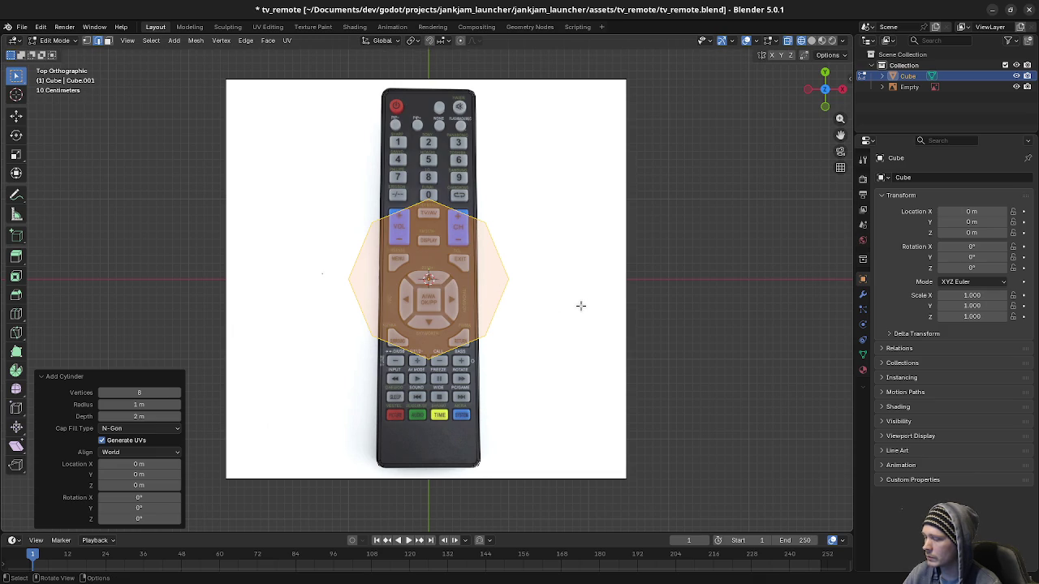
key(shift+z)
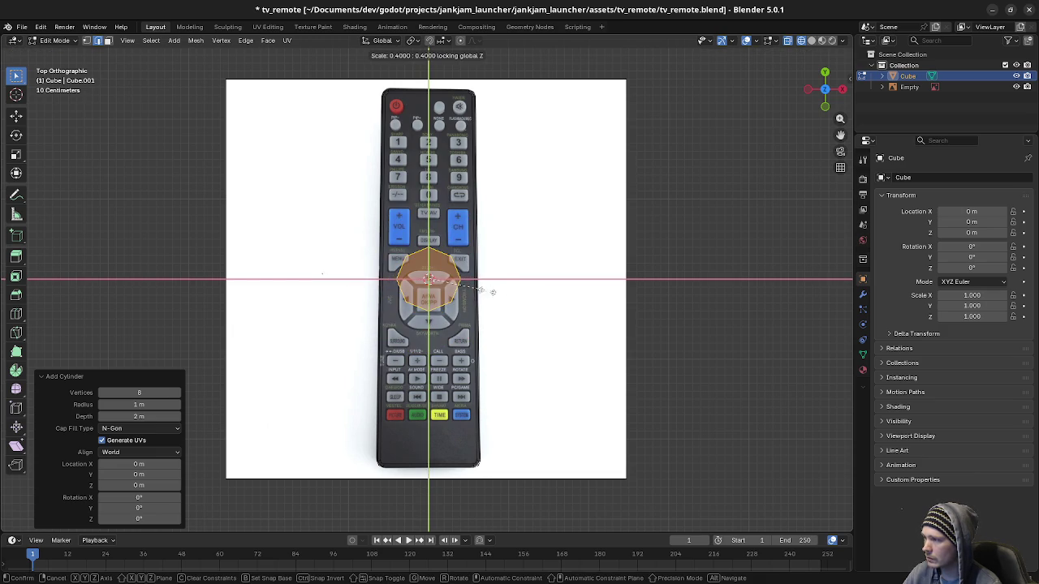
click(449, 286)
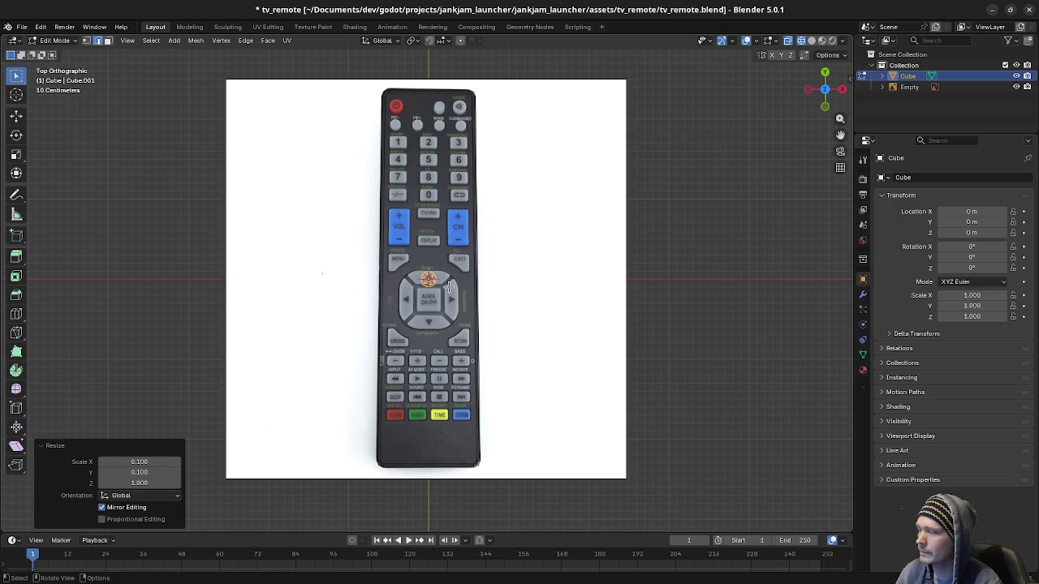
- Move the cylinder onto the red power button and zoom in on it
key(g)
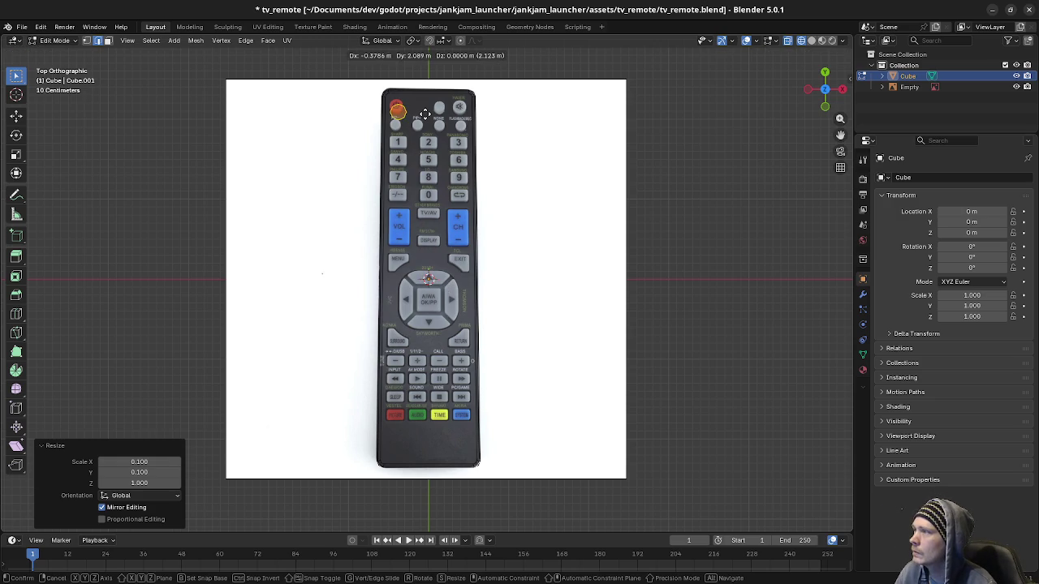
click(423, 109)
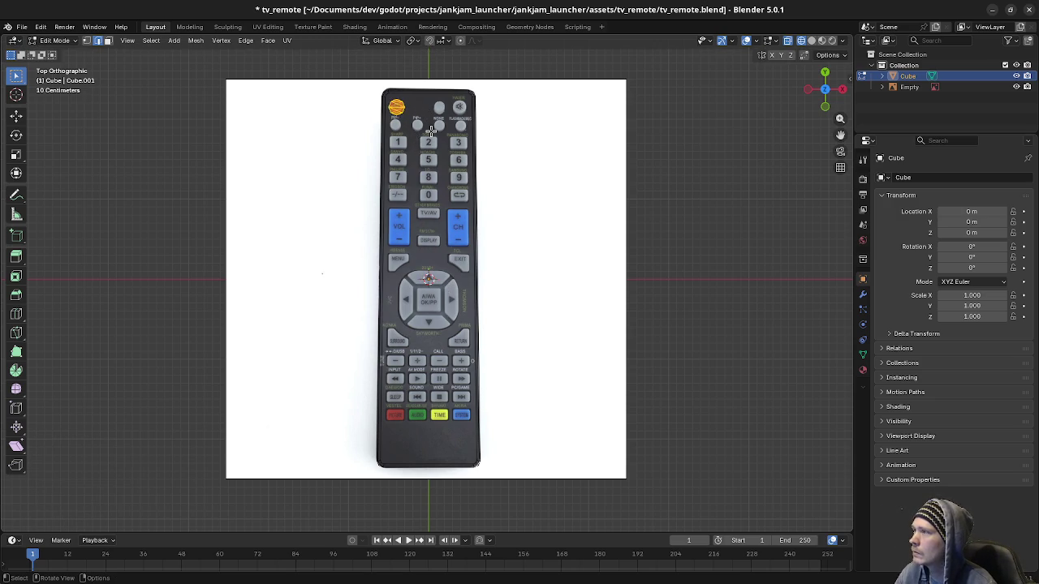
scroll(432, 132, up, 4)
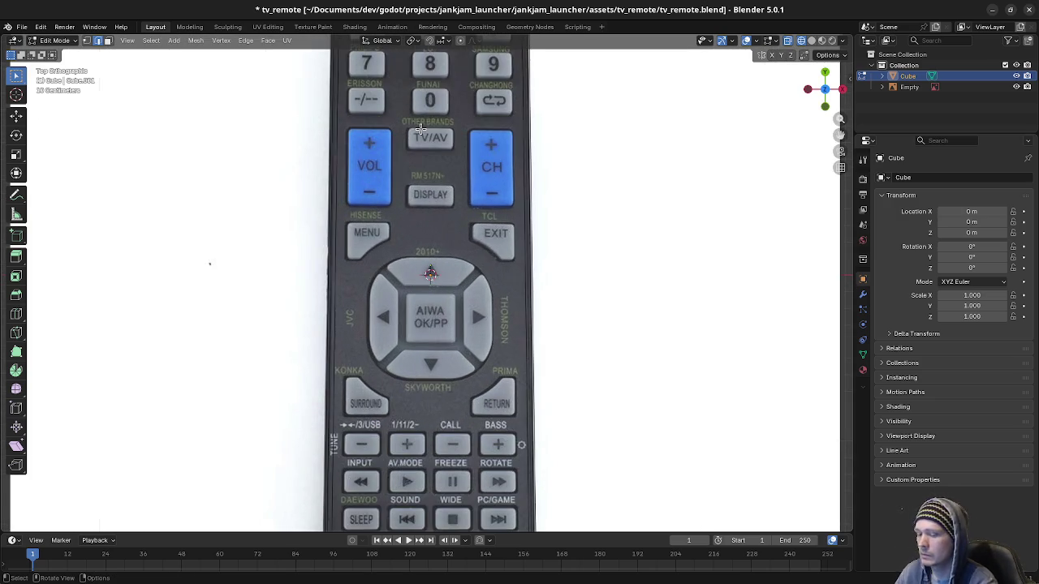
key(KP_Decimal)
scroll(487, 244, up, 8)
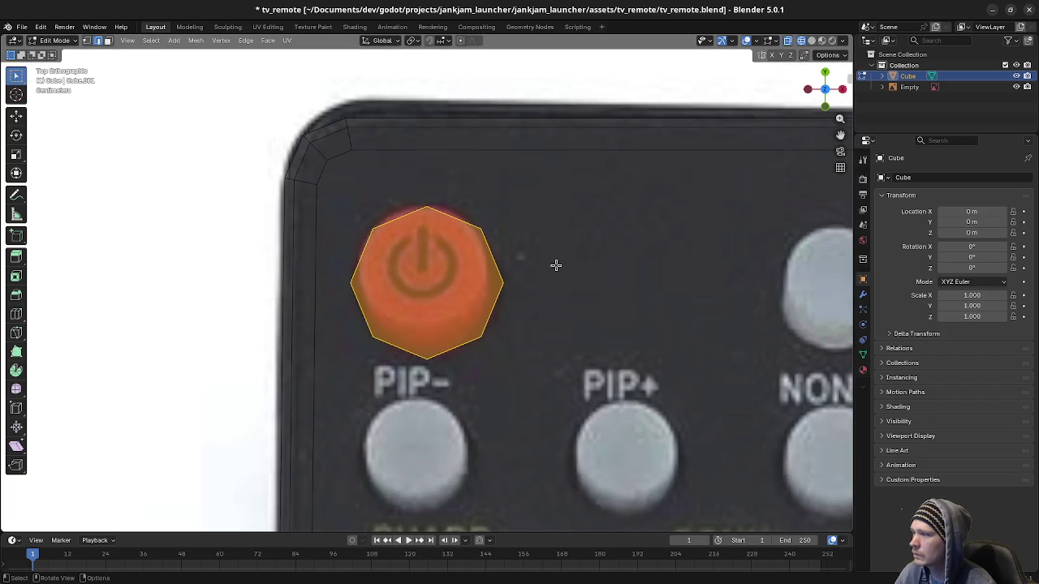
- Nudge the button up, shrink it to 0.9 across X/Y, and shift it along X
key(g)
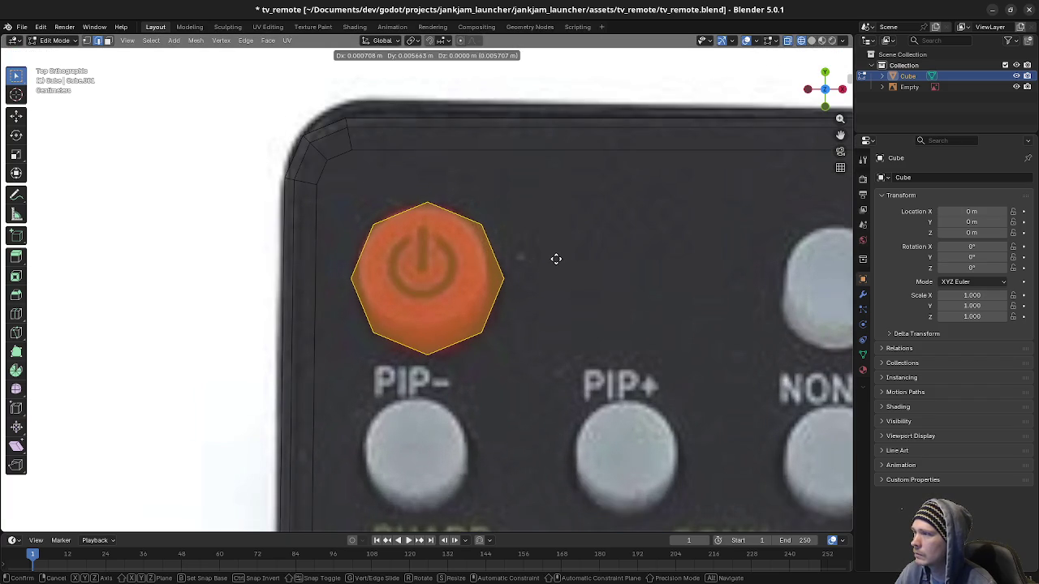
click(555, 260)
key(s)
key(shift+z)
click(640, 284)
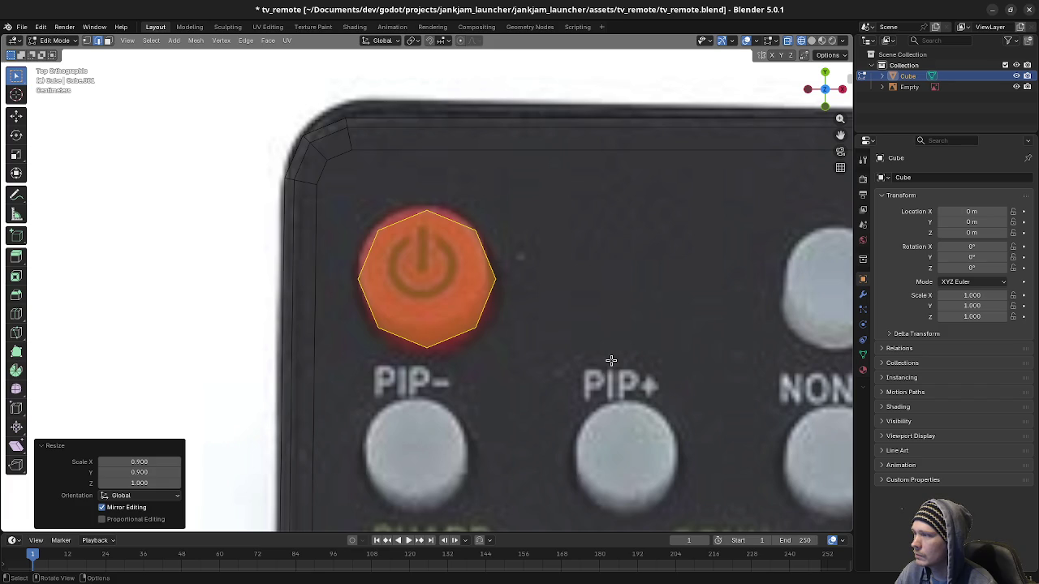
key(g)
key(x)
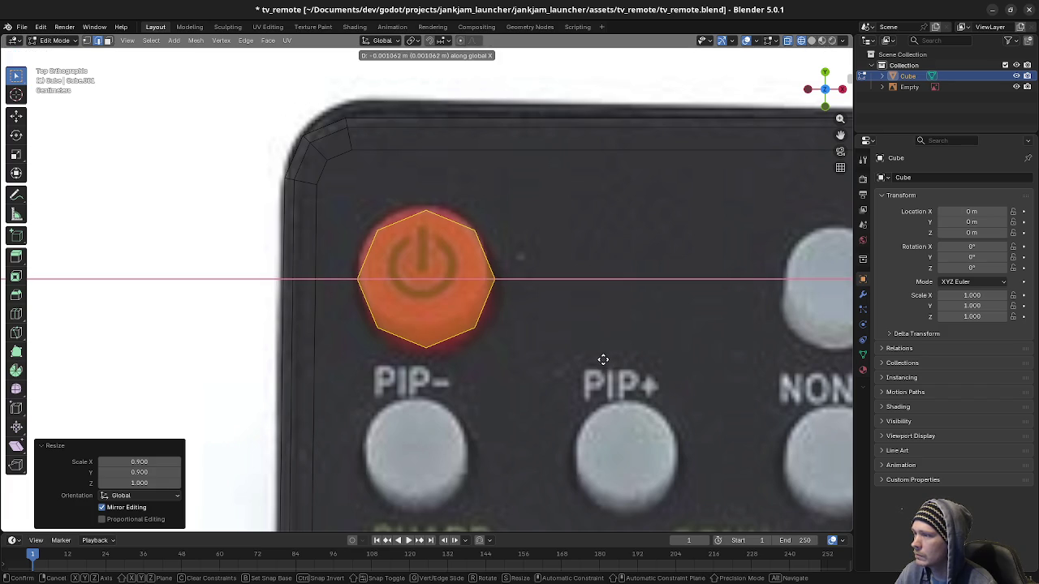
click(600, 358)
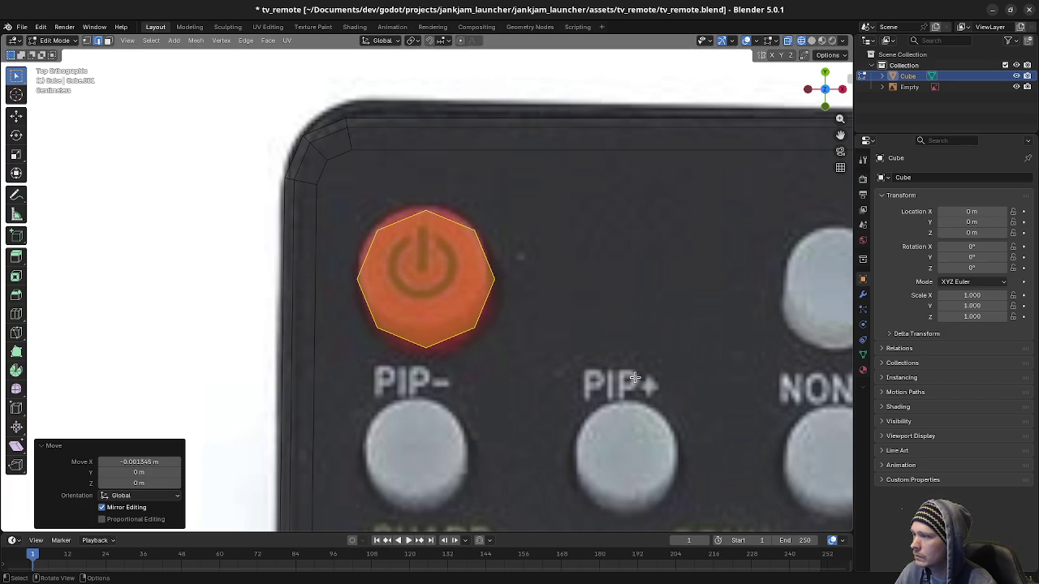
- Try rotating the octagon twice, cancelling both, and zoom back out
key(r)
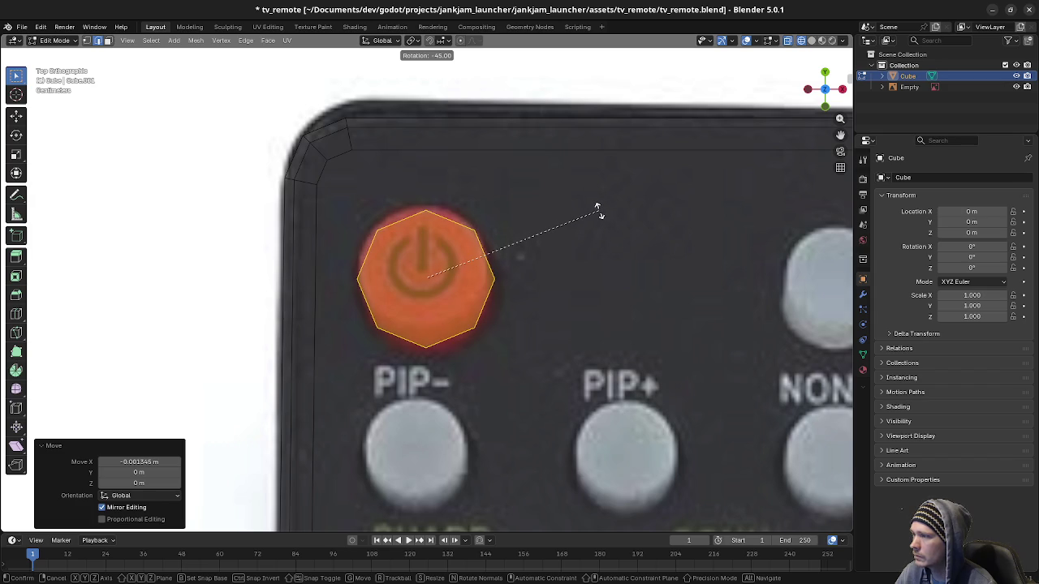
key(Escape)
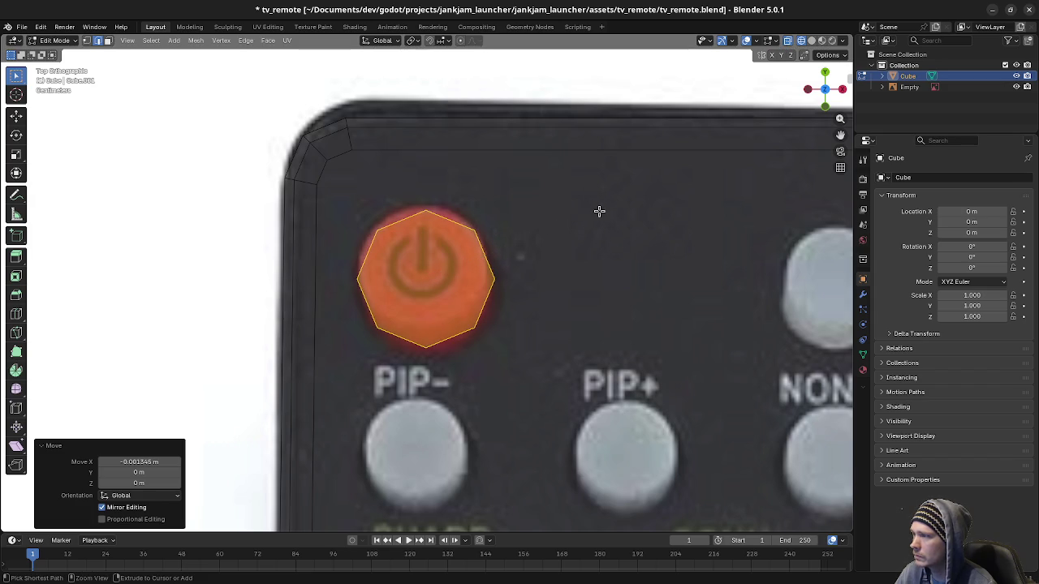
key(r)
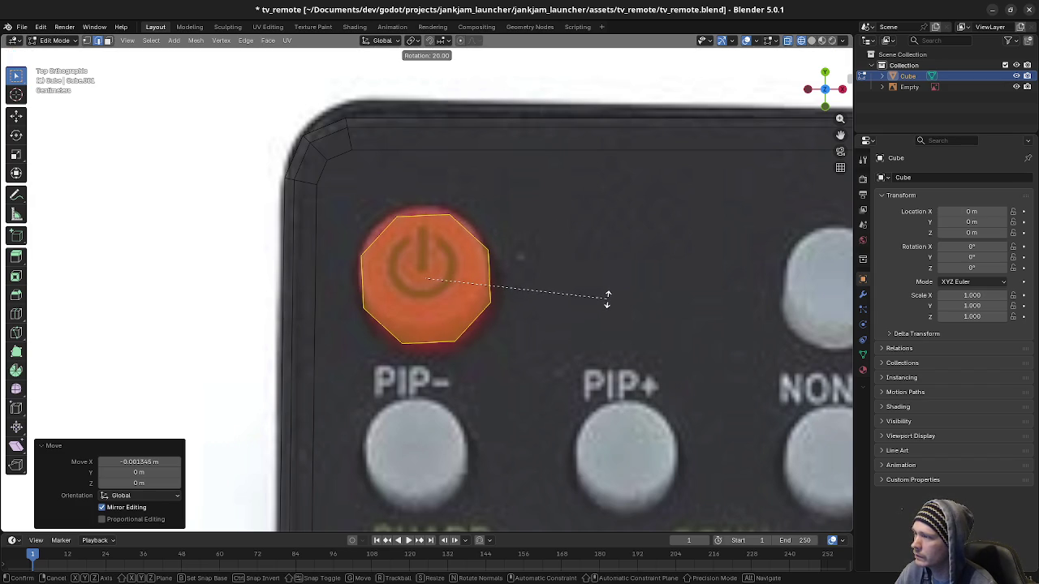
key(Escape)
scroll(630, 313, down, 5)
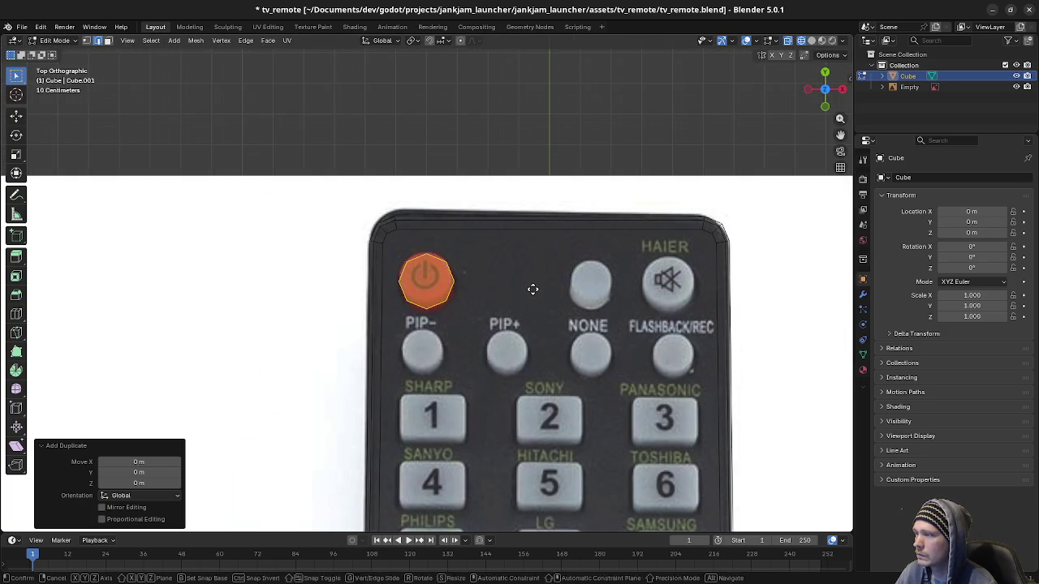
- Duplicate the power-button piece, then cancel the move and undo the copy
key(shift+d)
key(x)
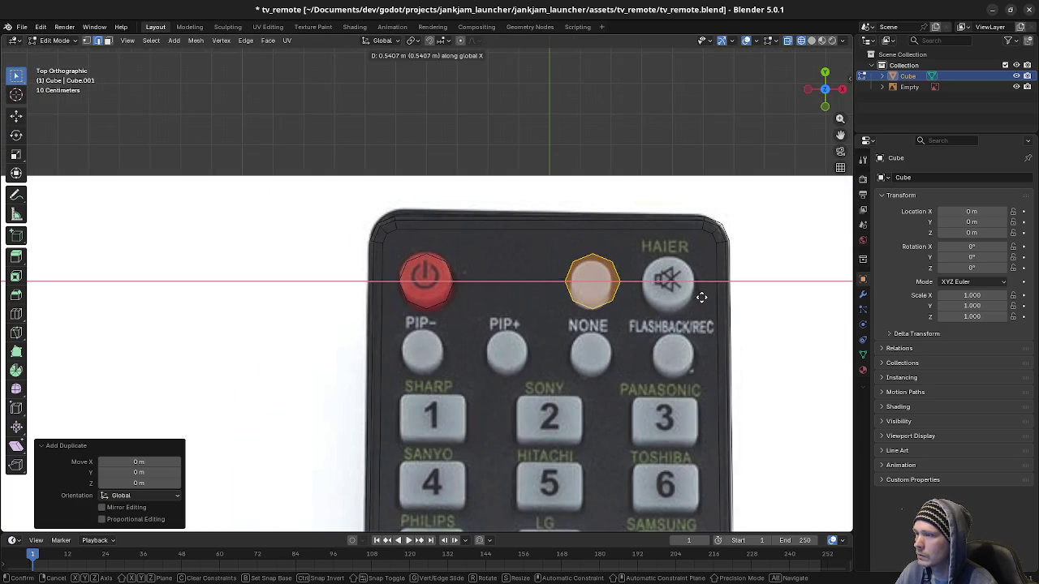
key(Escape)
key(ctrl+z)
- From the right view, raise the button's bottom vertices and lower its top vertices by 0.3 m
key(KP_3)
key(1)
drag(402, 365, 510, 411)
key(g)
key(z)
click(528, 271)
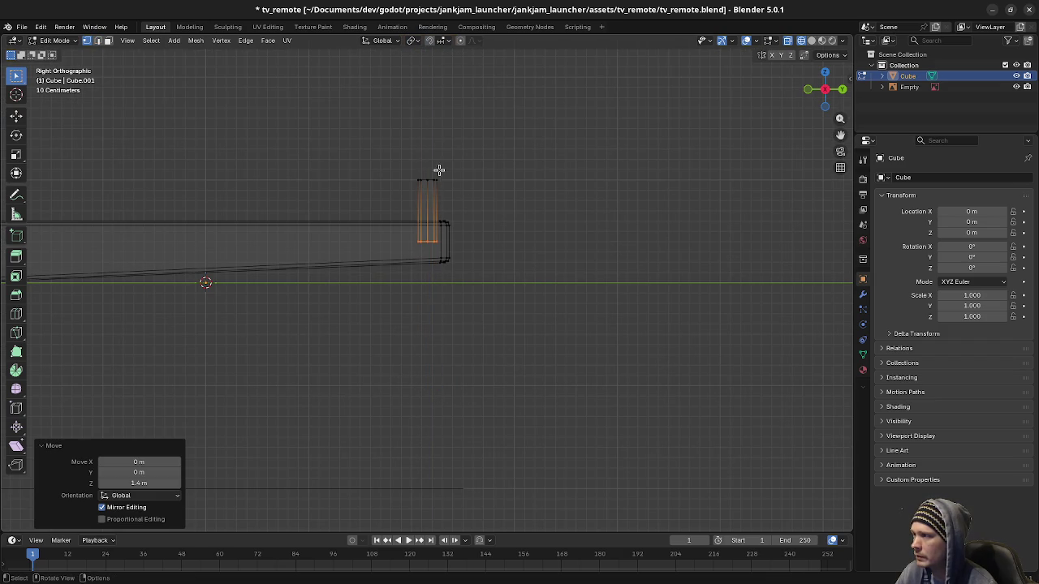
mouse_move(408, 163)
mouse_down()
mouse_move(461, 185)
mouse_move(457, 246)
mouse_move(477, 252)
mouse_up()
key(g)
key(z)
click(466, 209)
- Switch to Material Preview and lower the button block along Z into the remote top
key(z)
click(414, 376)
drag(413, 376, 566, 213)
key(KP_3)
scroll(563, 211, up, 3)
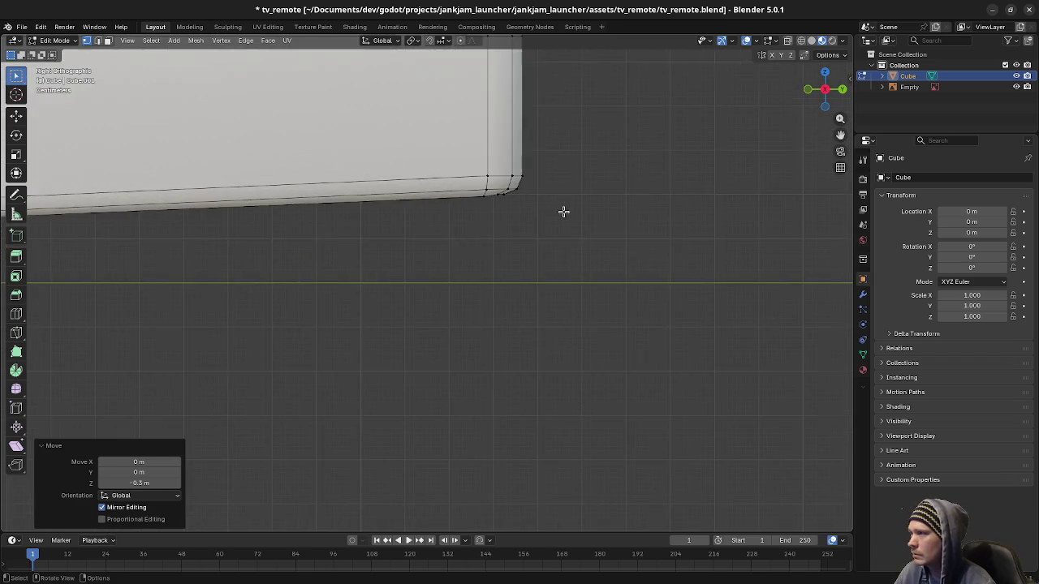
key(g)
key(z)
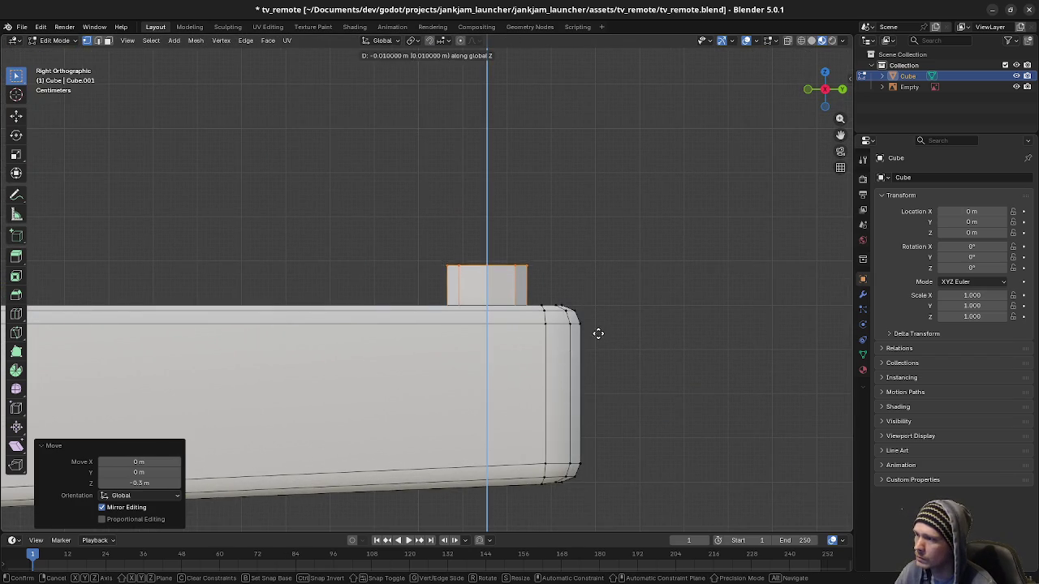
click(600, 331)
- Select the whole mesh and change its surface shading from the Mesh > Shading menu
drag(455, 357, 515, 376)
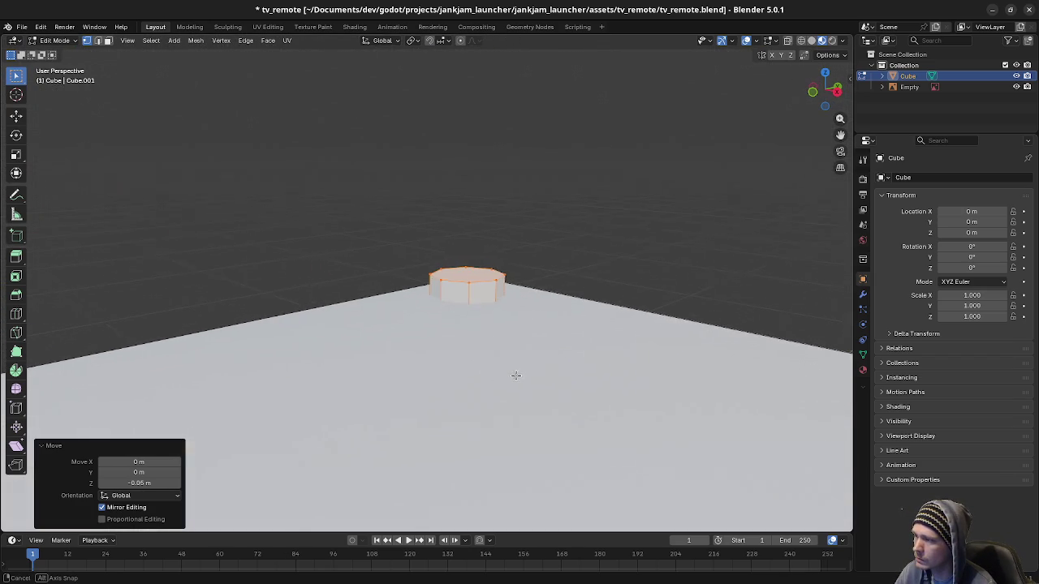
key(a)
scroll(520, 380, down, 2)
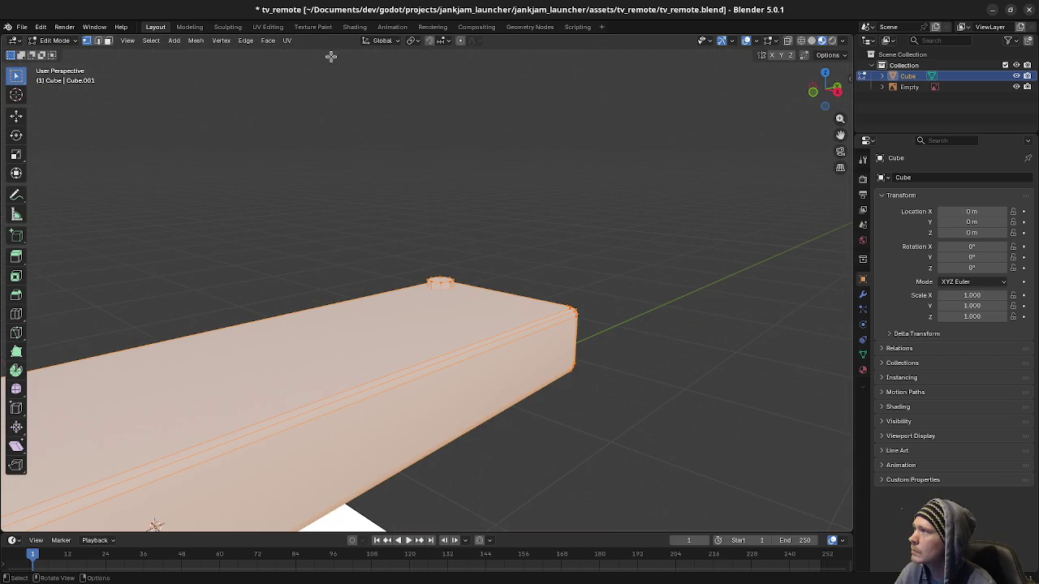
click(197, 40)
mouse_move(229, 234)
click(336, 233)
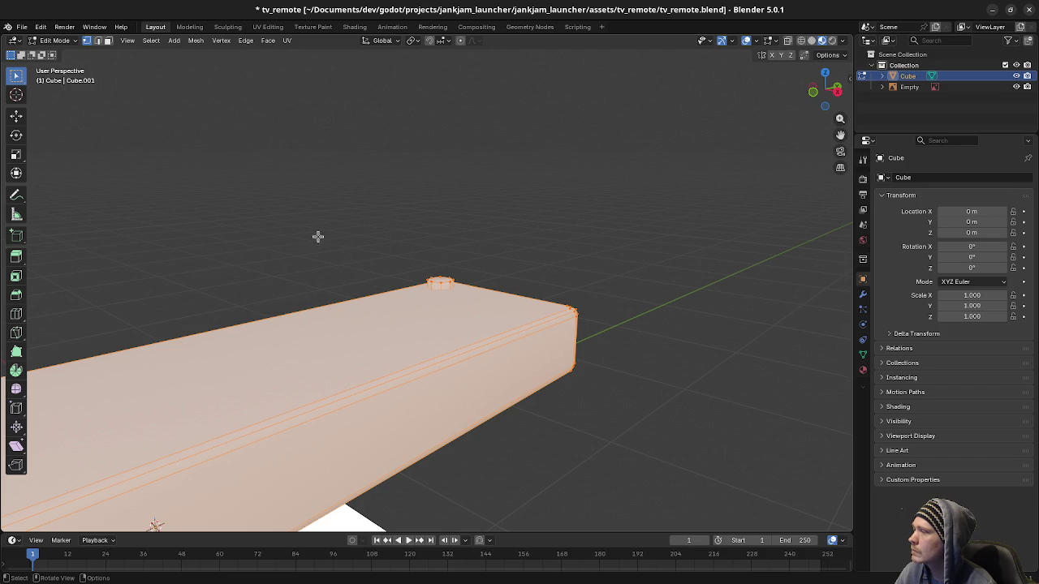
drag(501, 339, 336, 339)
- With X-ray on, raise the button block's bottom vertices about 0.135 m along Z
key(shift+z)
key(KP_3)
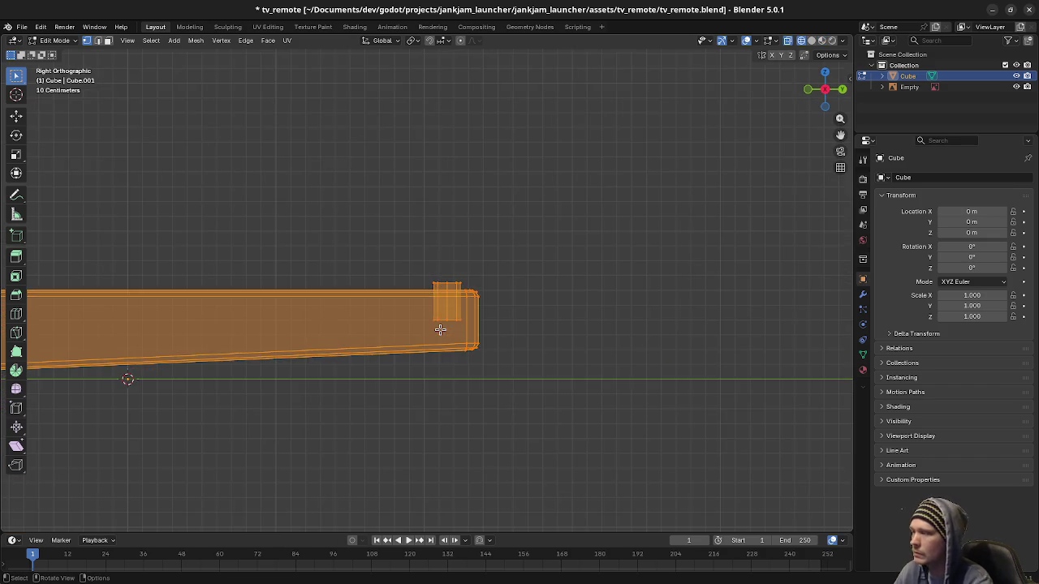
scroll(441, 333, up, 3)
drag(419, 352, 557, 388)
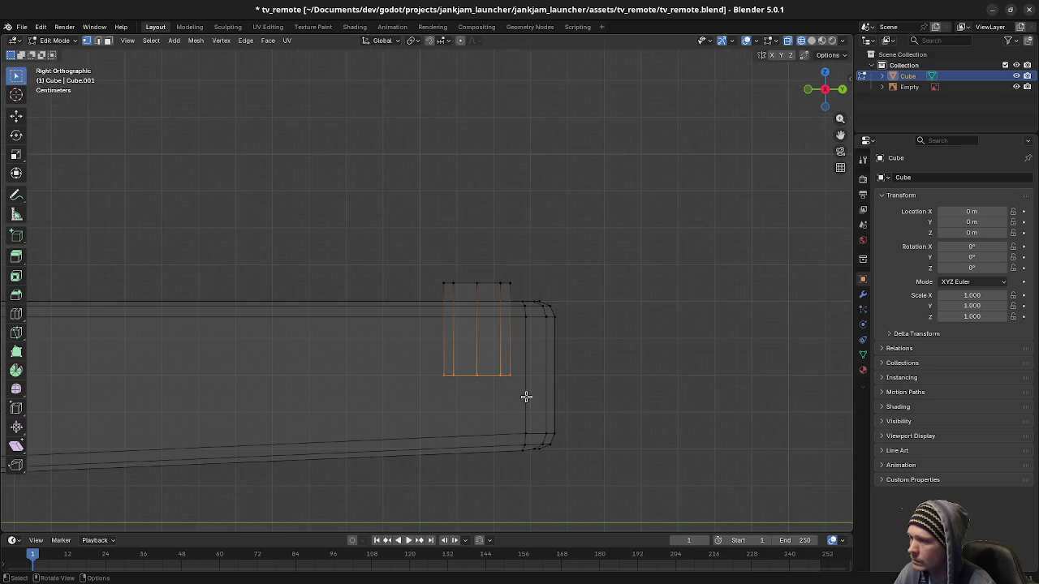
key(g)
key(z)
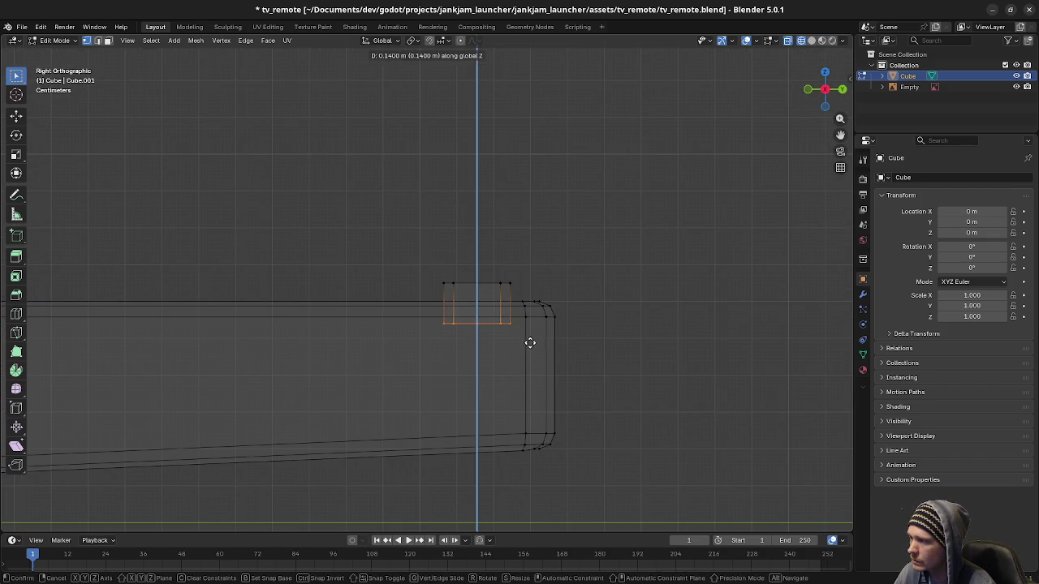
click(530, 342)
- Delete the button's hidden bottom geometry and return to solid shading in top view
key(x)
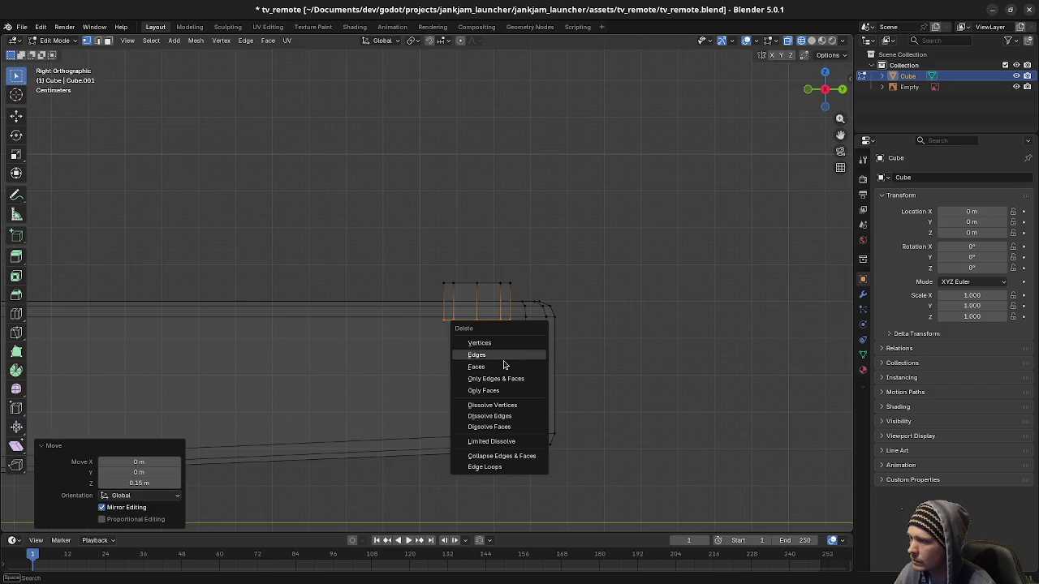
click(499, 365)
key(shift+z)
mouse_move(447, 379)
mouse_down()
mouse_move(514, 390)
mouse_move(619, 376)
mouse_move(636, 385)
mouse_move(623, 360)
mouse_move(637, 315)
mouse_move(552, 313)
mouse_up()
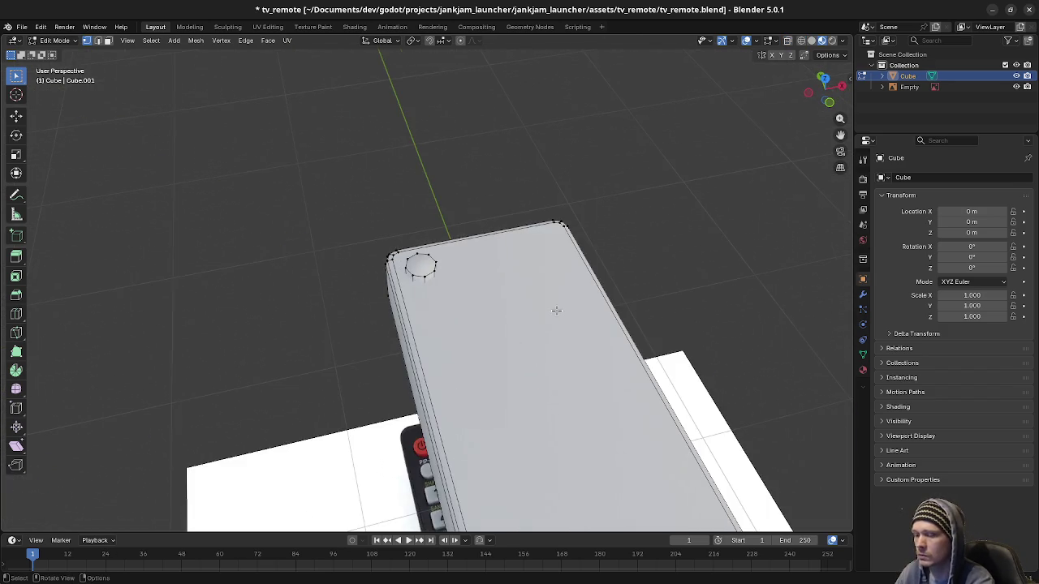
key(KP_7)
- Show the photo texture, then copy the power cap about 0.539 m along X onto the blank button
key(z)
key(2)
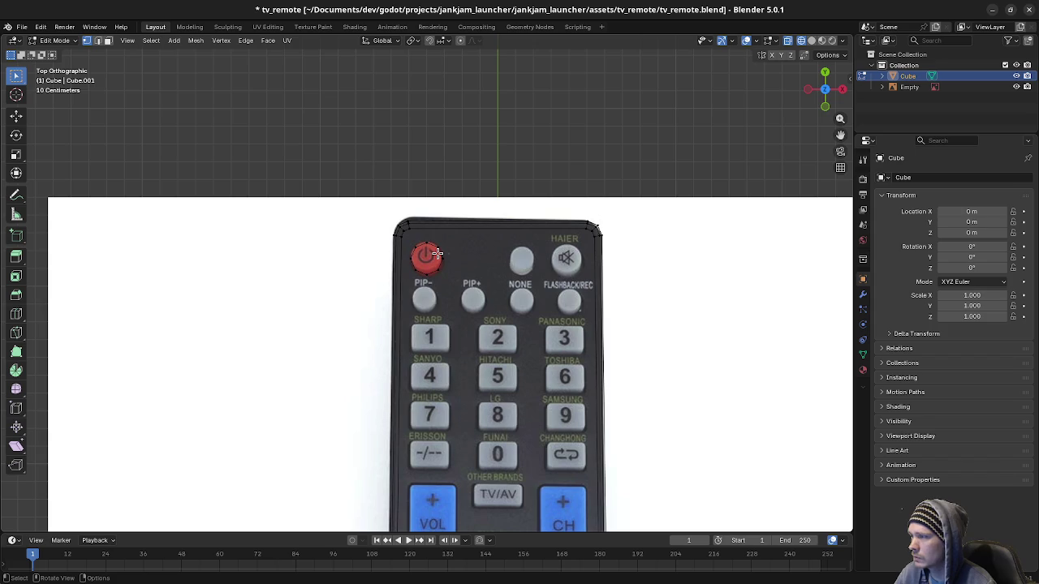
key(l)
key(shift+d)
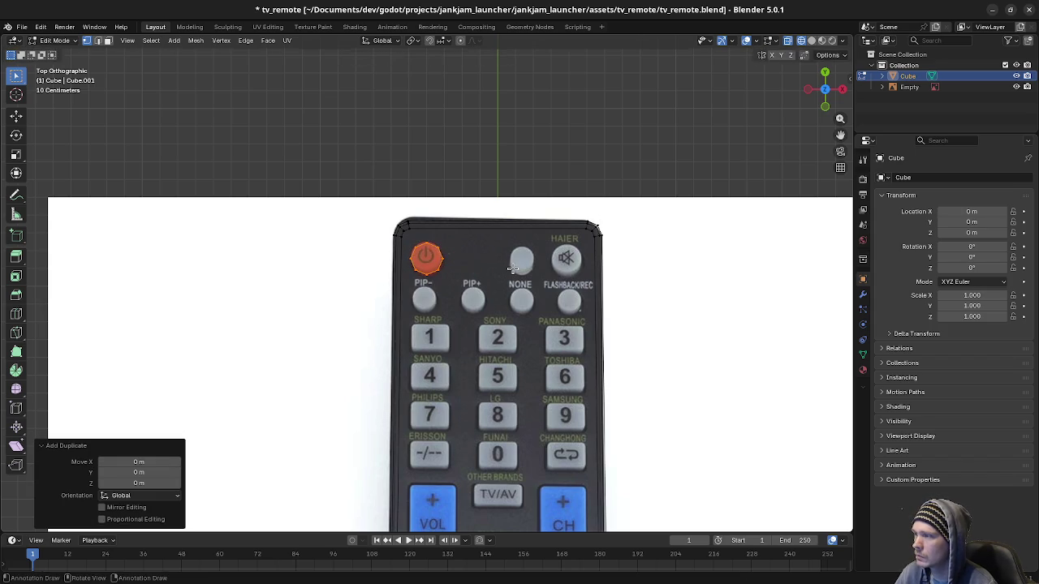
key(x)
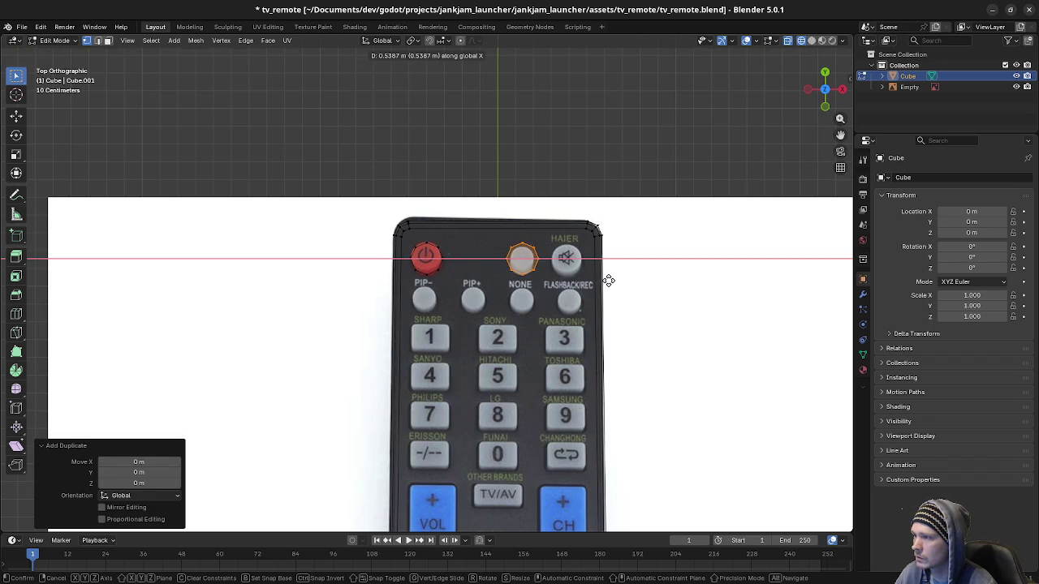
click(608, 281)
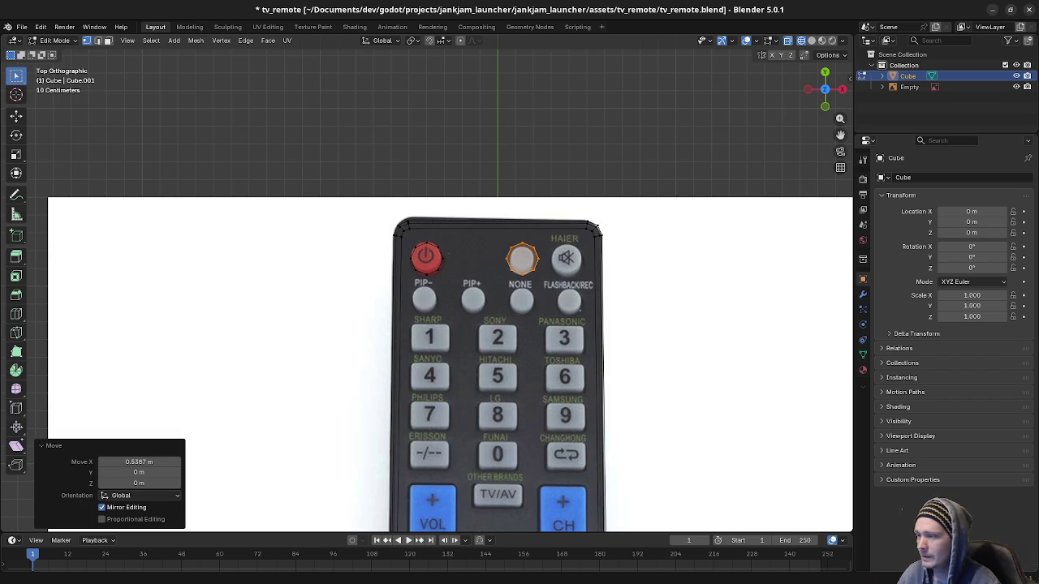
scroll(628, 275, up, 2)
scroll(629, 274, up, 3)
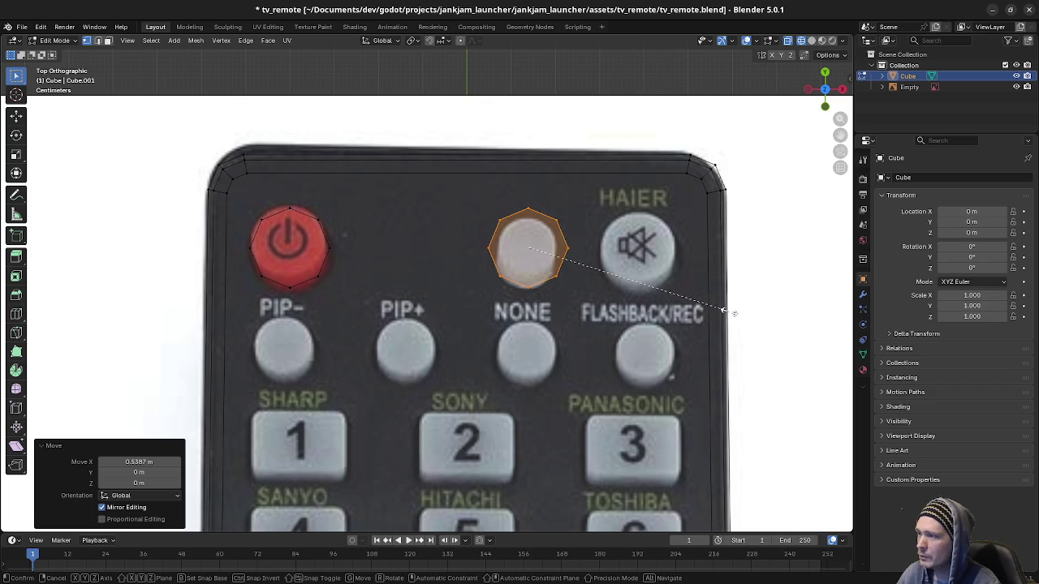
- Shrink the copied cap to 0.7 across X/Y and nudge it along X to center it
key(s)
key(z)
key(shift+z)
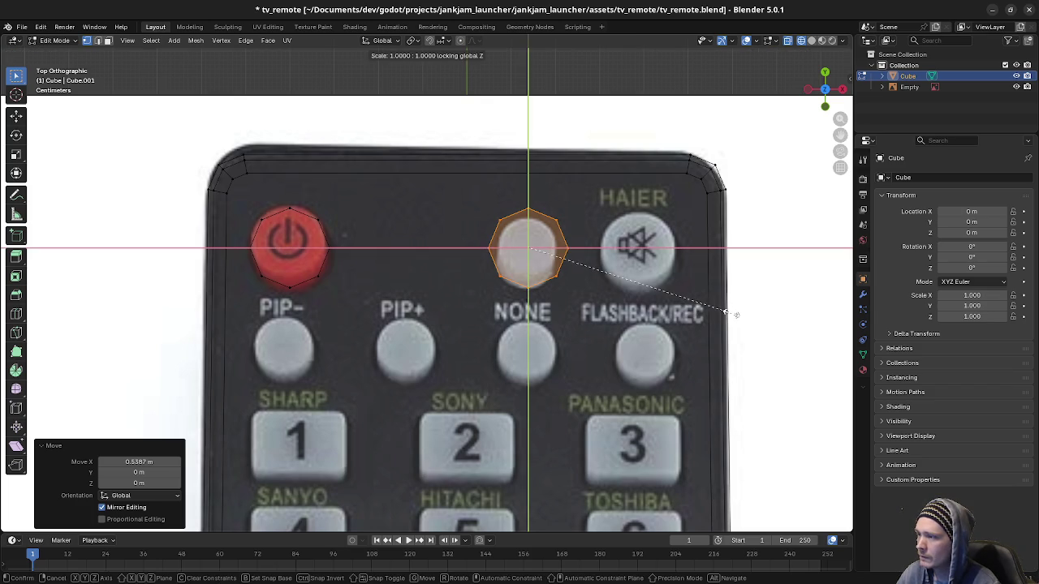
click(671, 307)
key(g)
key(x)
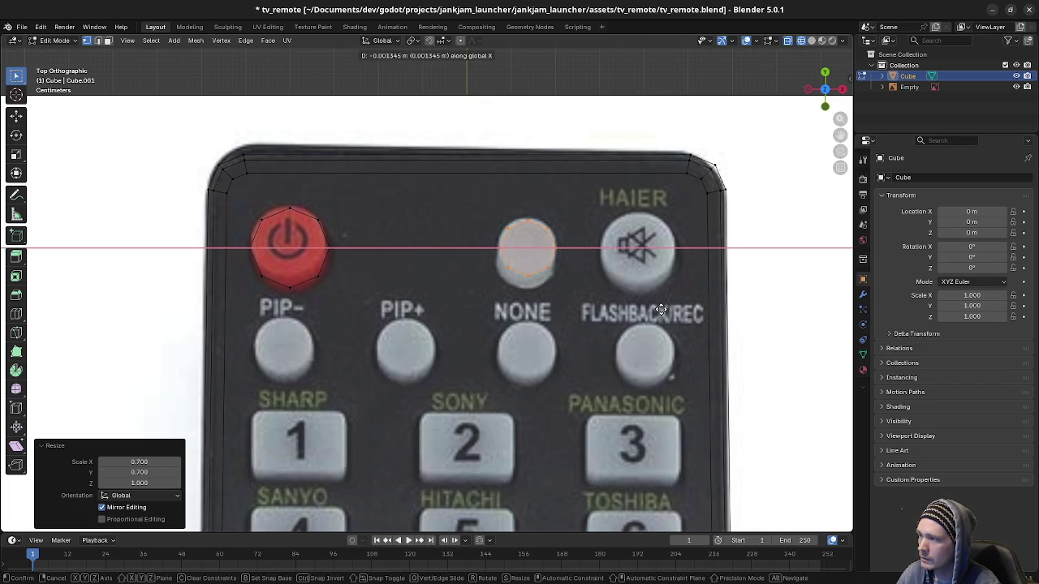
click(665, 306)
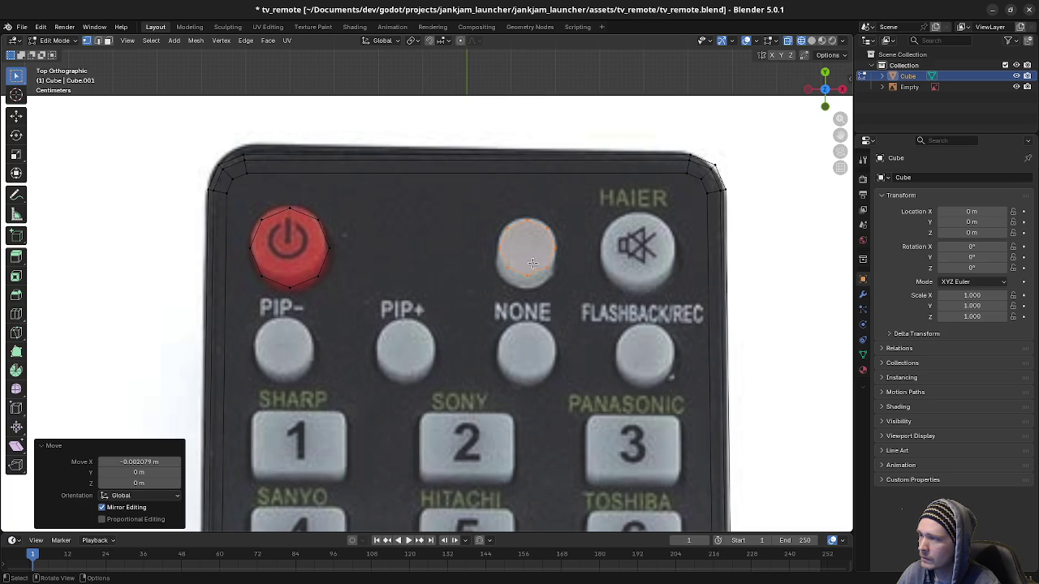
key(g)
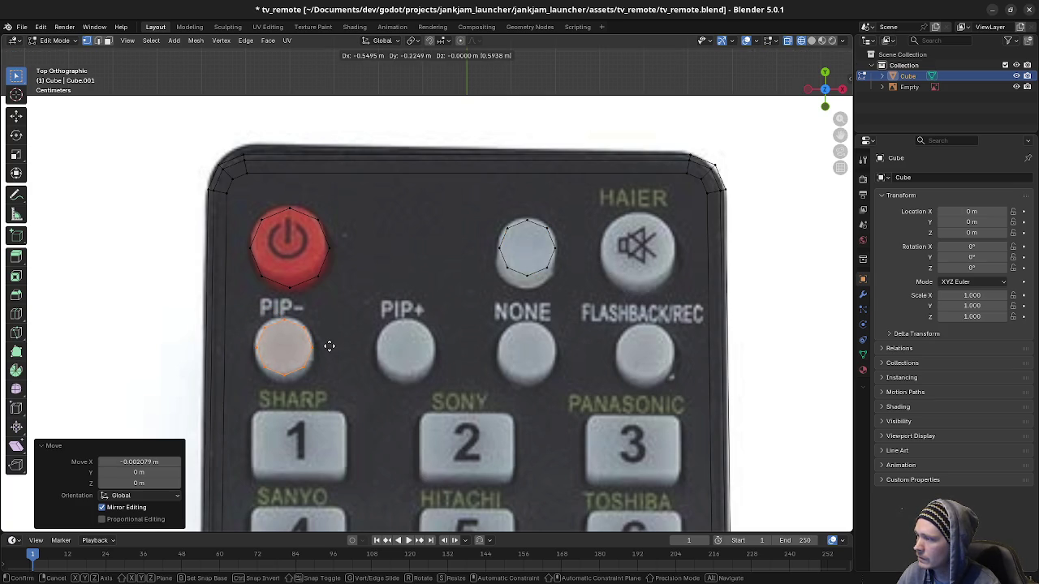
- Place a cap copy on PIP- and duplicate the power cap along X onto the HAIER mute button
click(328, 346)
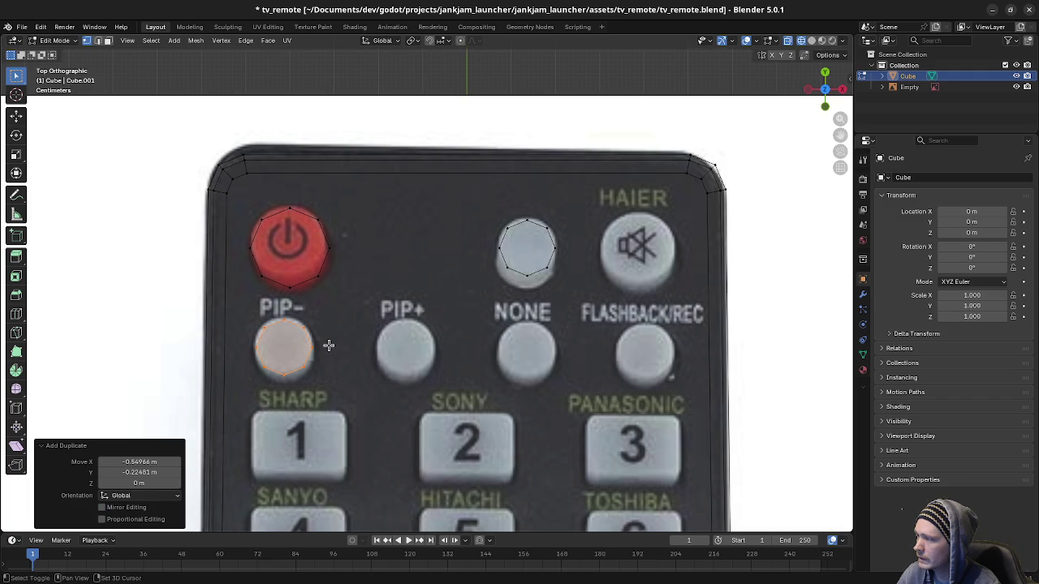
click(304, 265)
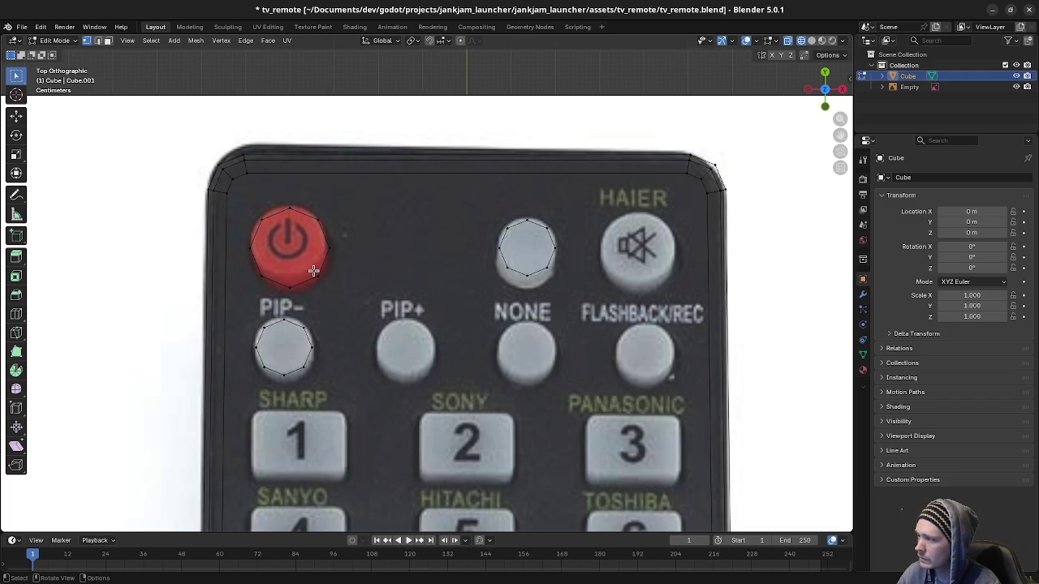
key(l)
key(shift+d)
key(x)
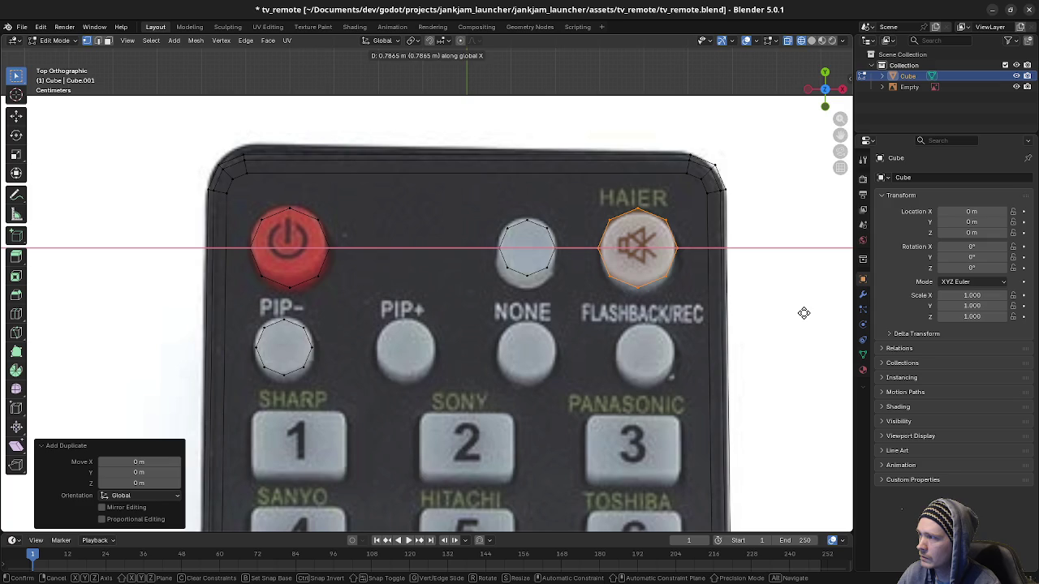
click(804, 313)
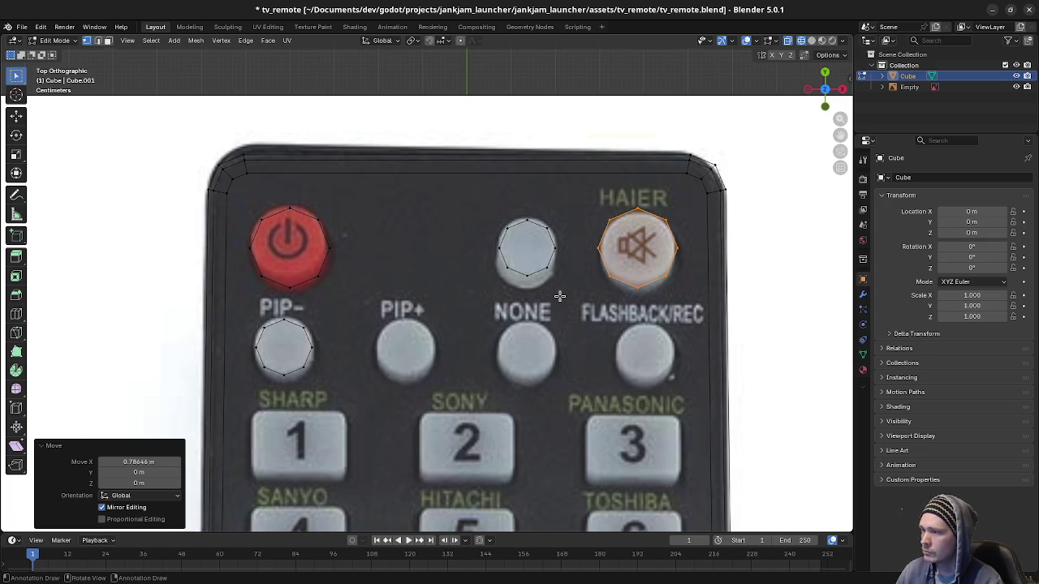
- Box-select the top buttons with the remote outline, shift them along Y, then reset the selection
drag(226, 175, 715, 321)
key(g)
key(y)
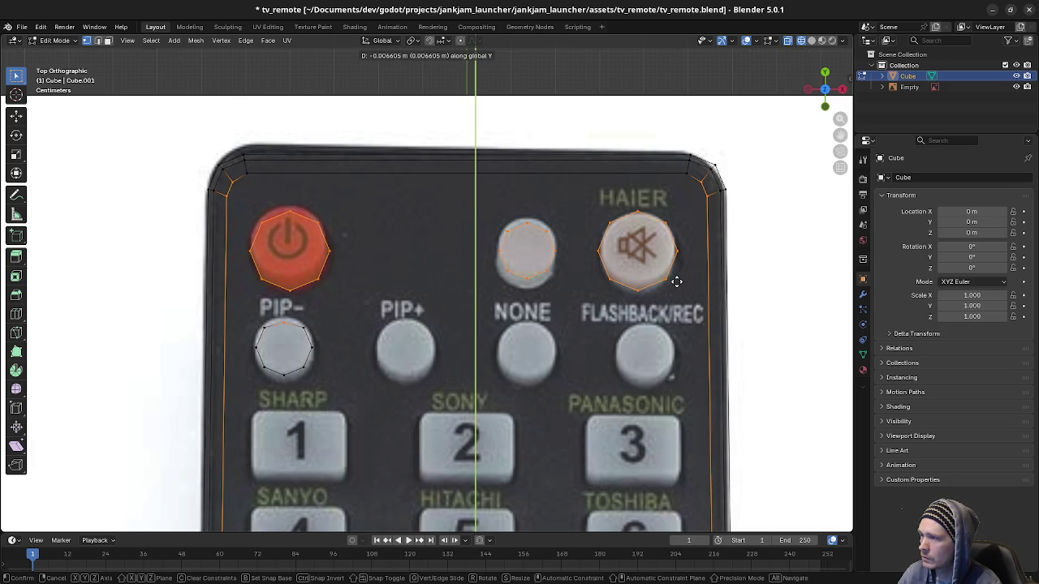
click(677, 281)
key(alt+a)
key(a)
key(shift+l)
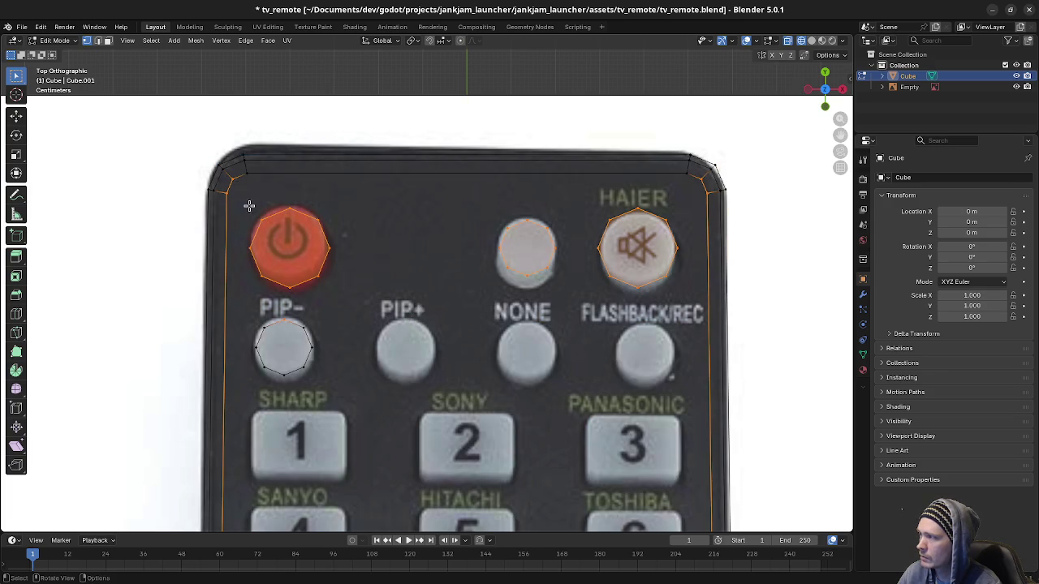
key(alt+a)
- Shift the power, middle and mute caps -0.0082 m along Y to match the photo
mouse_move(240, 195)
mouse_down()
mouse_move(418, 292)
mouse_move(607, 313)
mouse_up()
drag(671, 299, 690, 299)
key(g)
key(y)
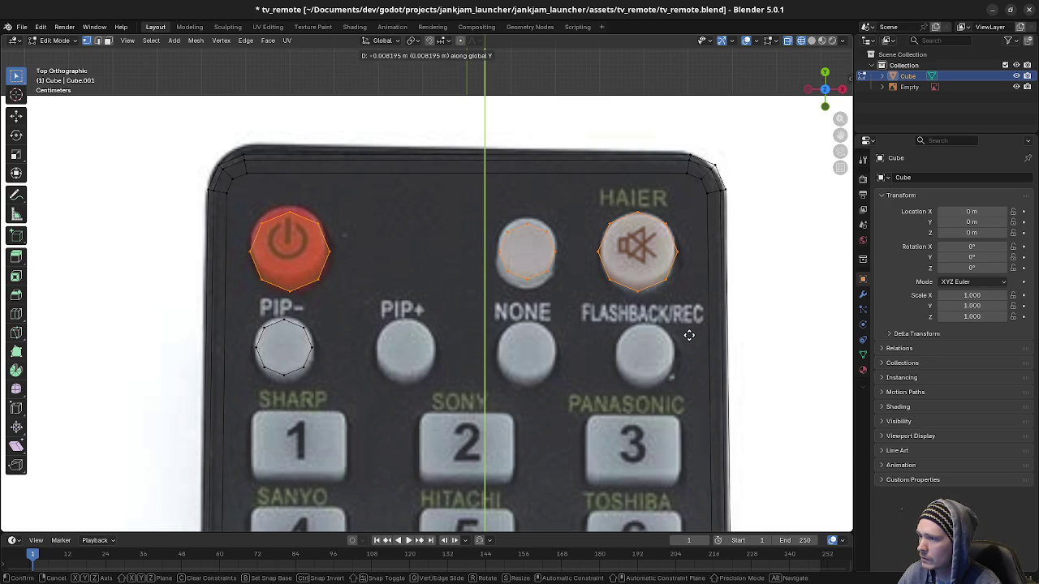
click(688, 335)
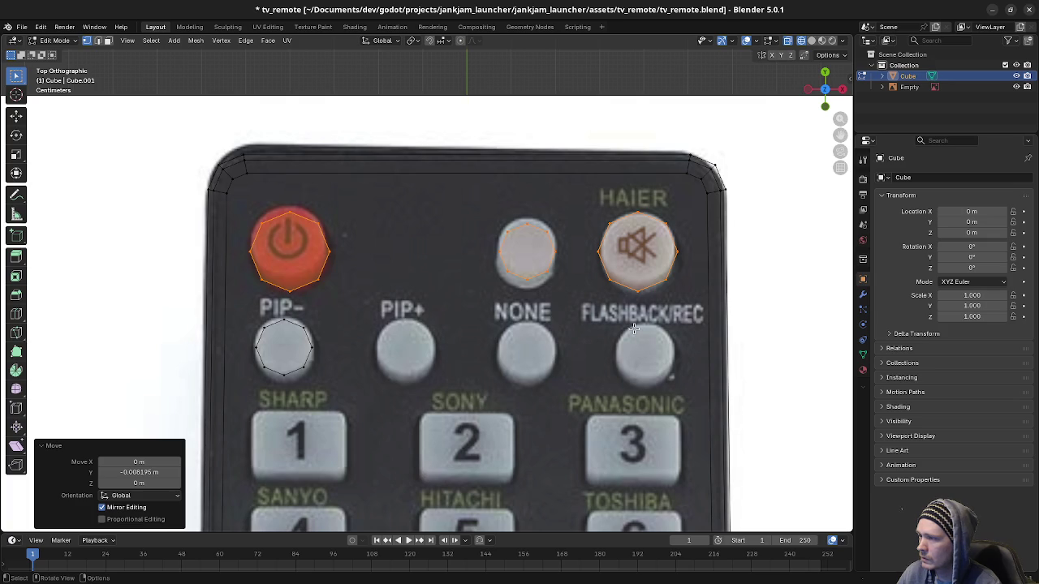
click(365, 375)
- Copy the PIP- outline along X onto the PIP+ button
drag(242, 310, 363, 405)
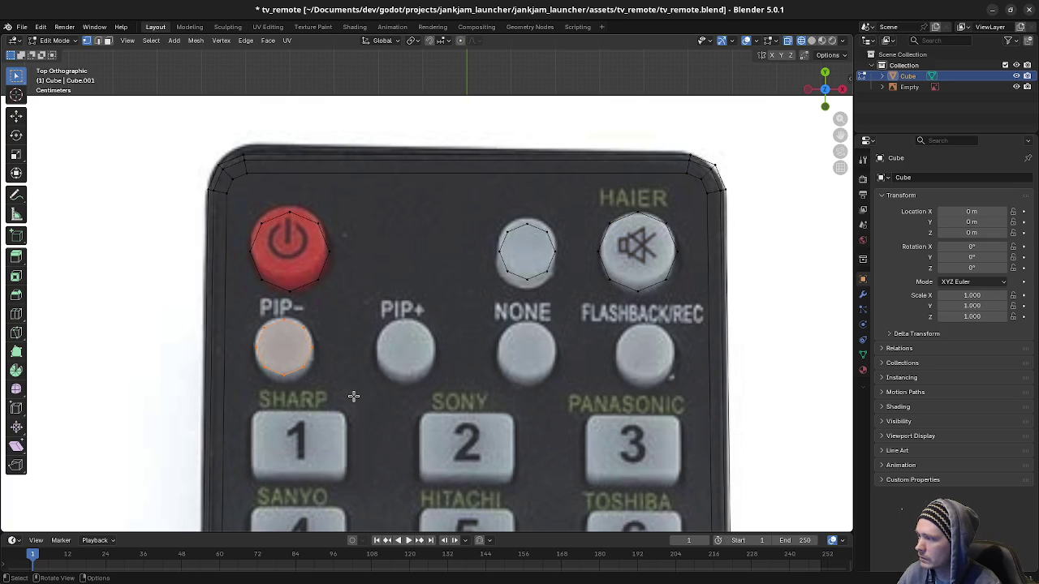
key(g)
key(y)
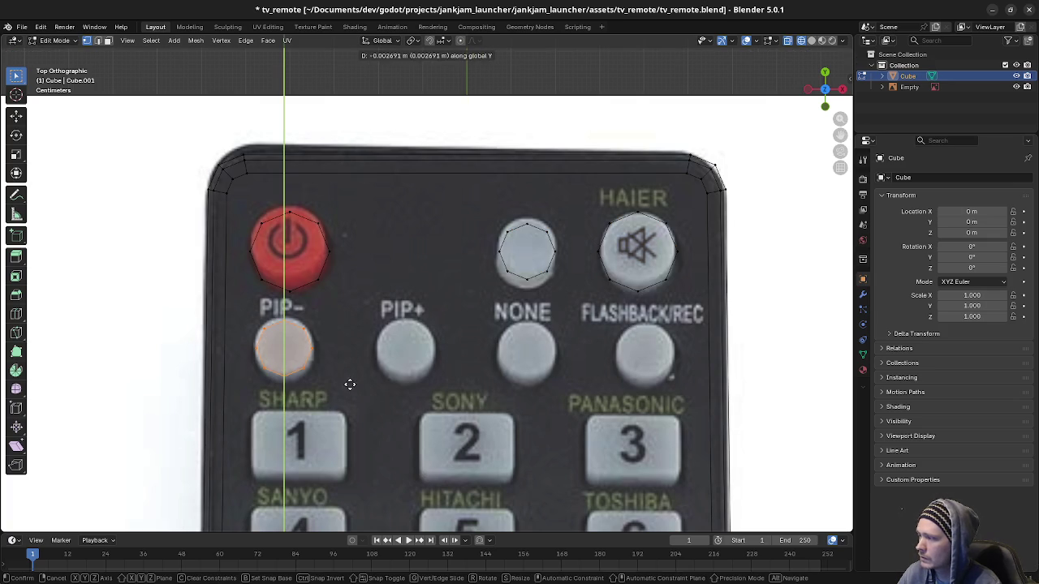
key(Escape)
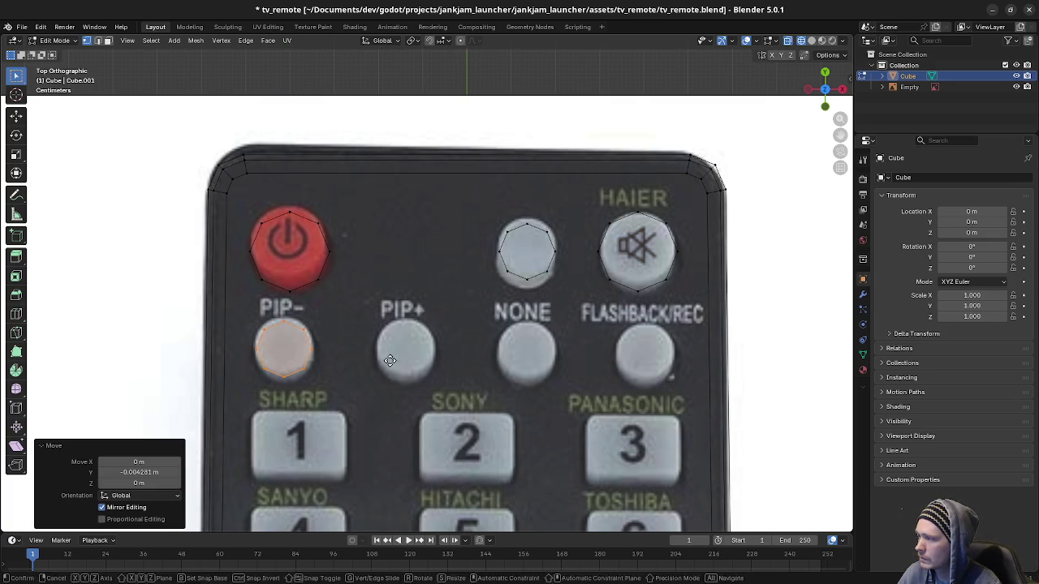
key(g)
key(x)
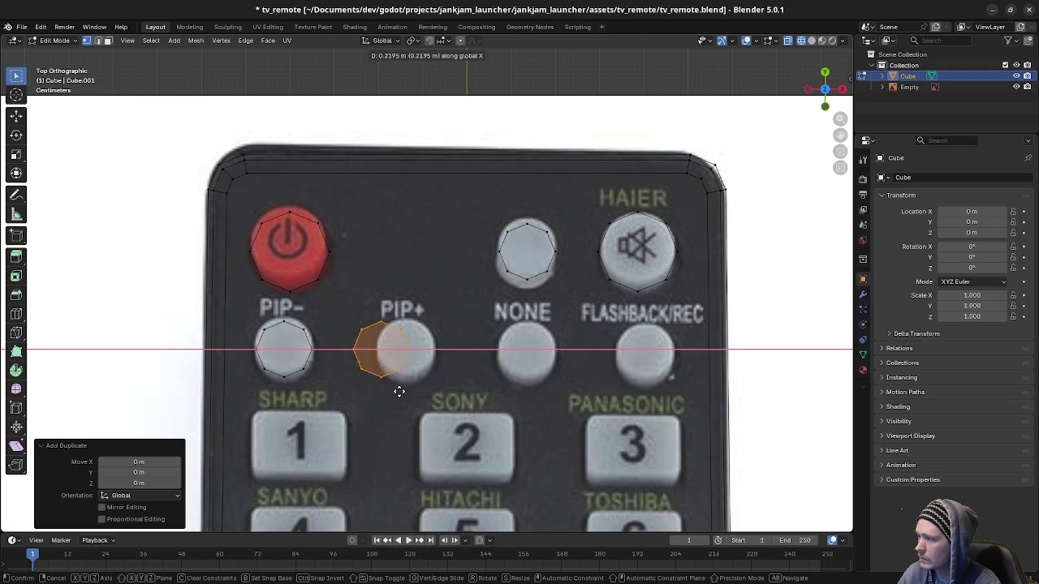
click(558, 397)
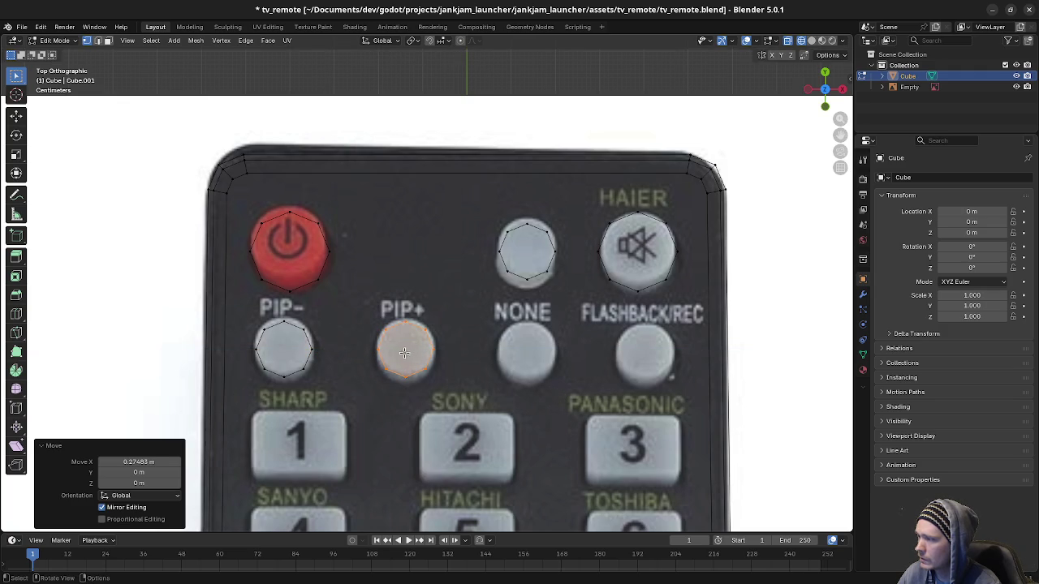
- Add further copies along X over the NONE and FLASHBACK/REC buttons
key(shift+d)
right_click(537, 348)
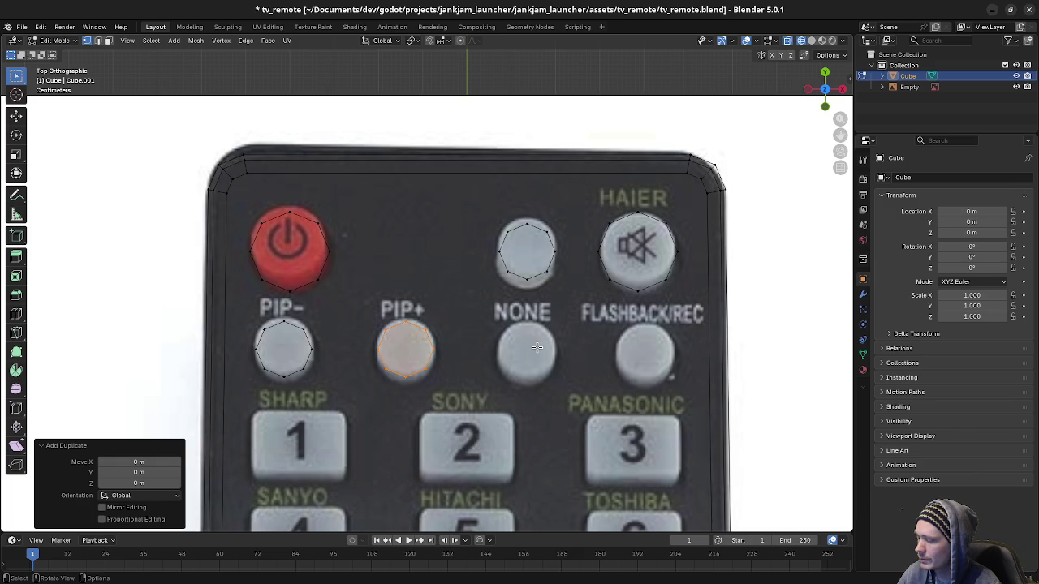
key(g)
key(x)
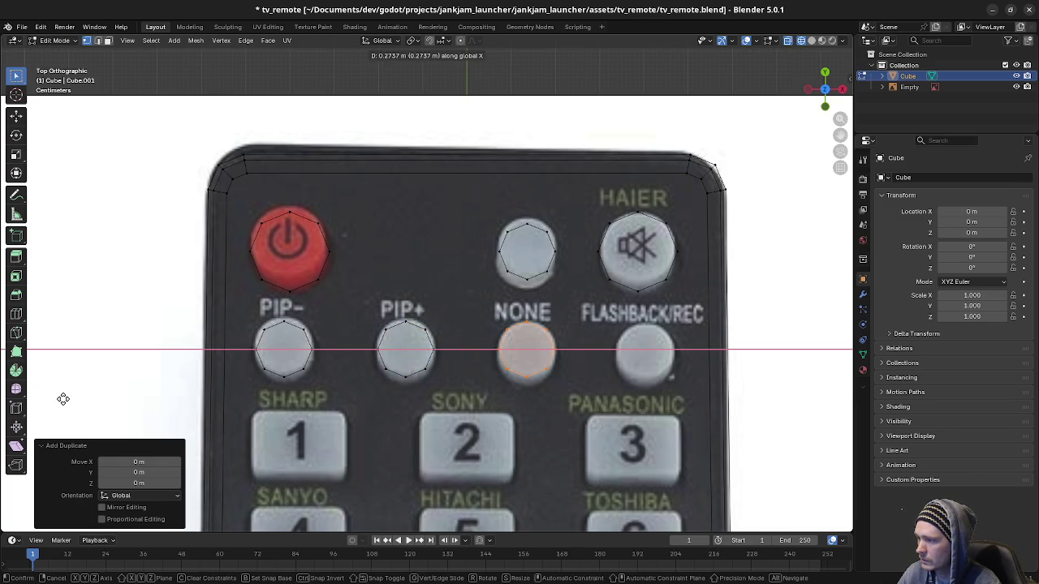
click(64, 398)
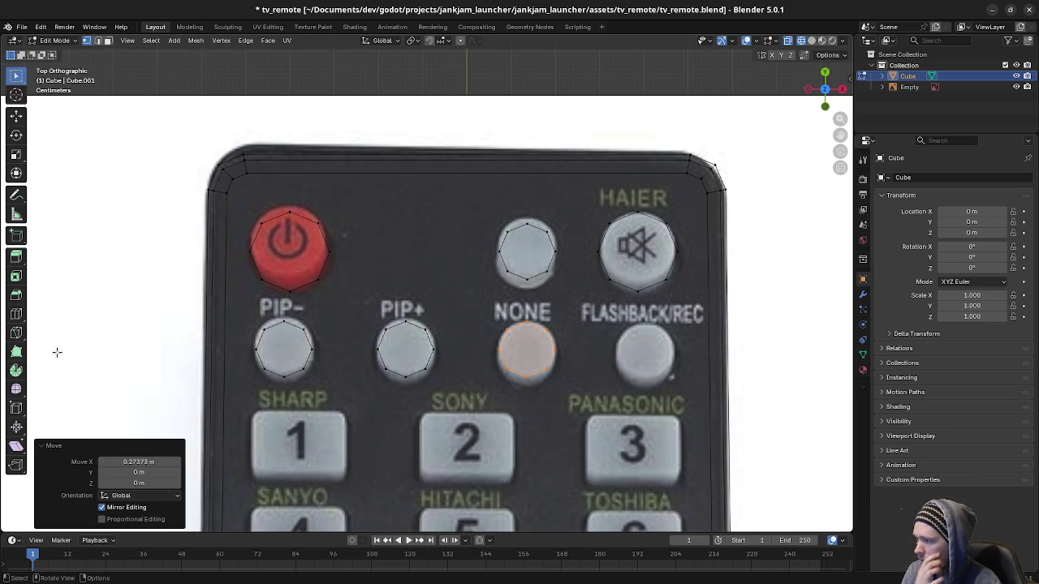
key(shift+d)
key(Escape)
key(shift+d)
key(x)
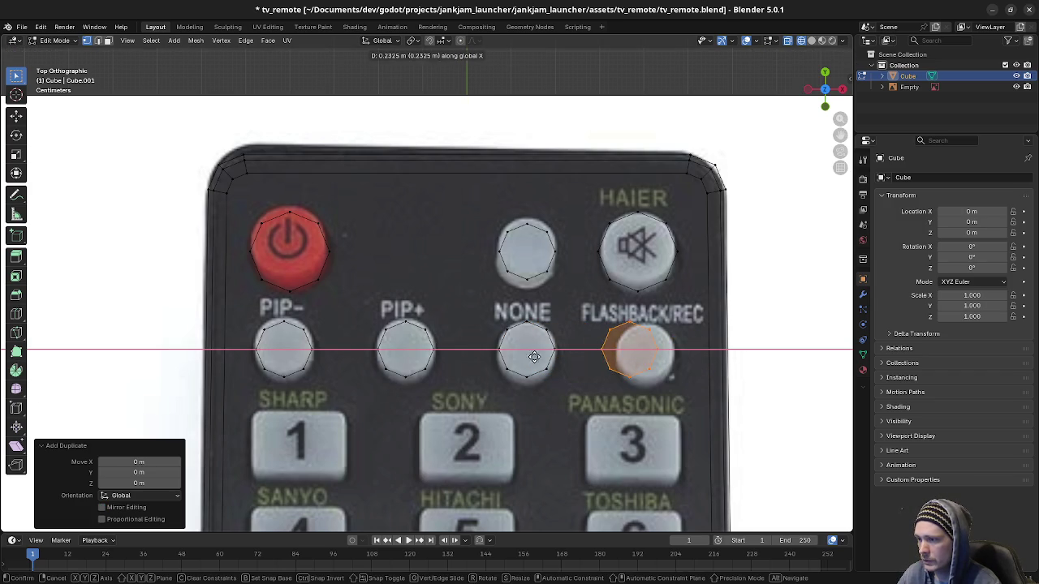
click(625, 363)
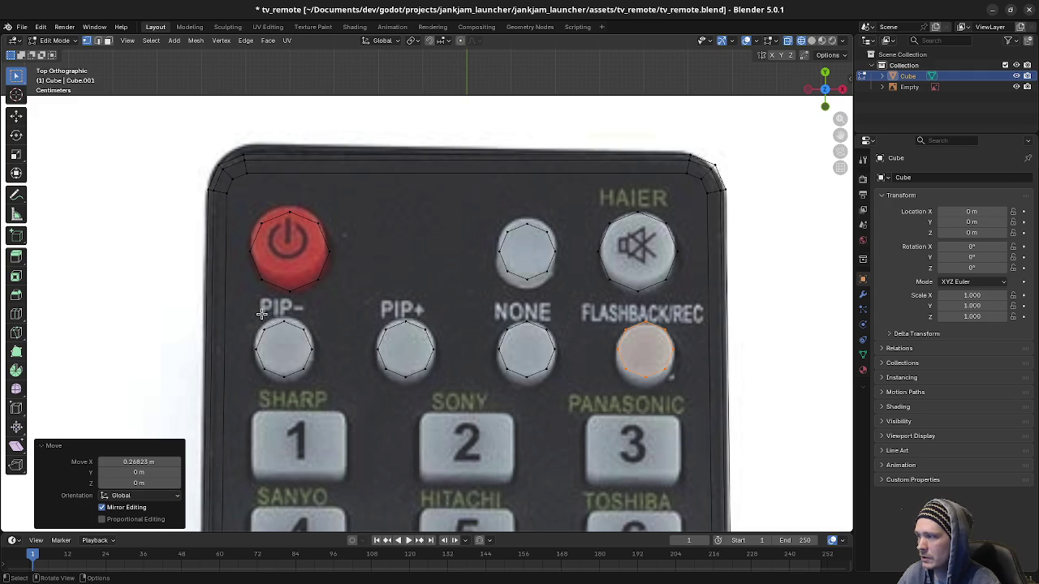
- Shift all four second-row outlines -0.006605 m along Y onto the buttons
mouse_move(243, 307)
mouse_down()
mouse_move(449, 396)
mouse_move(682, 405)
mouse_up()
key(g)
key(y)
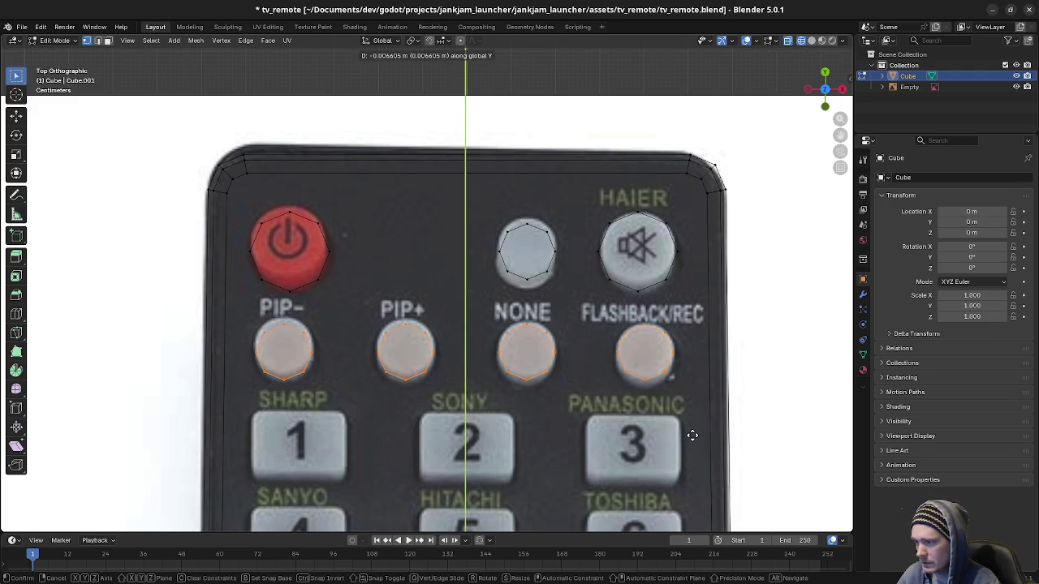
click(692, 436)
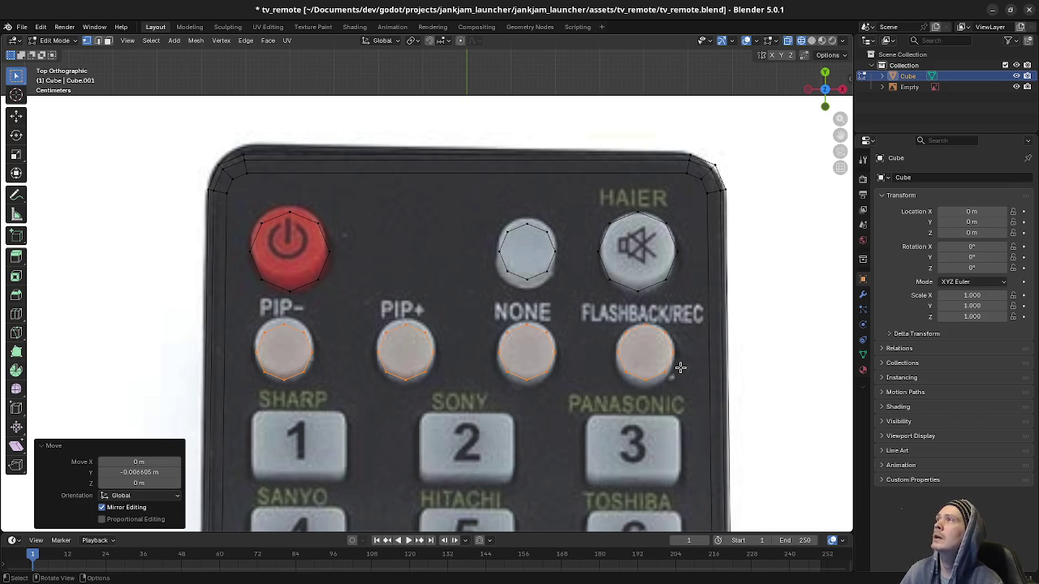
- Select the row of four button outlines, then pan and zoom to frame the whole remote
mouse_move(240, 312)
mouse_down()
mouse_move(520, 392)
mouse_move(678, 397)
mouse_up()
scroll(678, 398, down, 3)
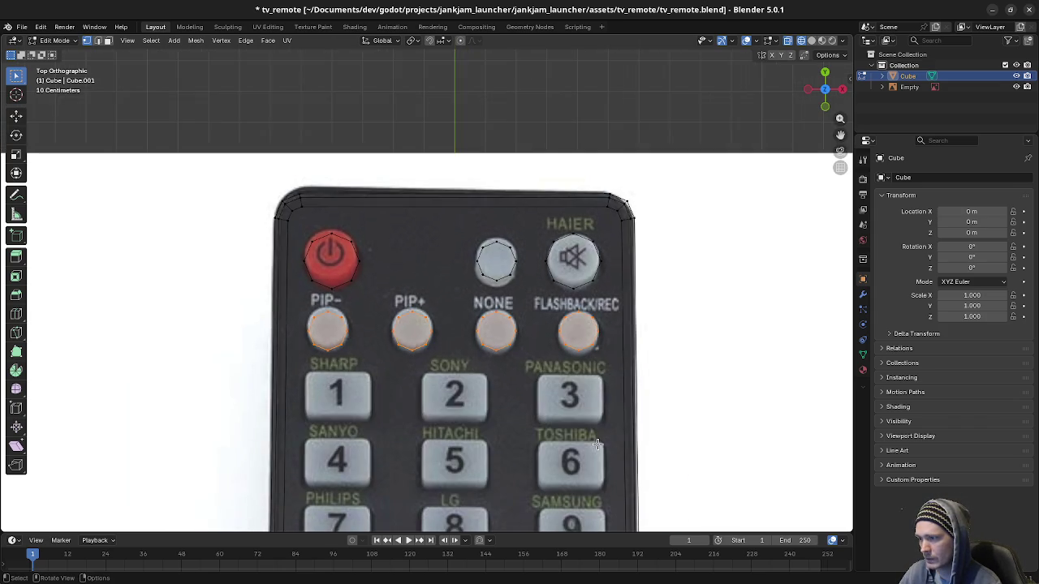
drag(544, 418, 548, 225)
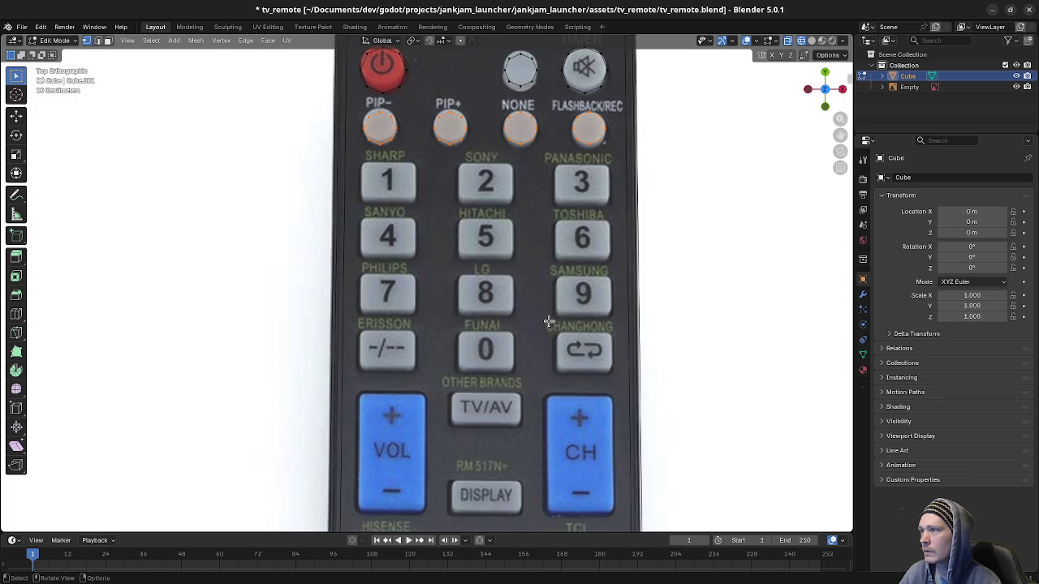
scroll(549, 319, down, 1)
scroll(526, 355, down, 2)
mouse_move(526, 357)
mouse_down()
mouse_move(517, 42)
mouse_move(533, 473)
mouse_move(532, 187)
mouse_move(504, 430)
mouse_move(483, 323)
mouse_up()
drag(497, 283, 501, 297)
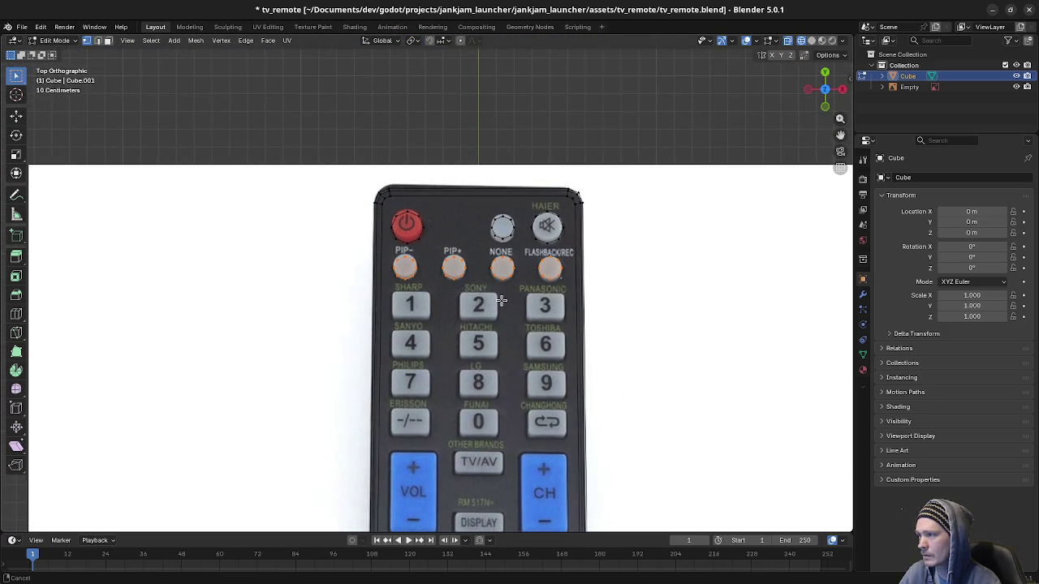
scroll(503, 300, up, 3)
scroll(523, 310, down, 2)
scroll(524, 311, down, 1)
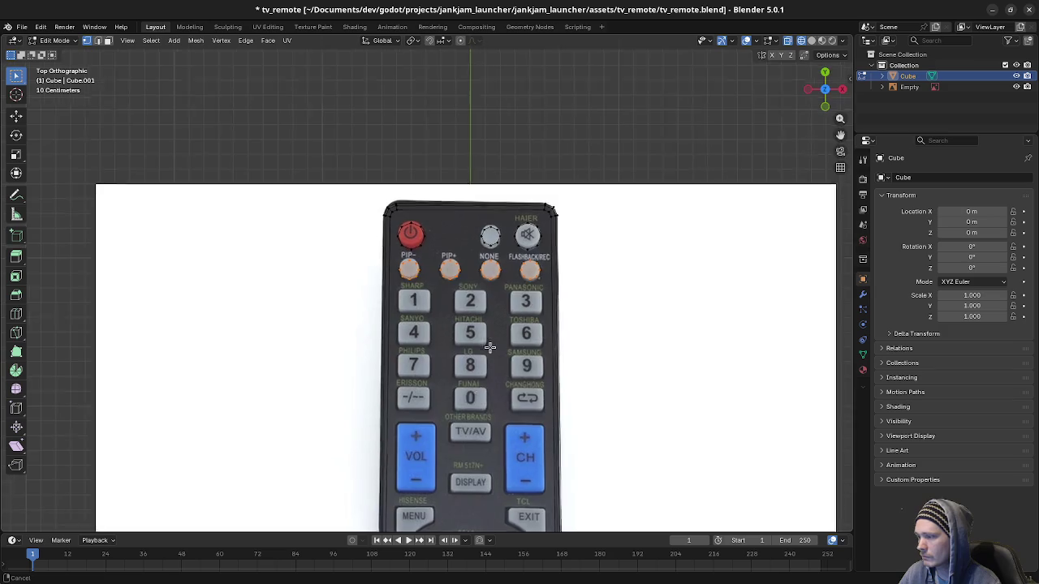
shift+scroll(487, 304, down, 3)
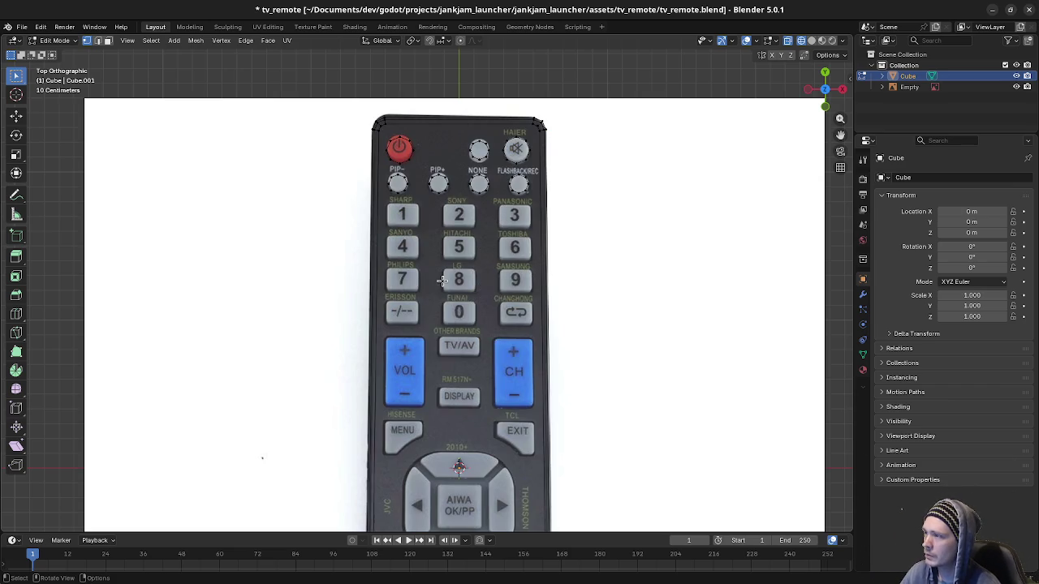
- Orbit to check the side, return to Top view with the upper remote in view, and open Add Mesh
mouse_move(560, 279)
mouse_down()
mouse_move(431, 220)
mouse_move(437, 214)
mouse_move(462, 288)
mouse_up()
key(KP_1)
key(KP_7)
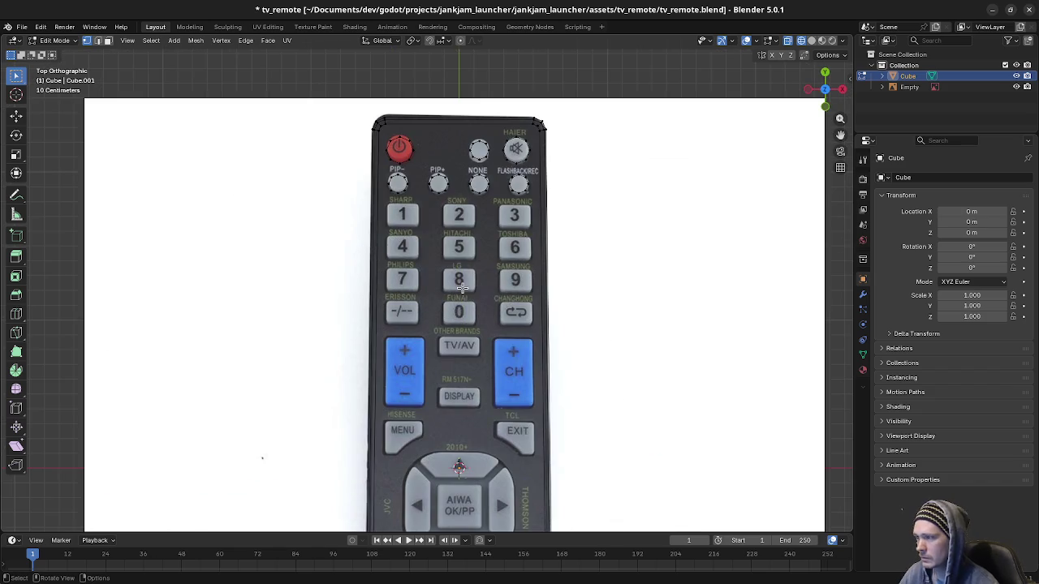
drag(431, 241, 462, 365)
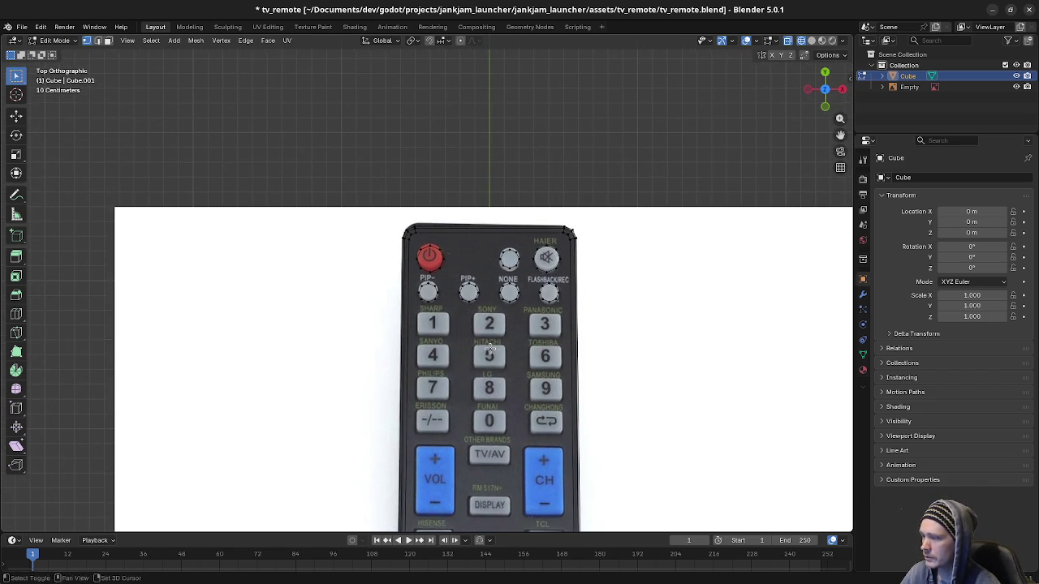
key(shift+a)
- Add a cube, scale it down to a small square and place it over the 1 button
click(466, 305)
scroll(616, 353, down, 3)
key(s)
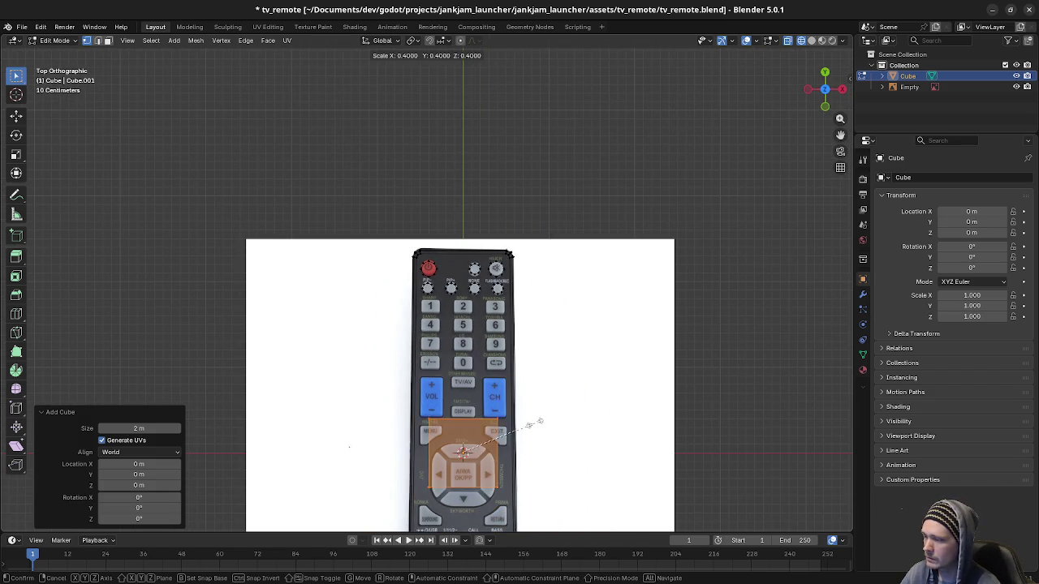
key(Return)
key(g)
click(431, 296)
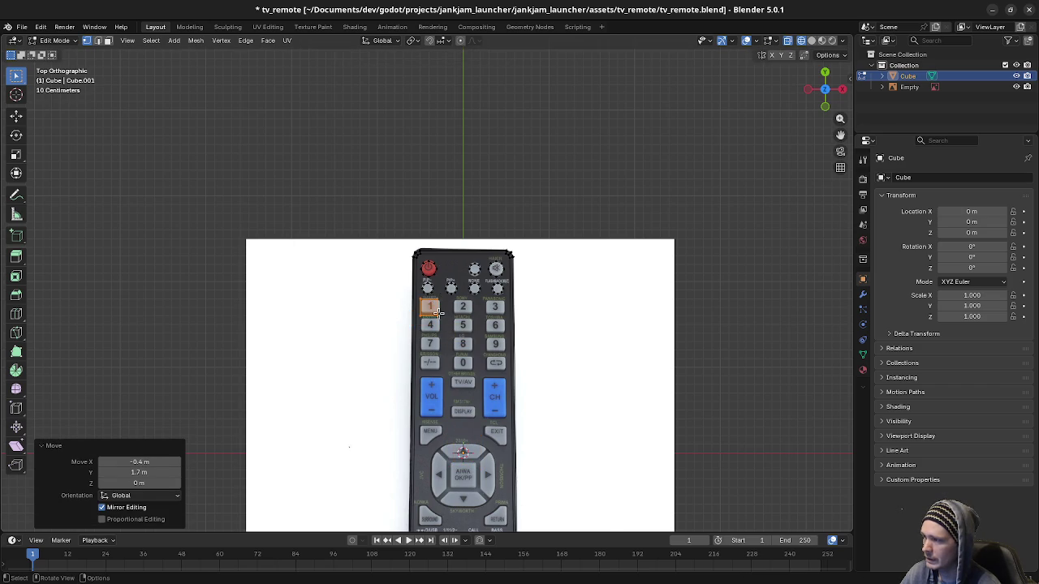
scroll(431, 295, up, 10)
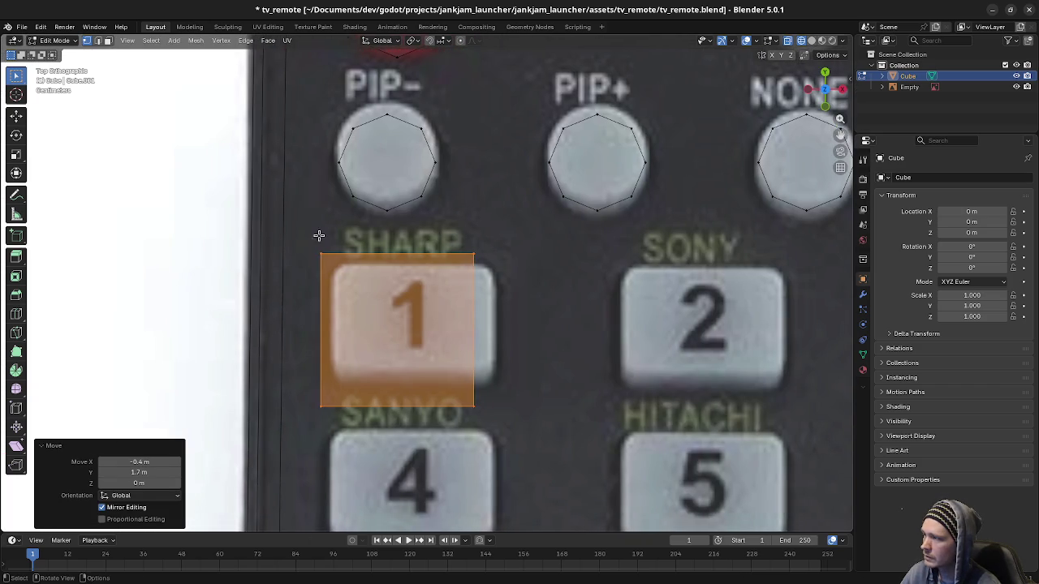
- Slide the square vertically onto the 1 button and raise its lower edge to the button's bottom
key(g)
key(y)
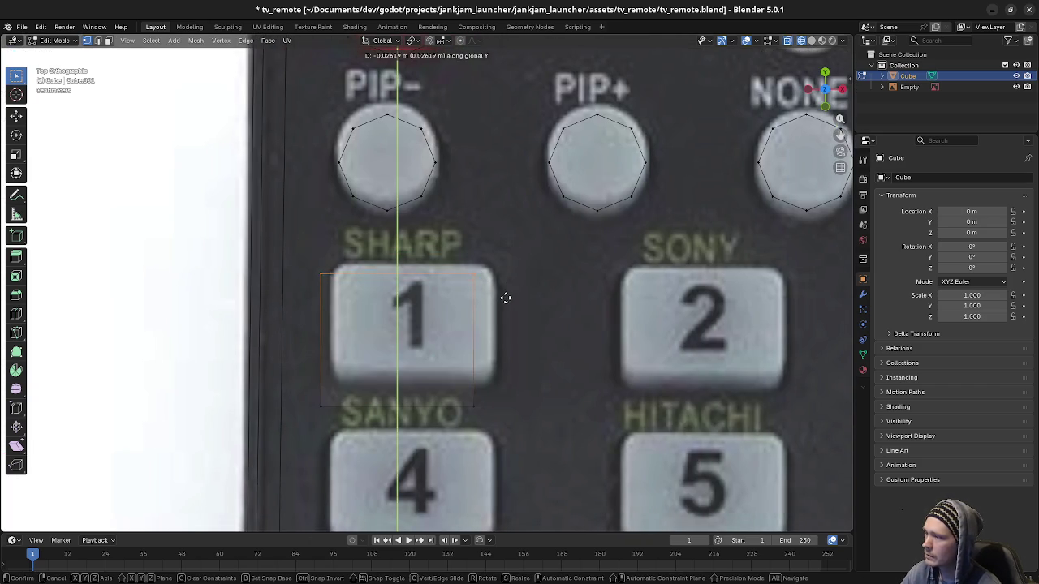
click(507, 295)
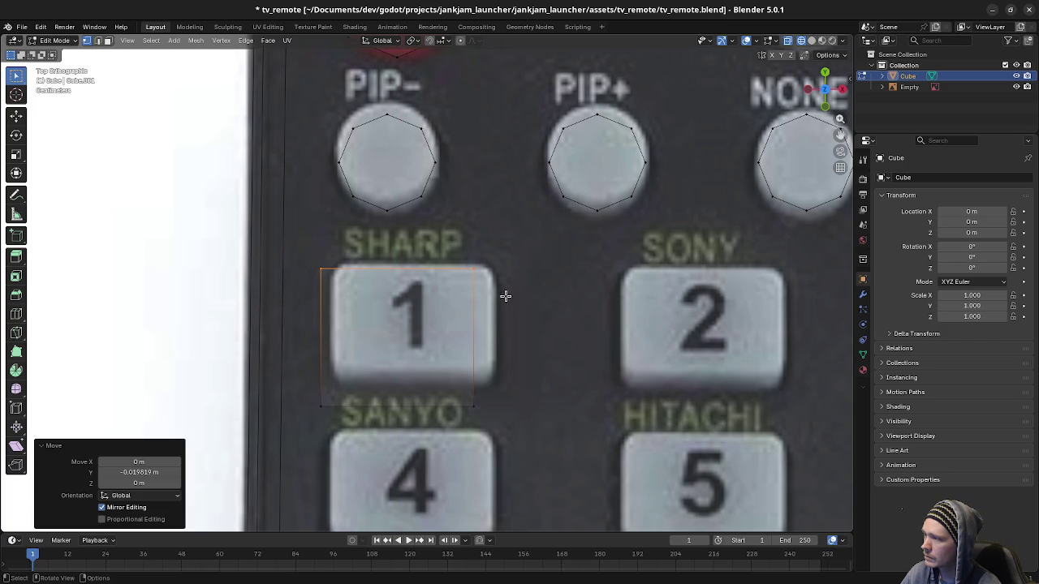
drag(289, 386, 508, 429)
key(g)
key(y)
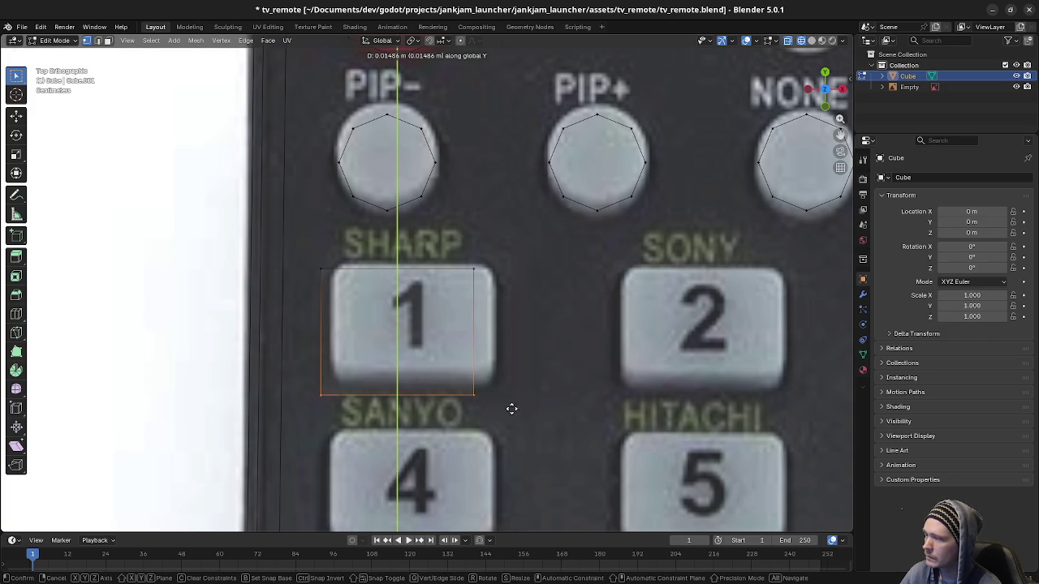
click(517, 395)
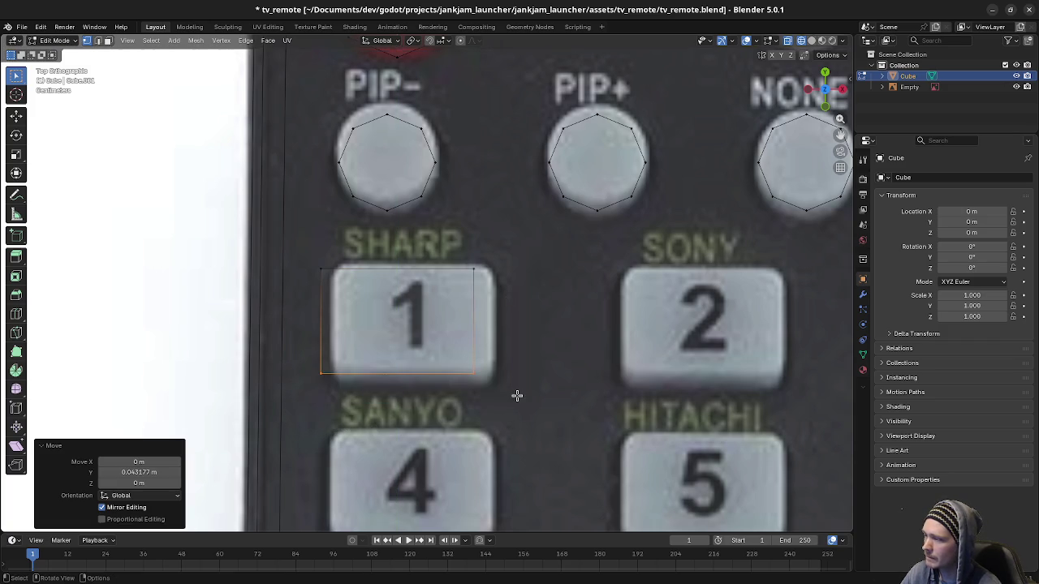
- Shift the square right over the 1 button and nudge its left edge sideways
mouse_move(313, 258)
mouse_down()
mouse_move(436, 344)
mouse_move(533, 393)
mouse_up()
key(g)
key(x)
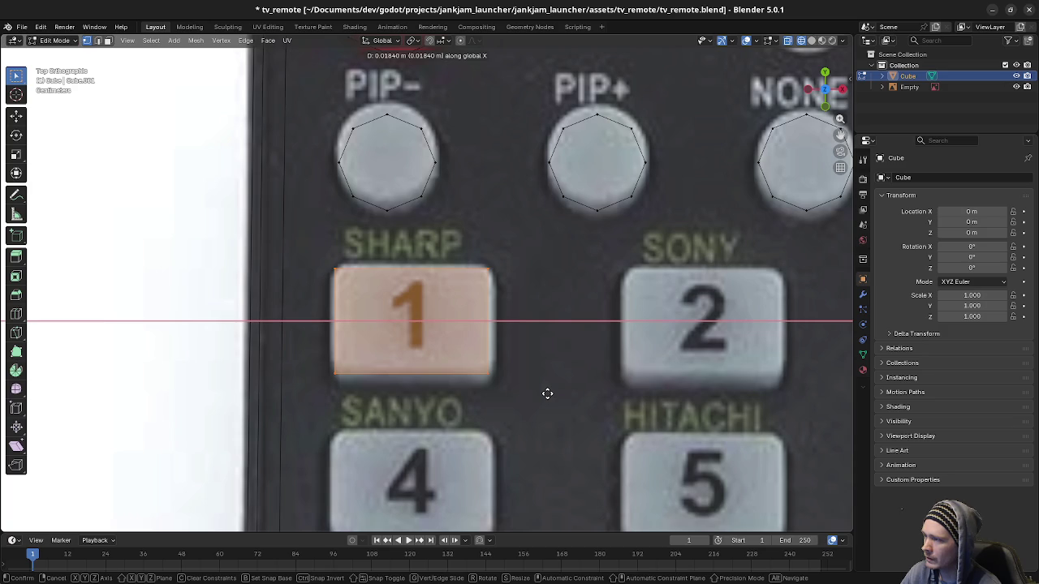
click(547, 394)
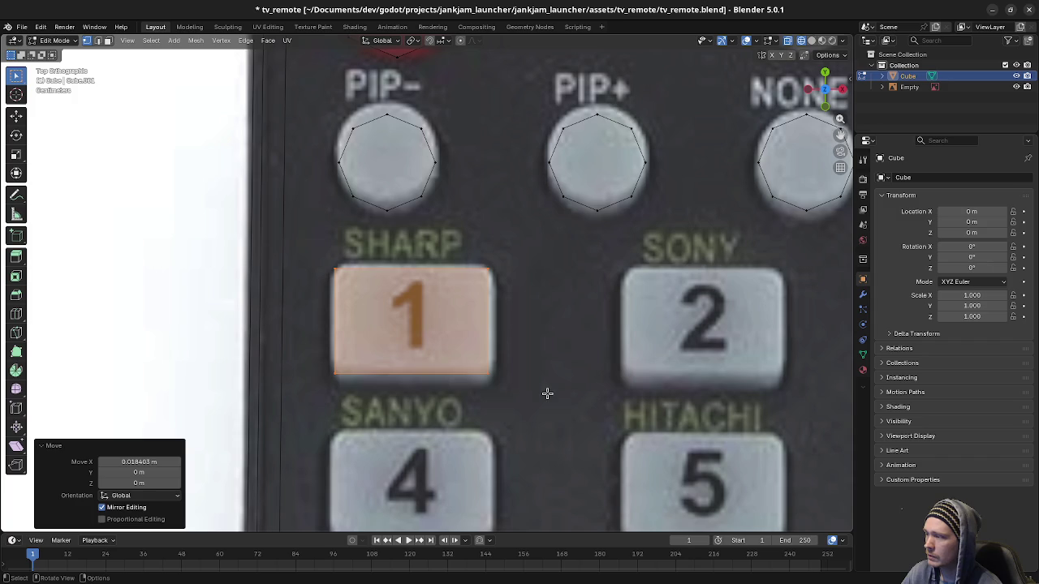
drag(323, 264, 358, 386)
key(g)
key(x)
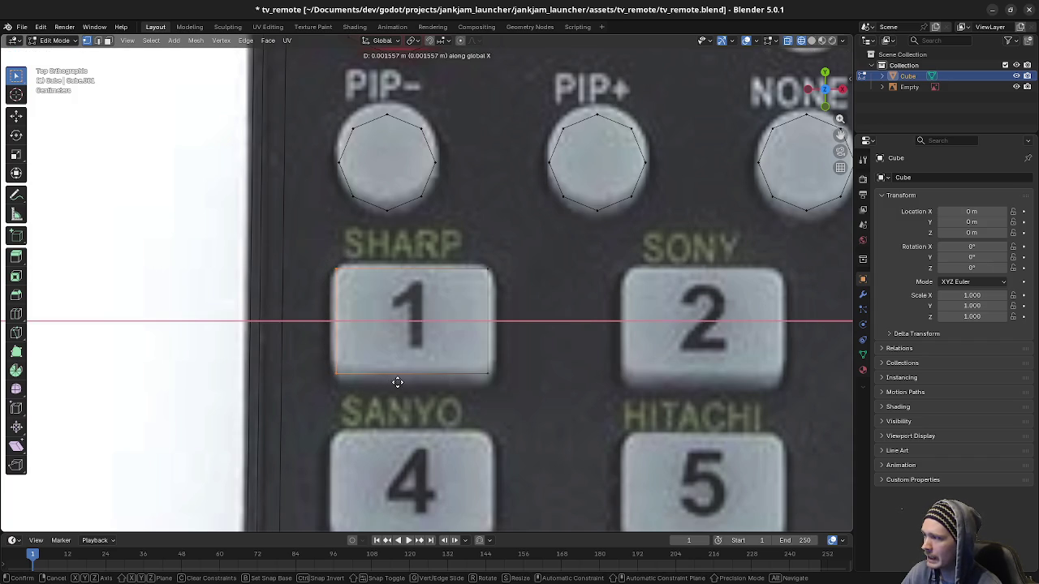
click(399, 382)
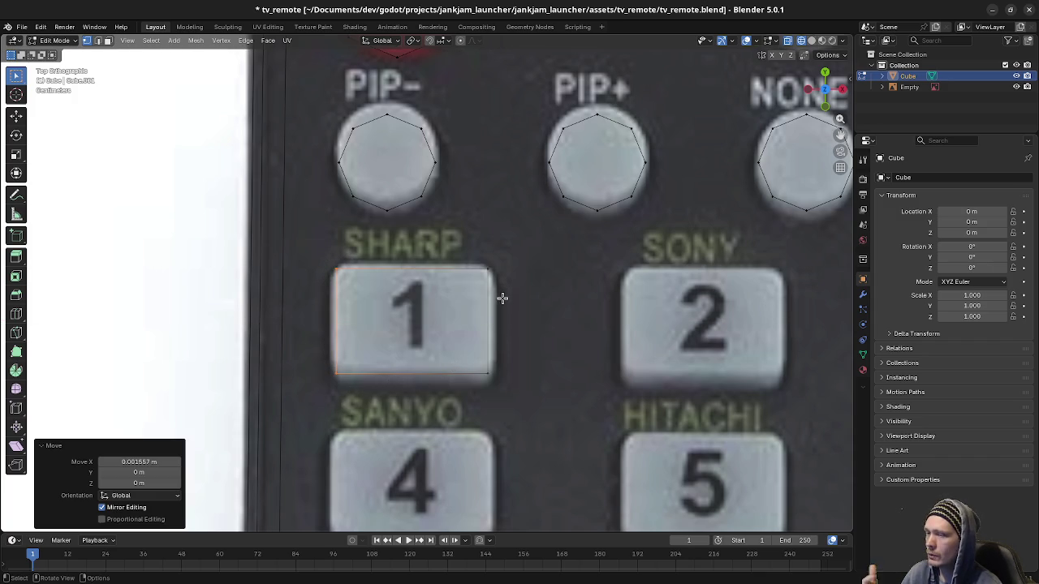
- Adjust the right edge along X and nudge the whole key 1 face slightly along Y
drag(476, 260, 533, 392)
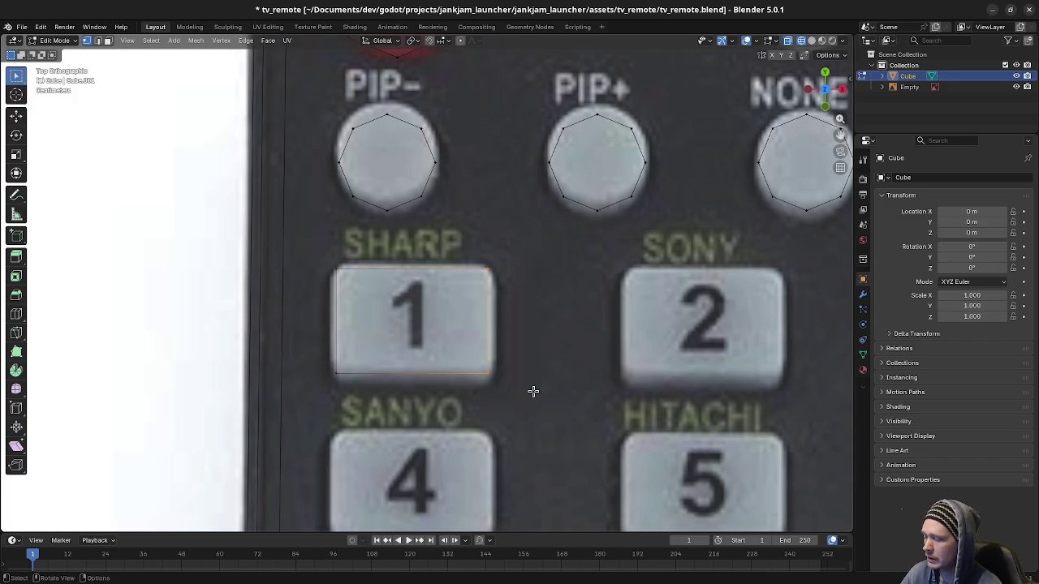
key(g)
key(x)
click(551, 392)
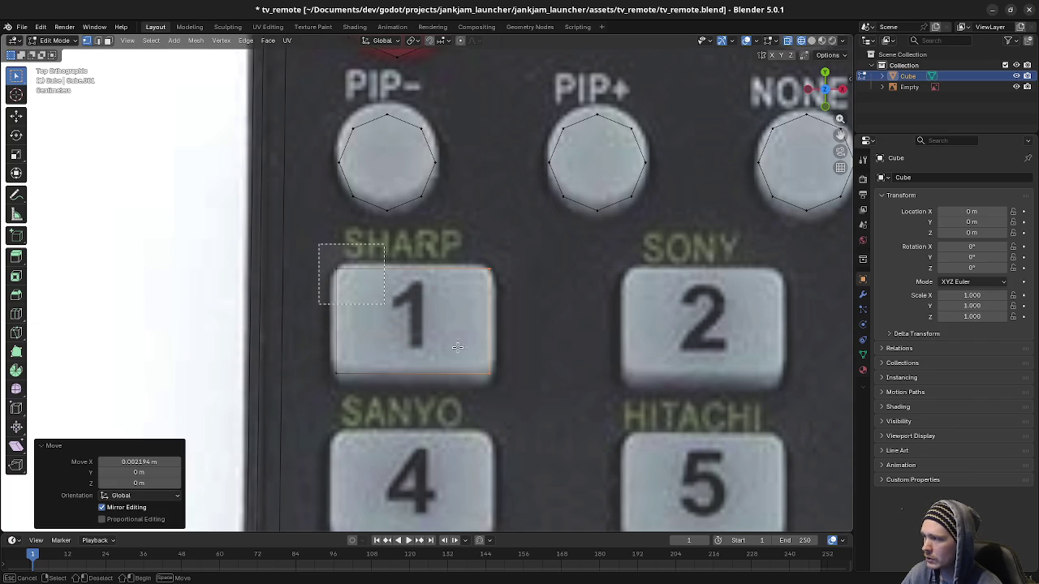
drag(322, 248, 563, 399)
key(g)
key(y)
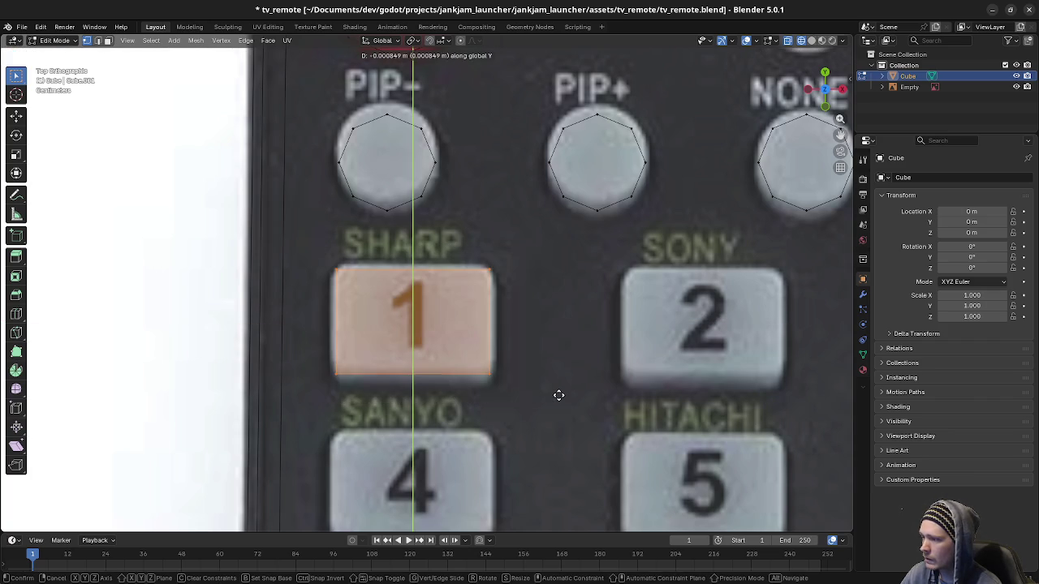
click(557, 395)
scroll(565, 361, down, 3)
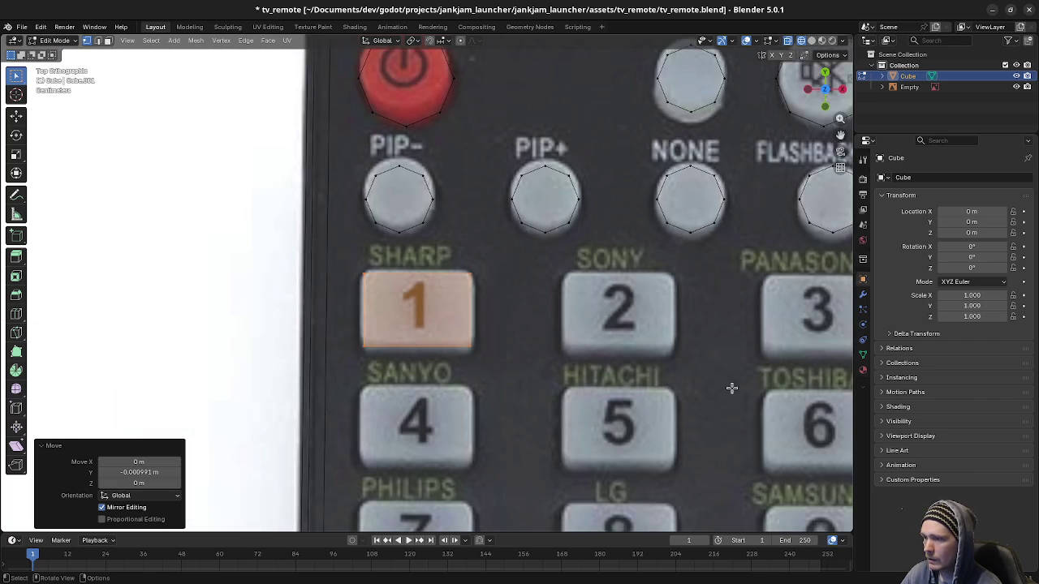
key(shift+d)
- Place X-constrained copies of the key 1 face over the 2 and 3 buttons
right_click(471, 329)
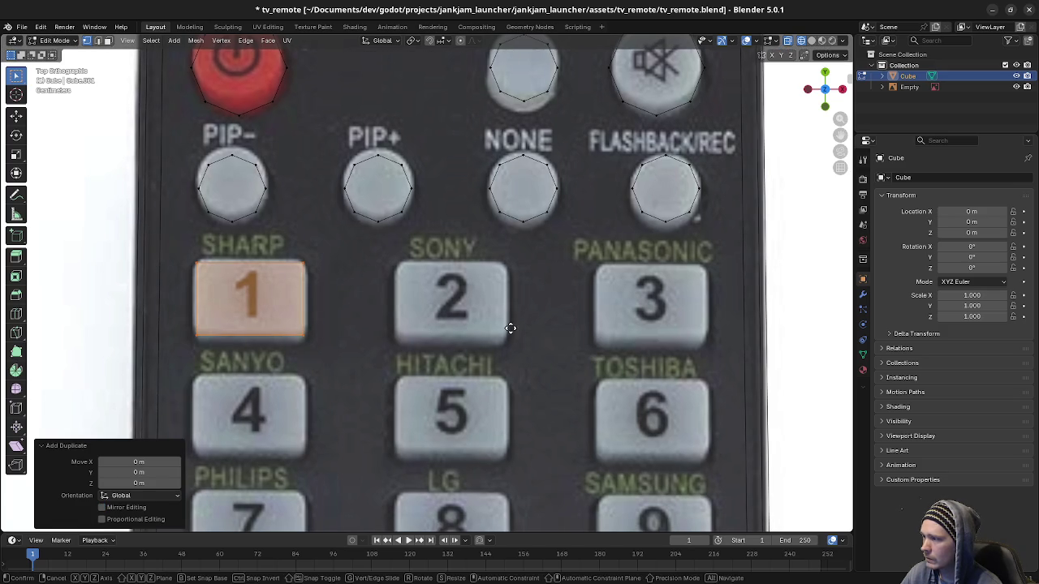
key(g)
key(x)
mouse_move(542, 408)
mouse_down()
mouse_move(69, 412)
mouse_move(845, 423)
mouse_move(831, 426)
mouse_up()
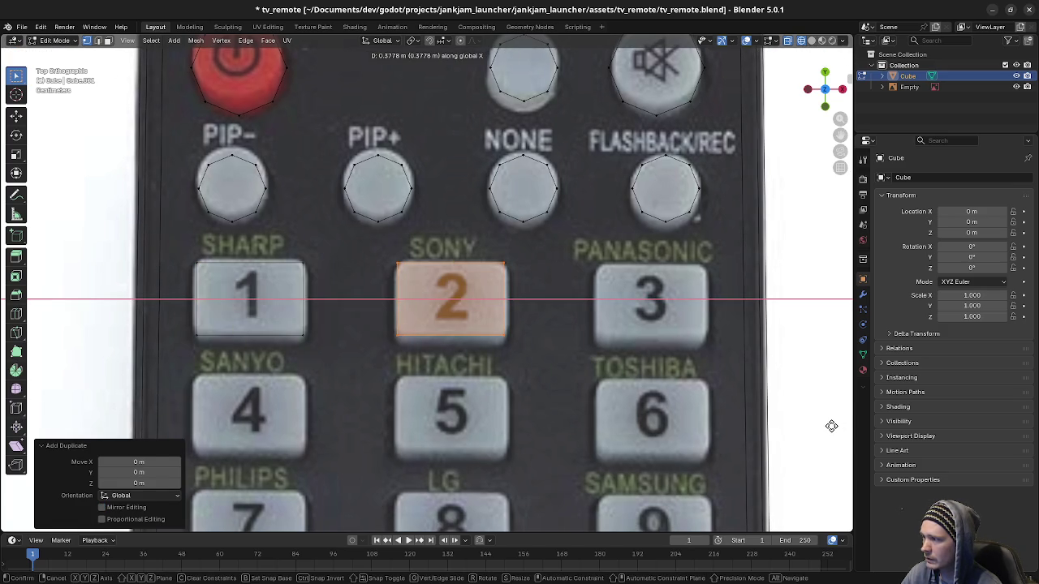
click(831, 426)
key(shift+d)
key(Escape)
key(g)
key(x)
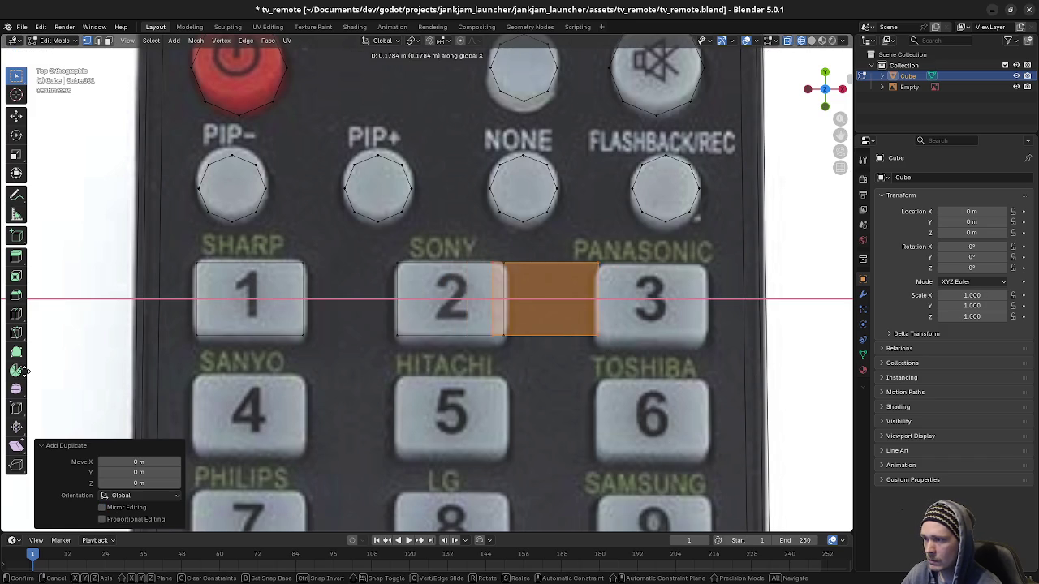
click(75, 399)
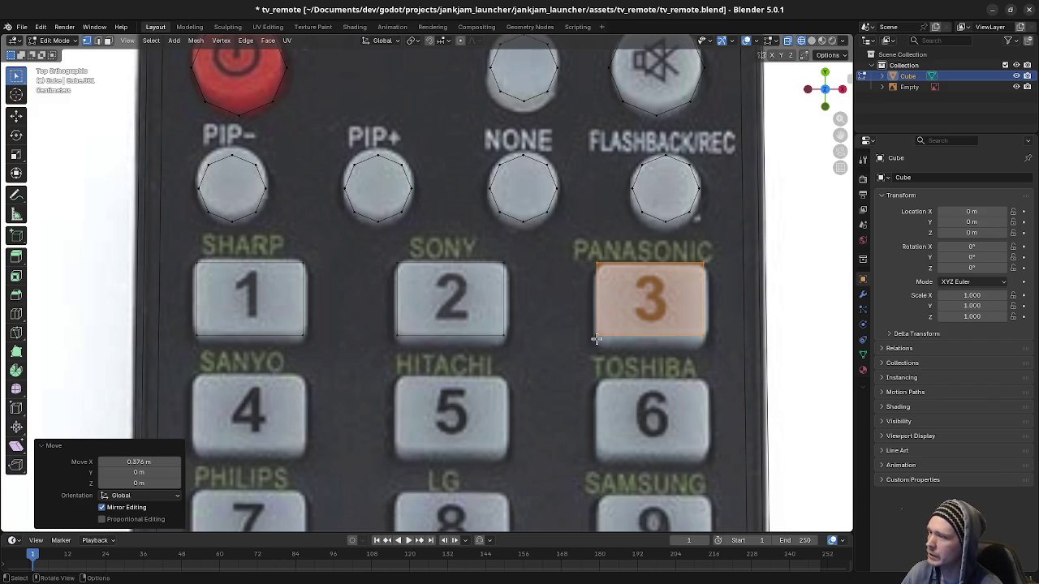
- Align the 1, 2 and 3 faces by moving them -0.004281 m along Y
mouse_move(185, 258)
mouse_down()
mouse_move(673, 367)
mouse_move(723, 367)
mouse_up()
key(g)
key(y)
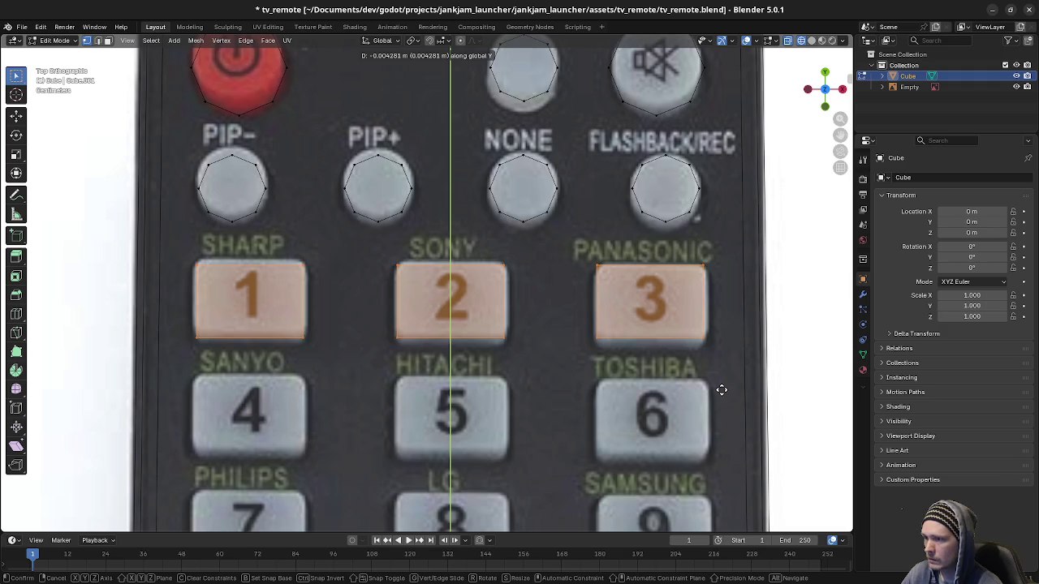
click(722, 390)
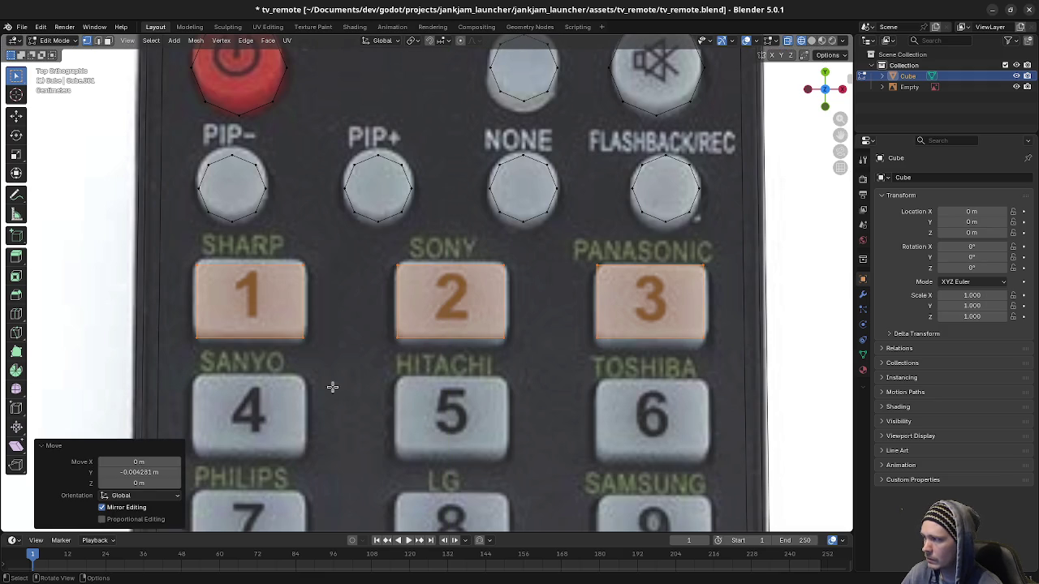
scroll(383, 399, down, 2)
scroll(487, 365, down, 2)
key(shift+d)
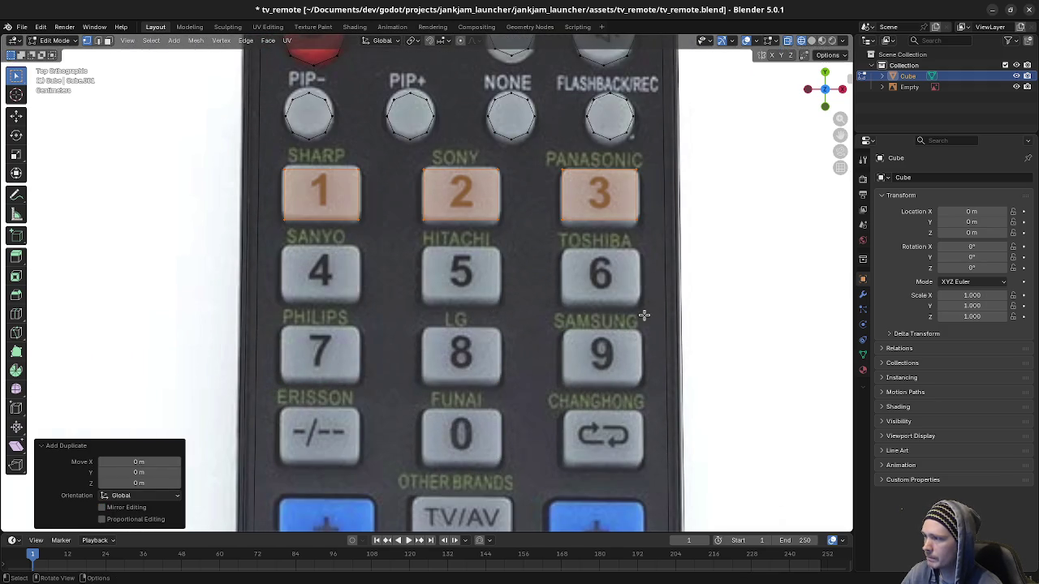
- Drop Y-constrained copies of the top row onto the 4–6, 7–9 and -/--, 0, arrow rows, then deselect
key(y)
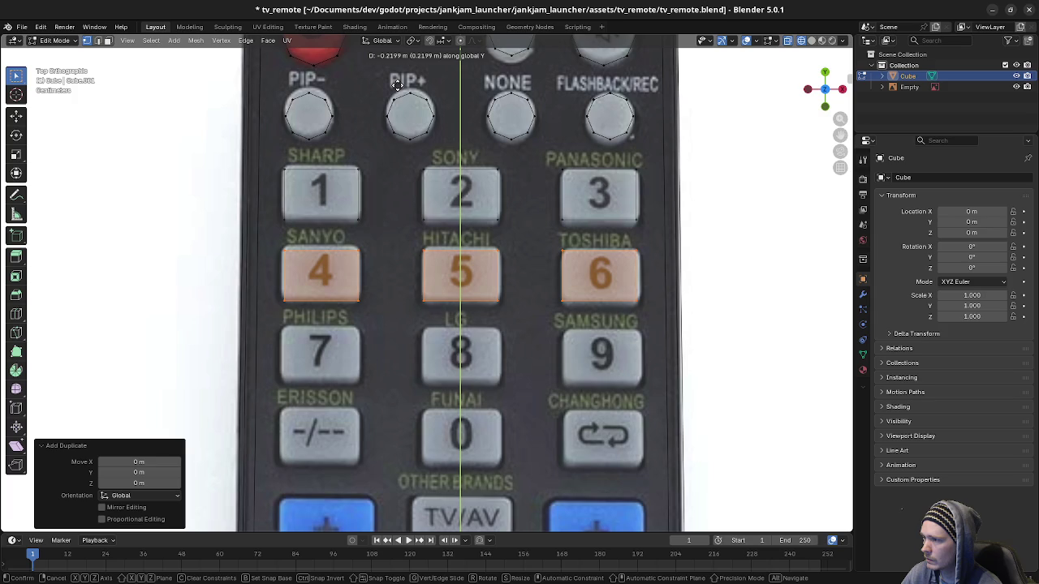
click(399, 82)
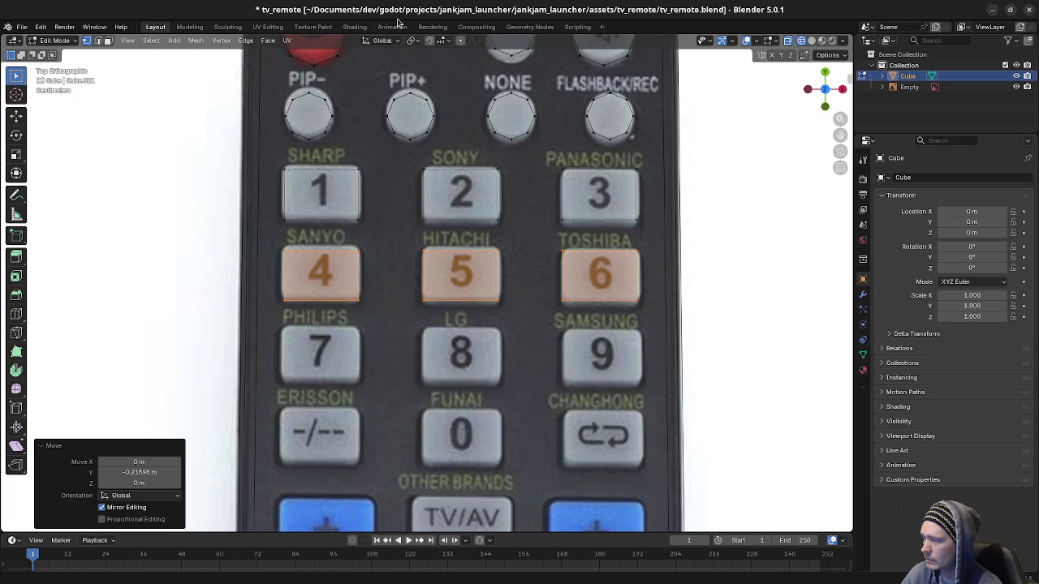
key(g)
key(y)
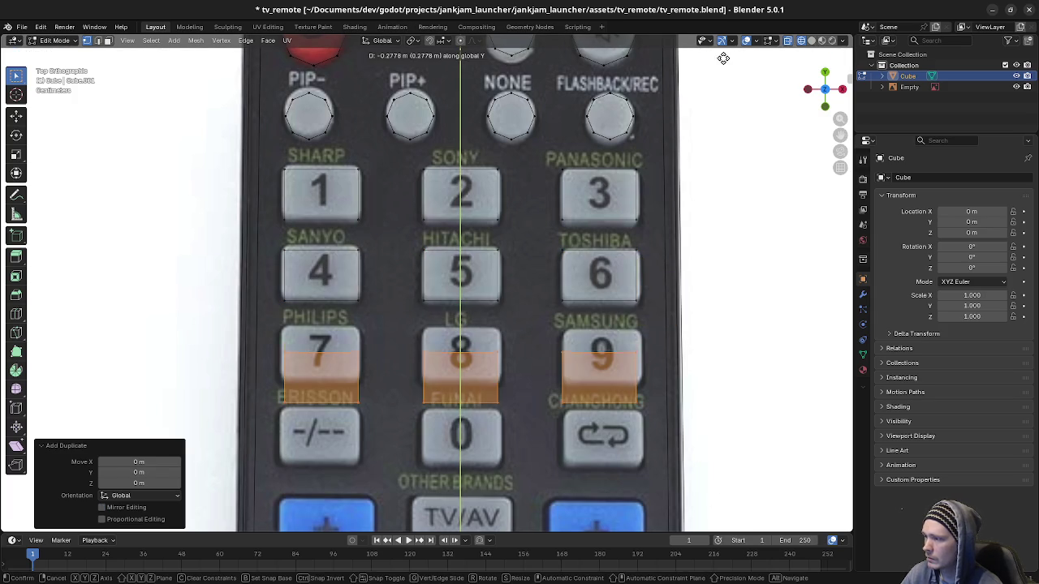
click(704, 327)
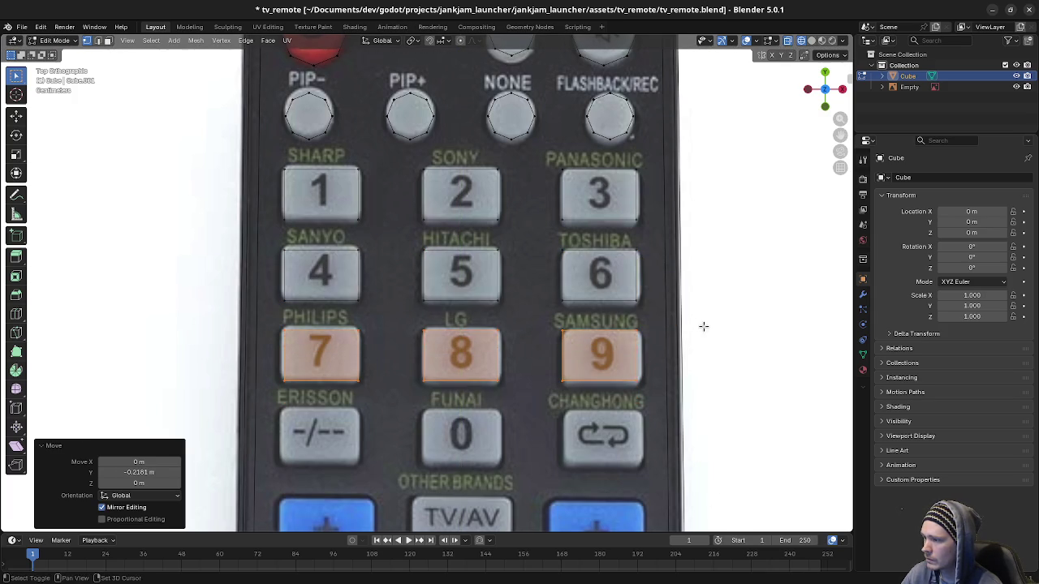
scroll(543, 365, down, 4)
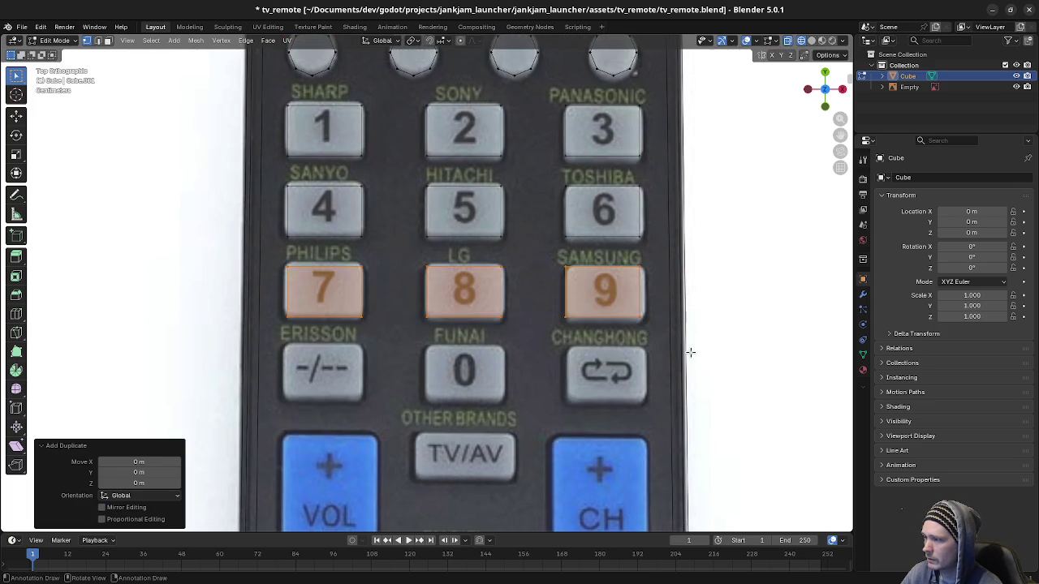
key(shift+d)
key(y)
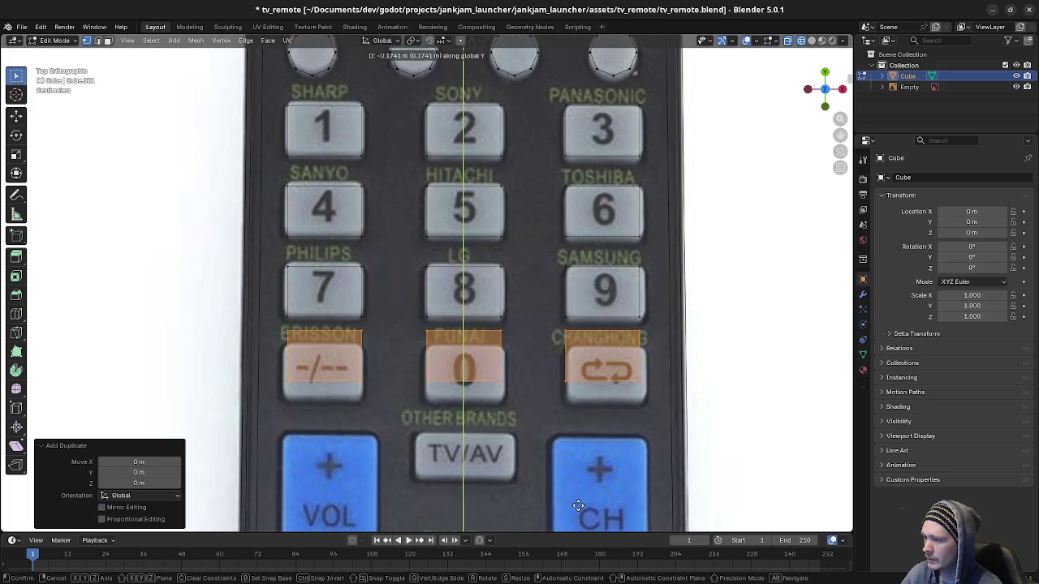
click(573, 202)
scroll(589, 365, down, 5)
scroll(589, 365, right, 1)
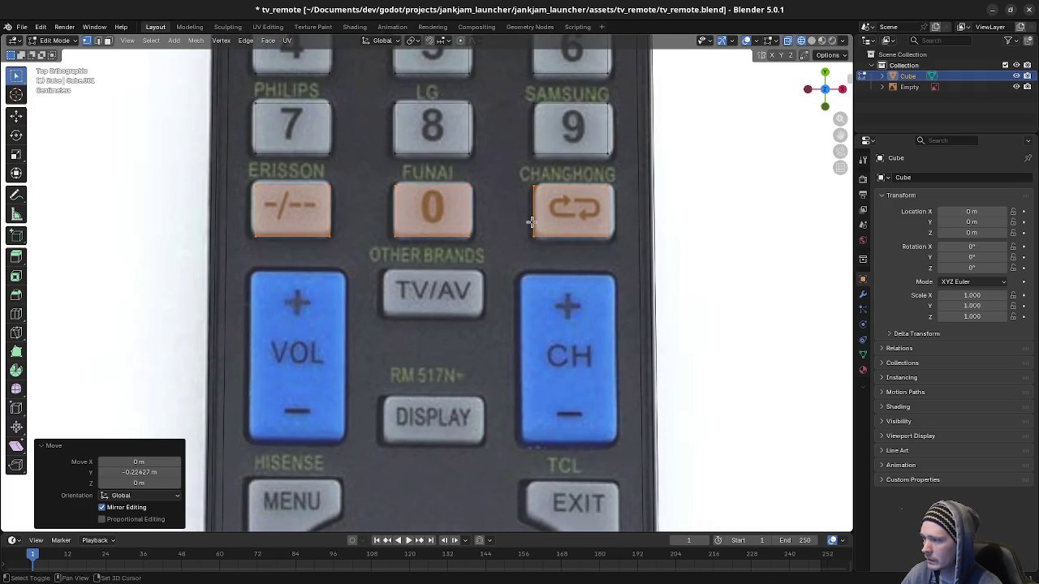
click(376, 208)
- Copy the -/-- face down onto the VOL button and stretch it to the button's height
mouse_move(248, 179)
mouse_down()
mouse_move(310, 260)
mouse_move(349, 261)
mouse_up()
key(shift+d)
right_click(354, 284)
key(g)
key(y)
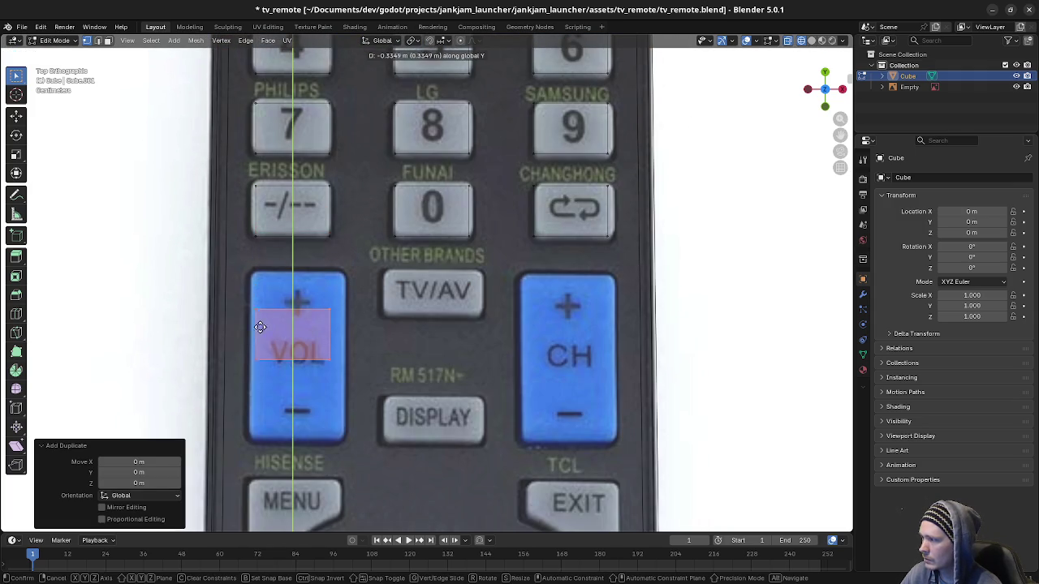
click(302, 494)
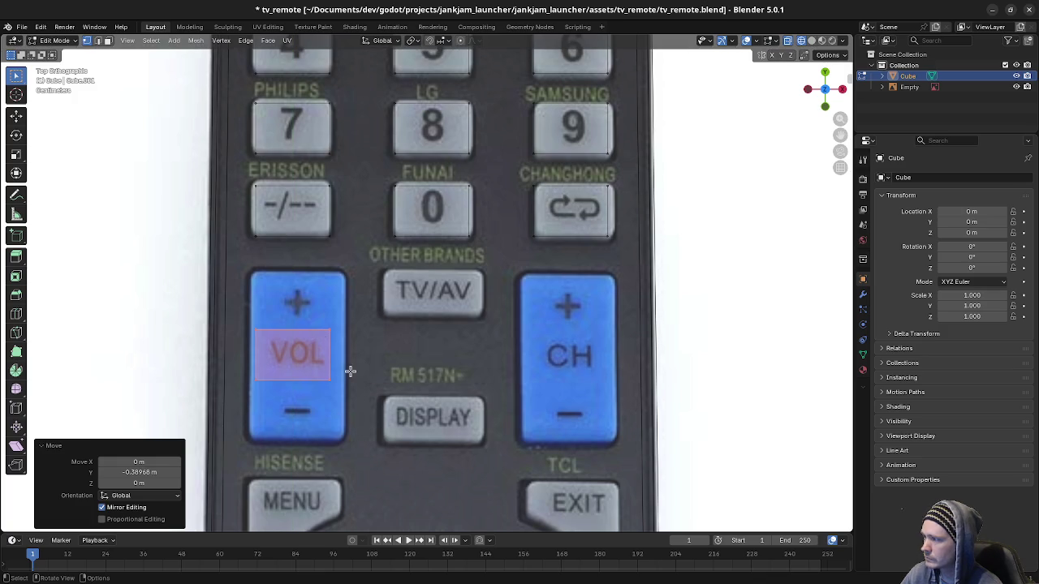
key(s)
key(y)
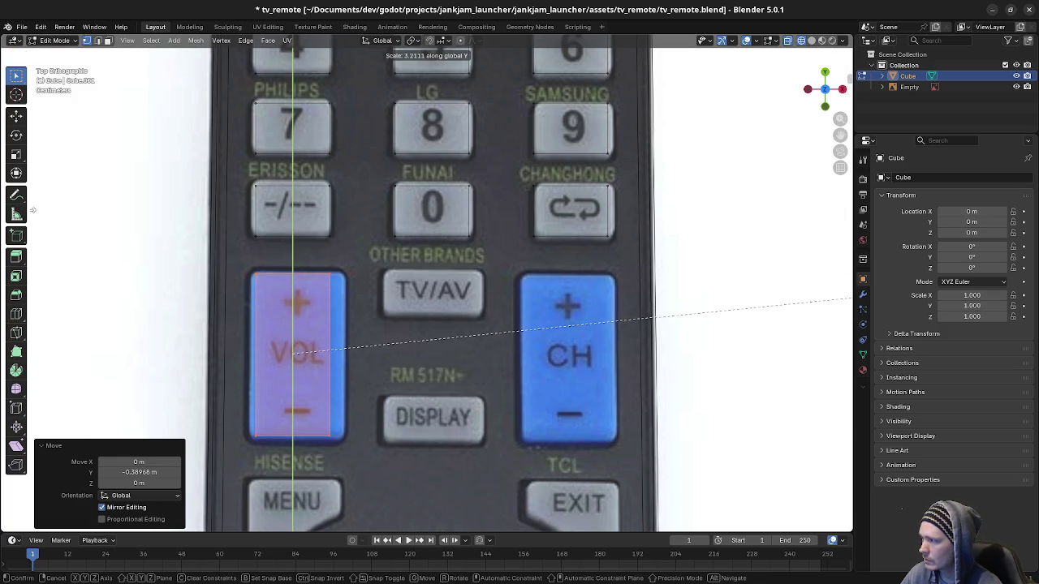
click(297, 351)
- Nudge the VOL face vertically and horizontally, then widen it to match the VOL button
key(g)
key(y)
click(388, 369)
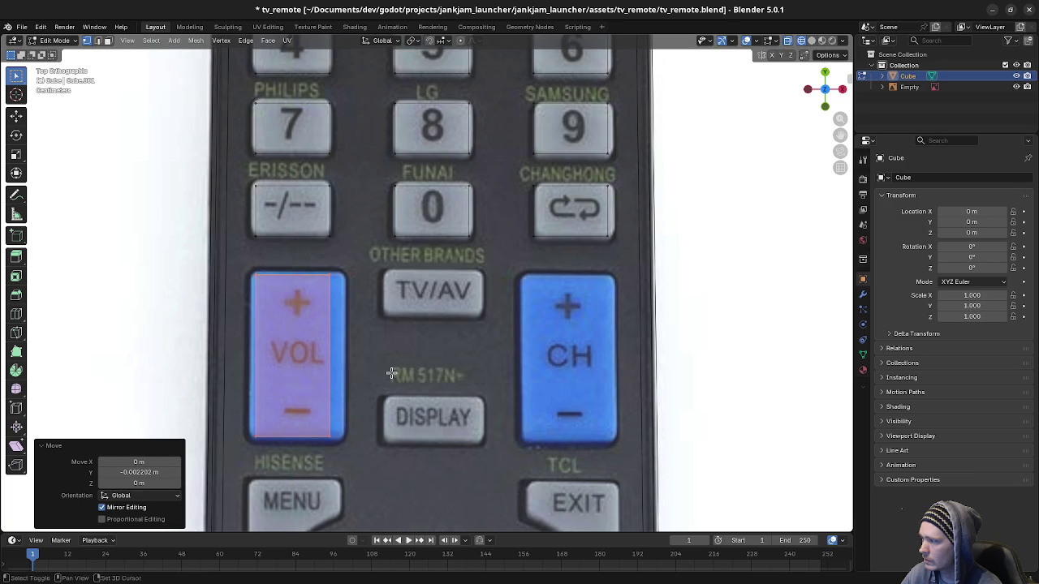
key(g)
key(x)
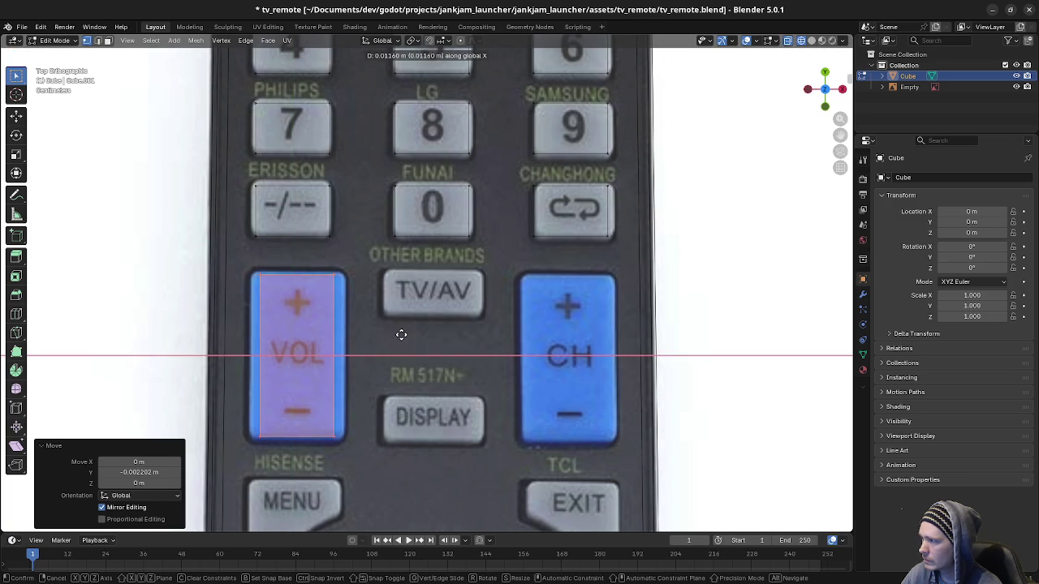
click(410, 337)
key(s)
key(x)
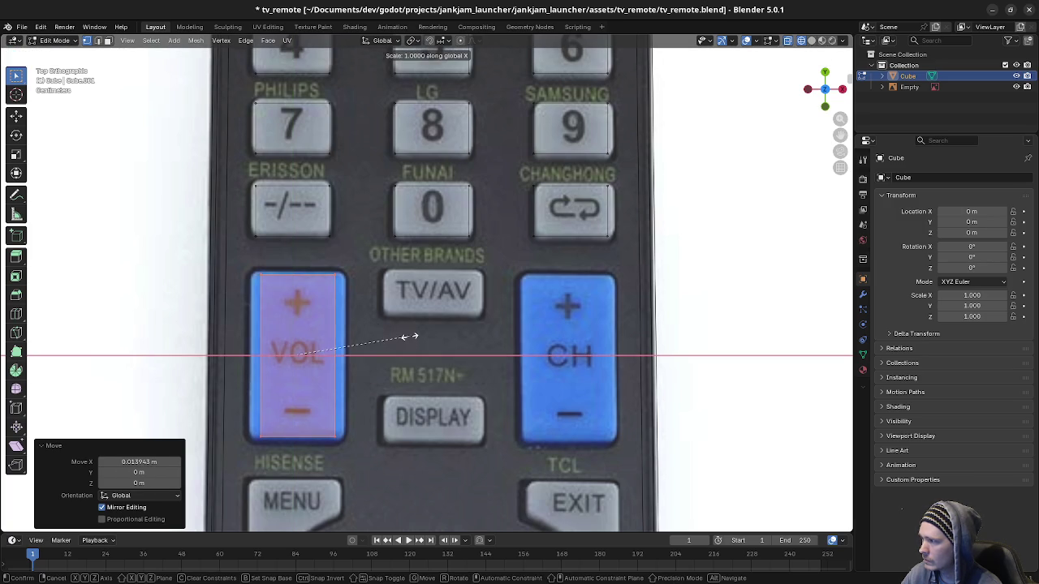
click(645, 386)
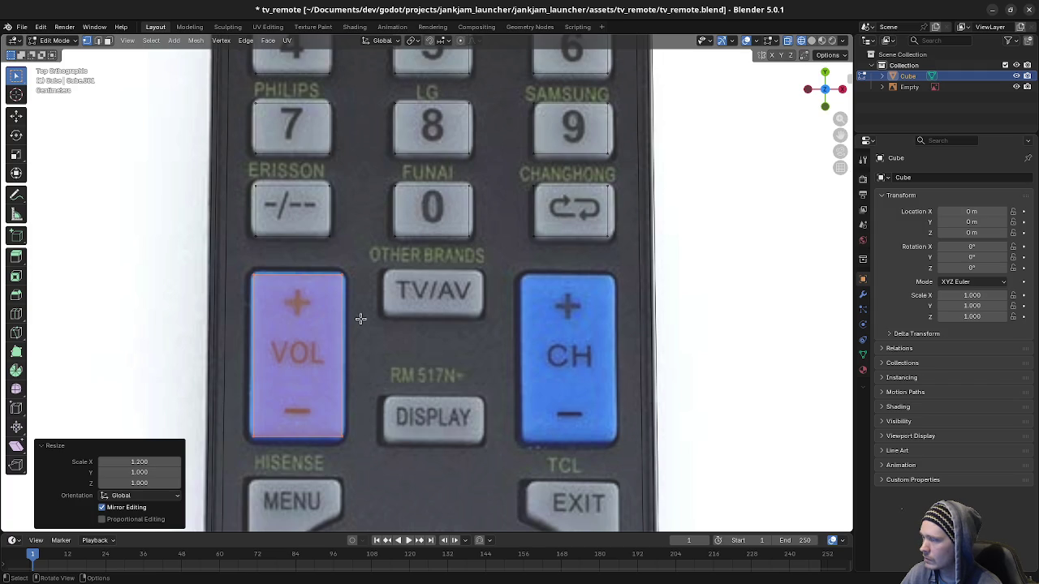
- Copy the VOL face across onto the CH button and nudge both rocker faces into place
key(shift+d)
key(x)
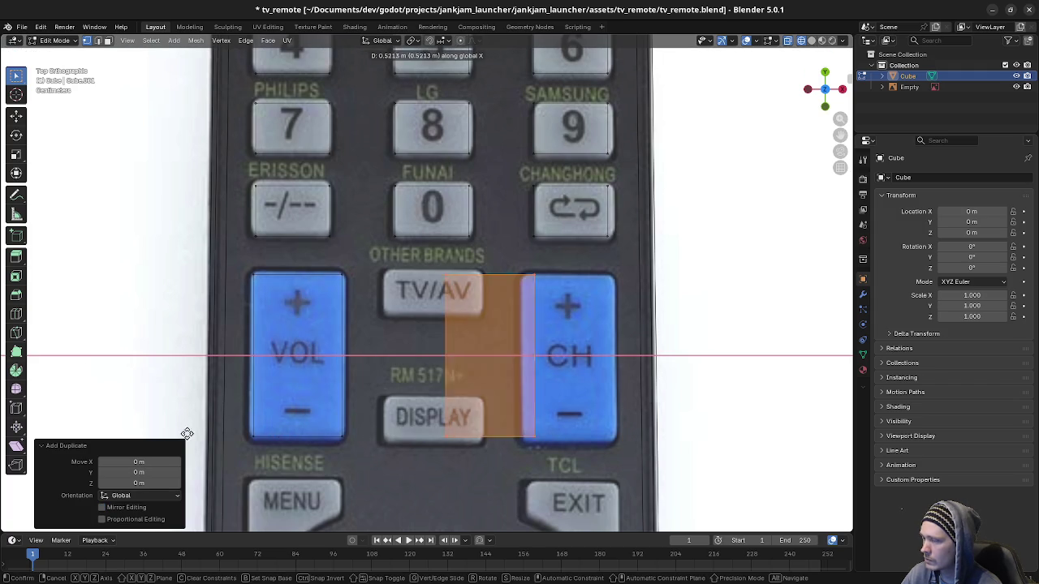
click(593, 452)
mouse_move(234, 263)
mouse_down()
mouse_move(580, 446)
mouse_move(749, 457)
mouse_move(737, 453)
mouse_up()
key(g)
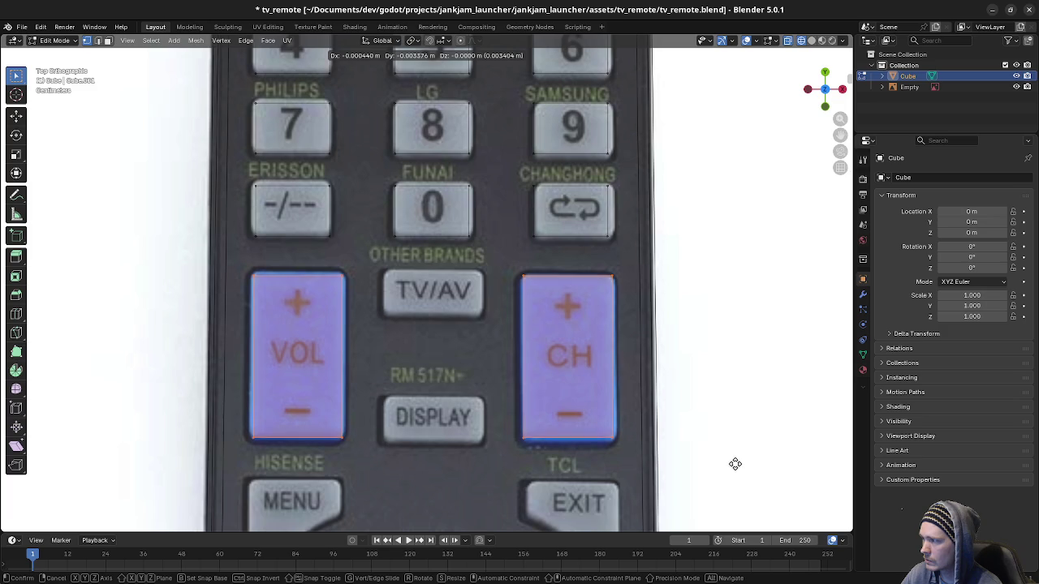
click(736, 468)
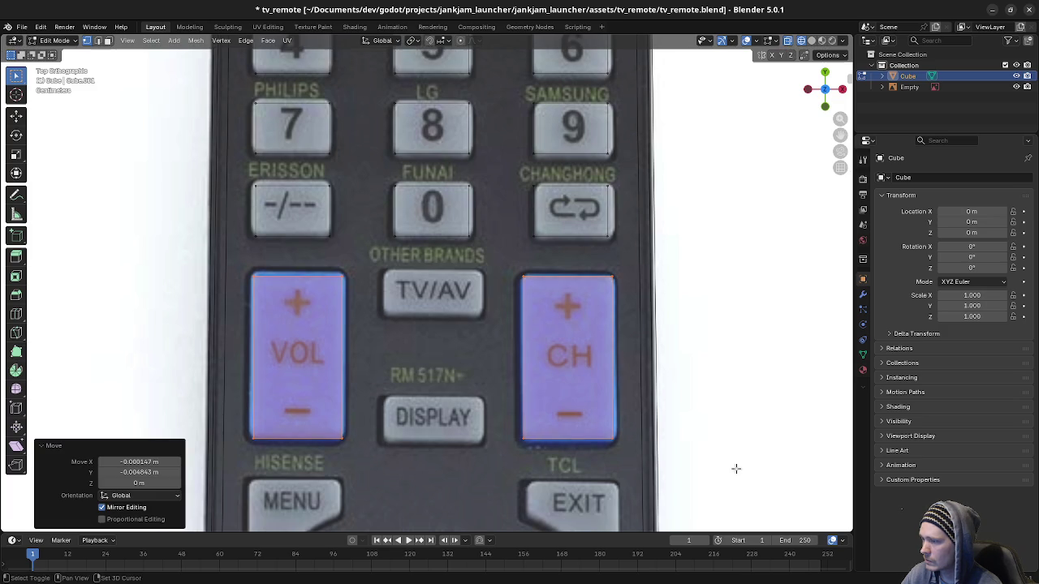
click(503, 384)
mouse_move(376, 175)
mouse_down()
mouse_move(399, 205)
mouse_move(530, 252)
mouse_up()
key(shift+d)
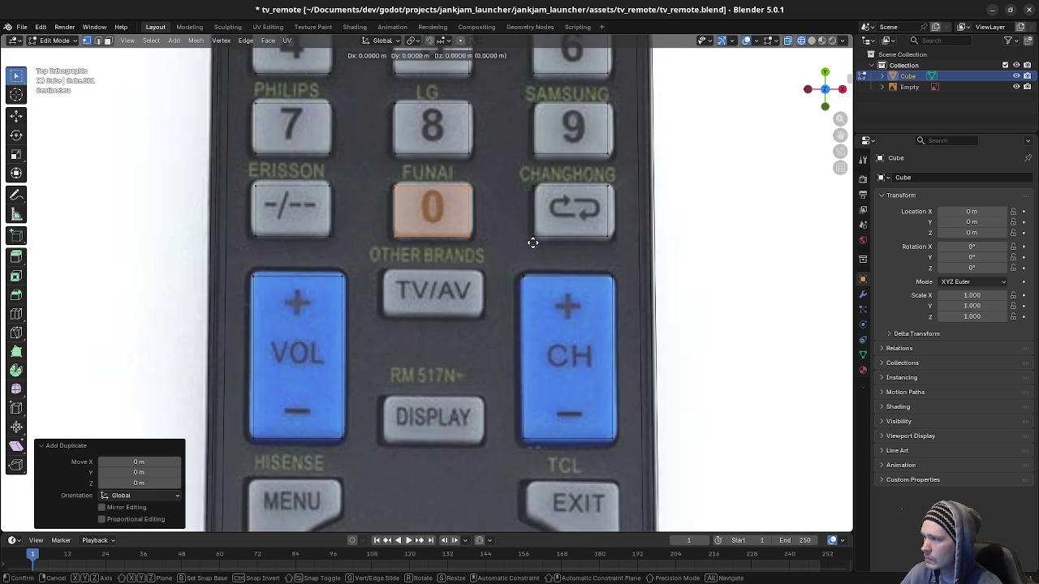
- Drop the 0-face copy onto TV/AV, make it shorter and wider to fit
key(y)
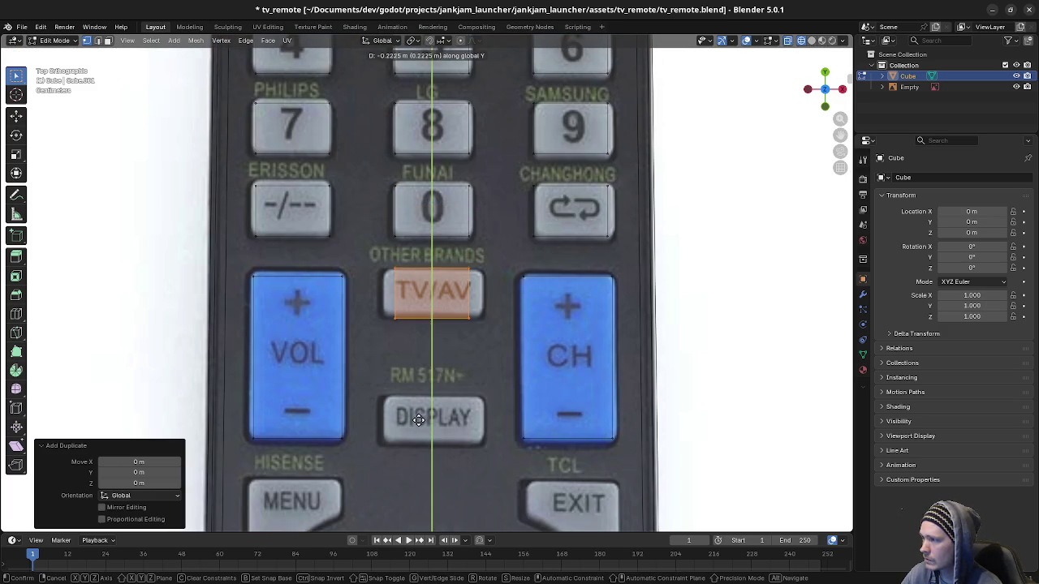
click(416, 421)
key(s)
key(y)
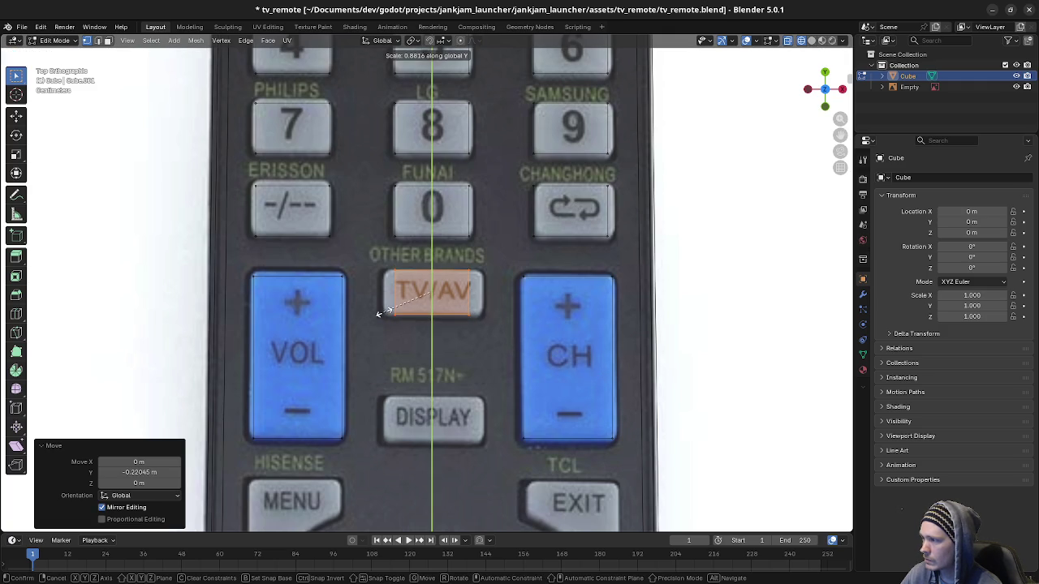
click(339, 280)
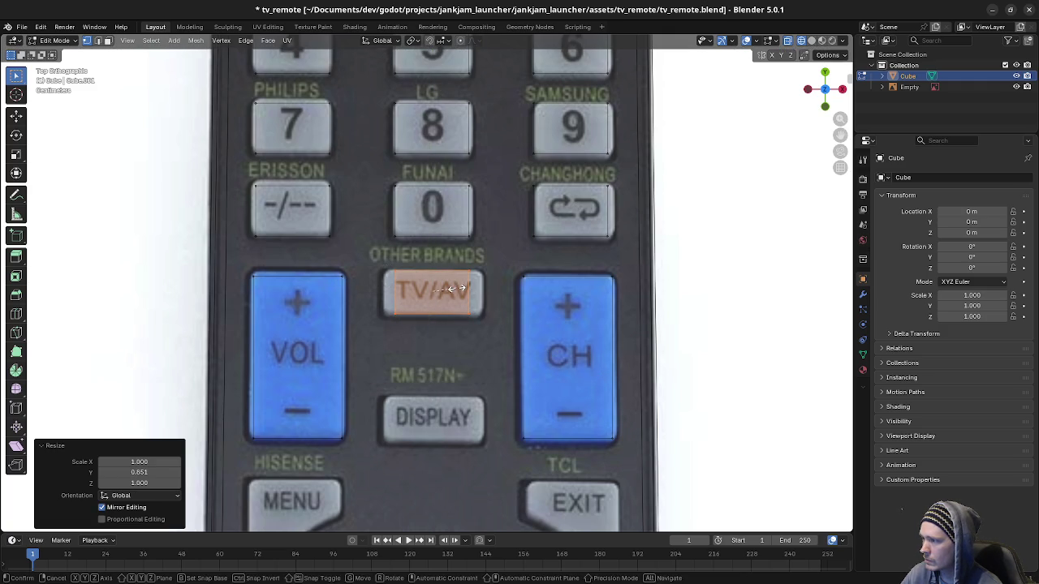
key(s)
key(x)
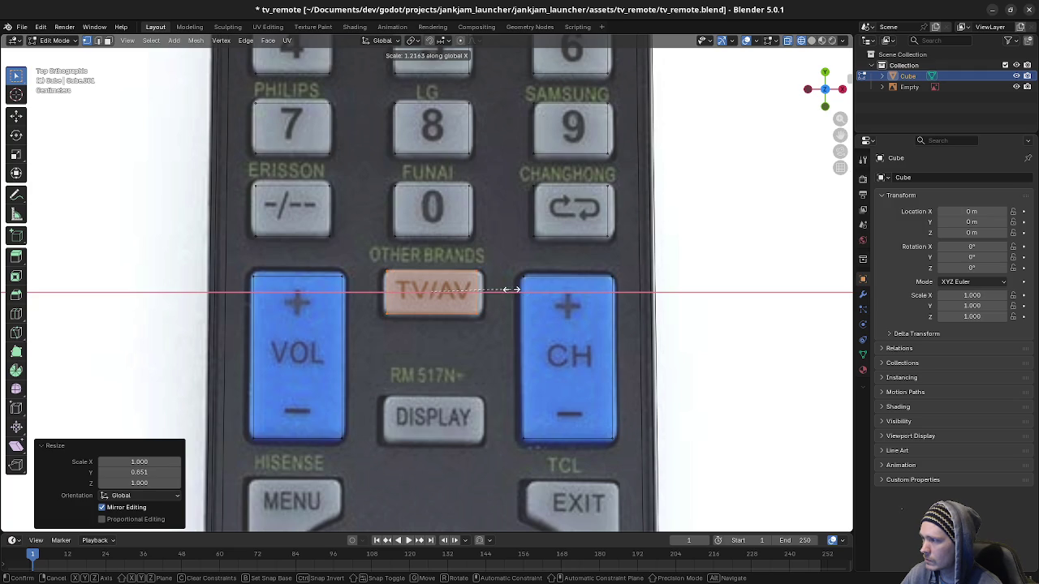
click(508, 291)
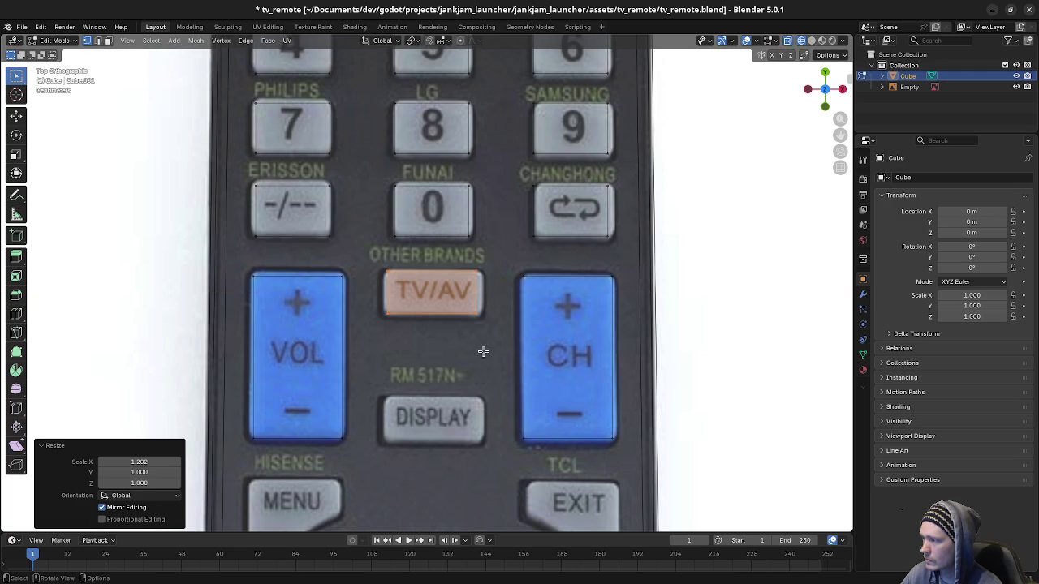
- Copy the TV/AV face straight up onto the DISPLAY button
drag(376, 258, 510, 332)
scroll(524, 332, down, 5)
key(shift+d)
right_click(572, 261)
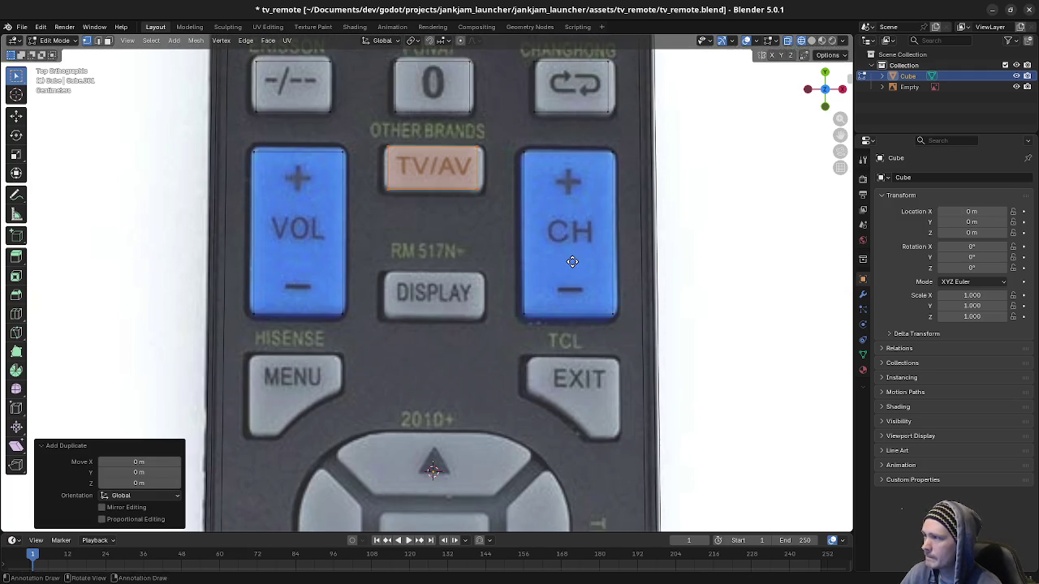
key(g)
key(y)
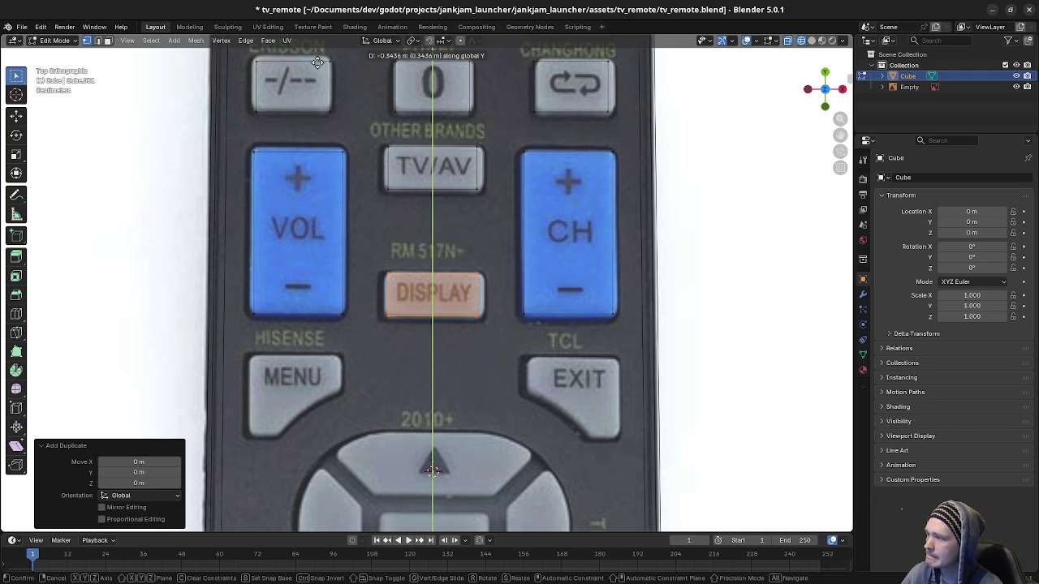
click(323, 56)
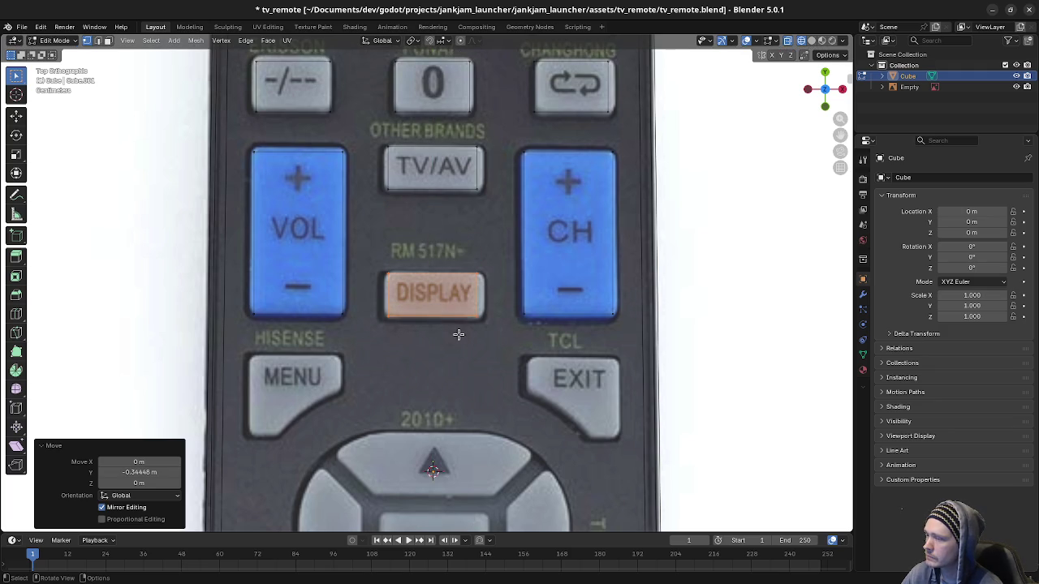
- Select the whole number-1 cap and start sliding it along Y
scroll(459, 335, down, 2)
scroll(455, 325, down, 5)
scroll(439, 214, down, 2)
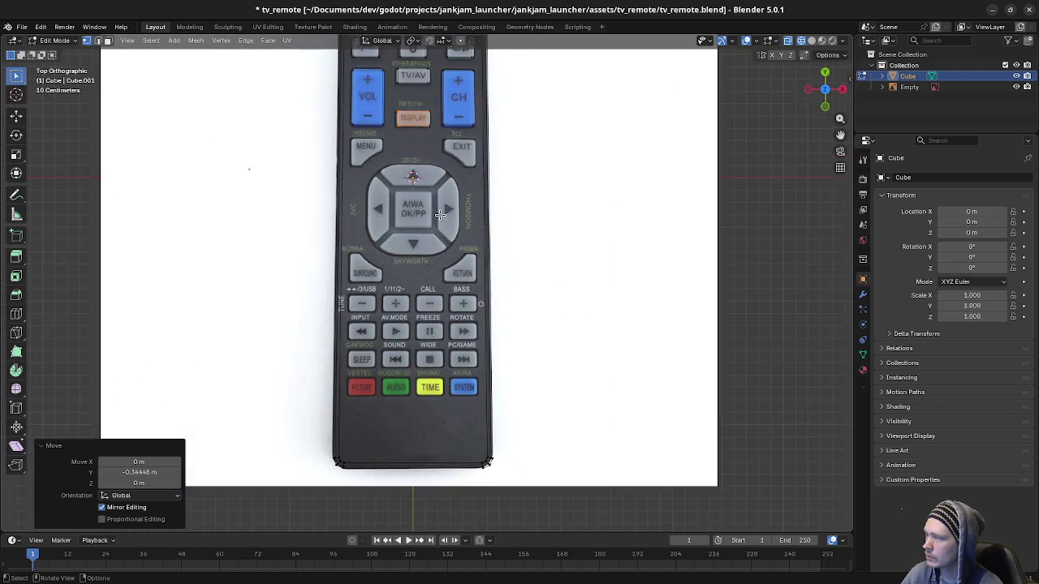
scroll(439, 214, up, 4)
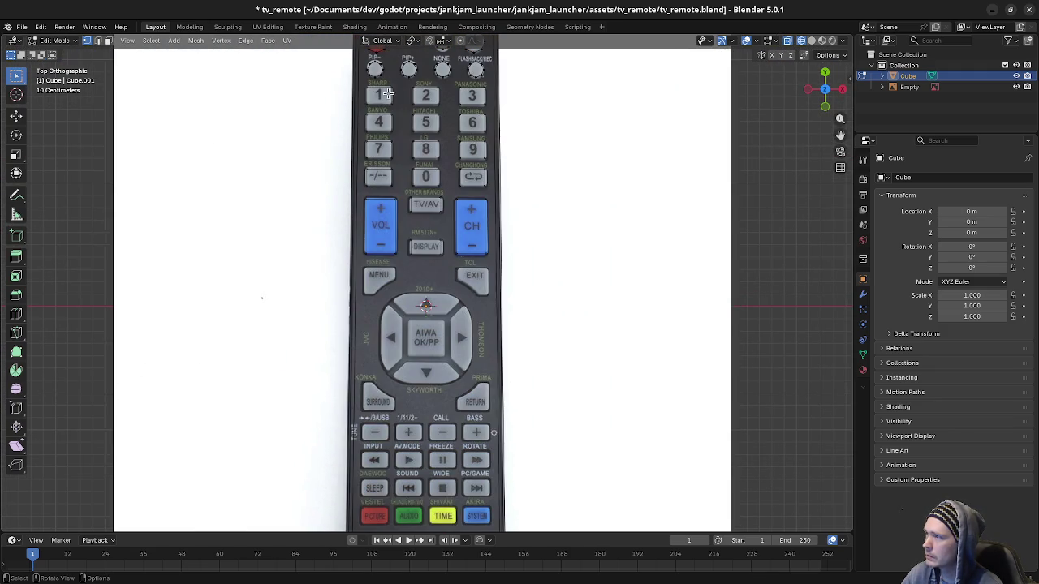
key(l)
key(g)
key(y)
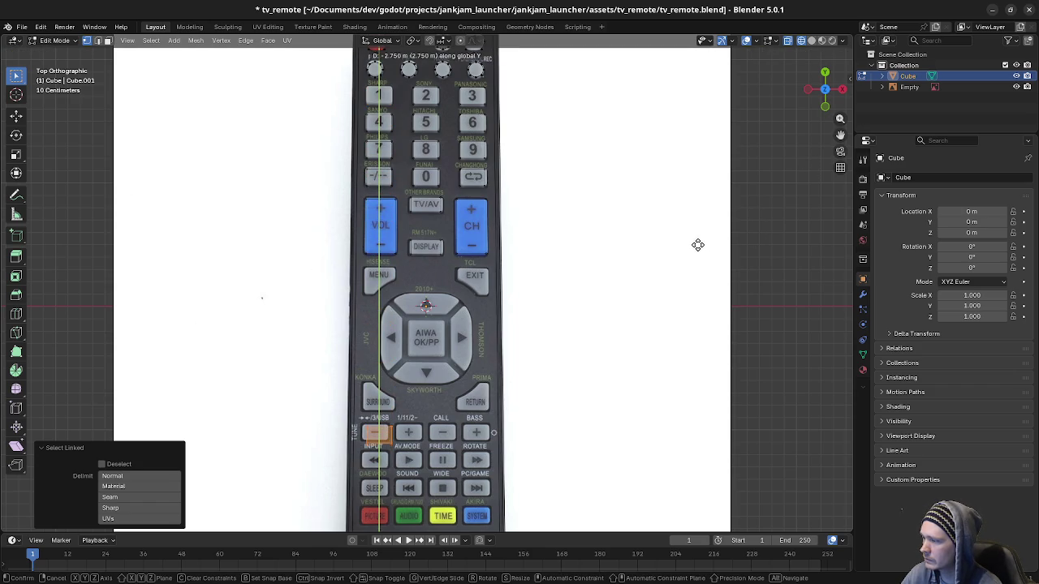
- Drop the cap onto the TUNE-row minus button, shift it left and squash it to 0.673 in Y
click(679, 223)
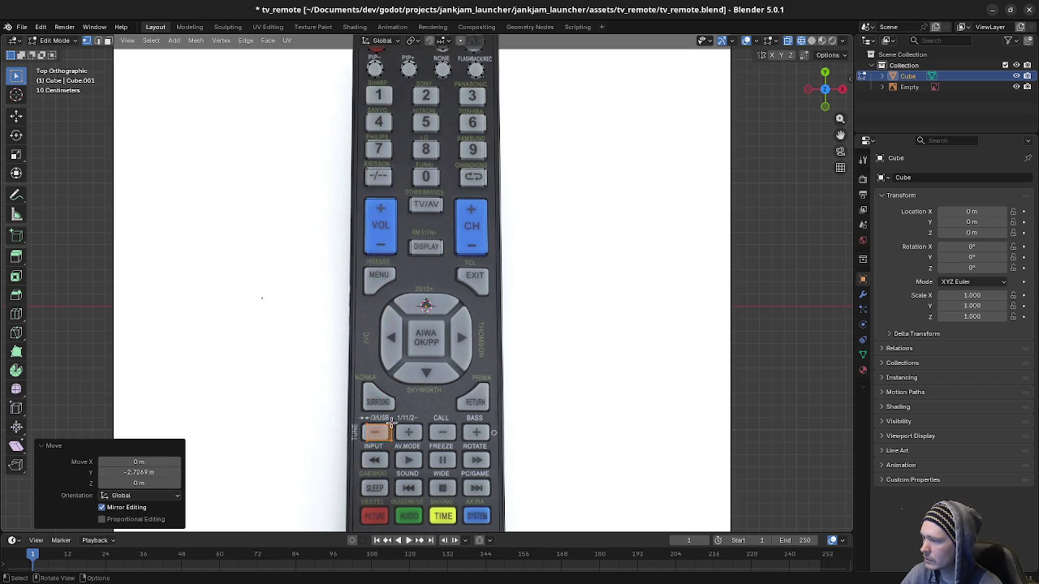
scroll(426, 435, up, 8)
scroll(481, 249, down, 5)
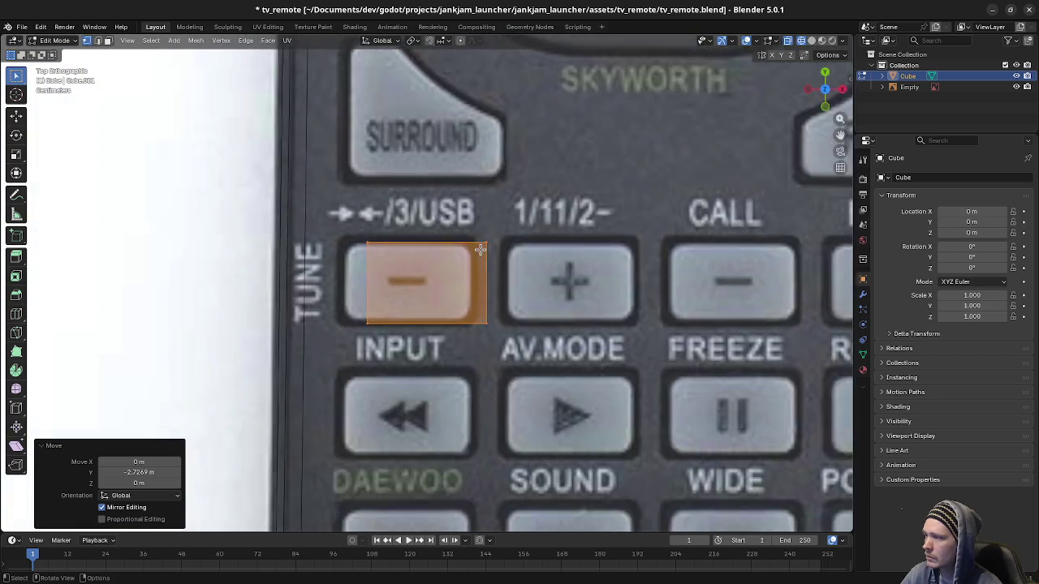
scroll(481, 249, up, 3)
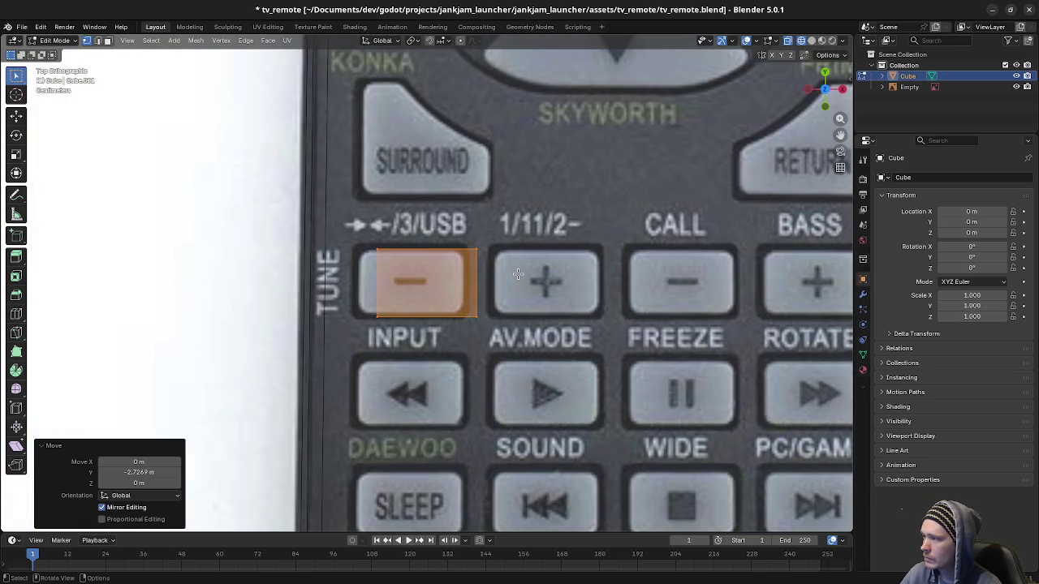
key(g)
key(x)
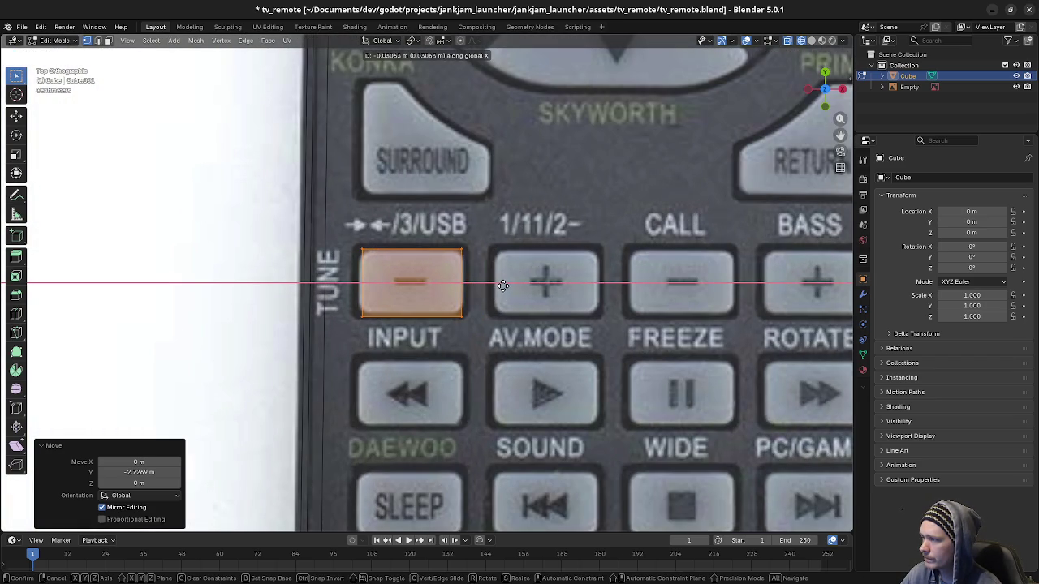
click(501, 287)
key(s)
key(y)
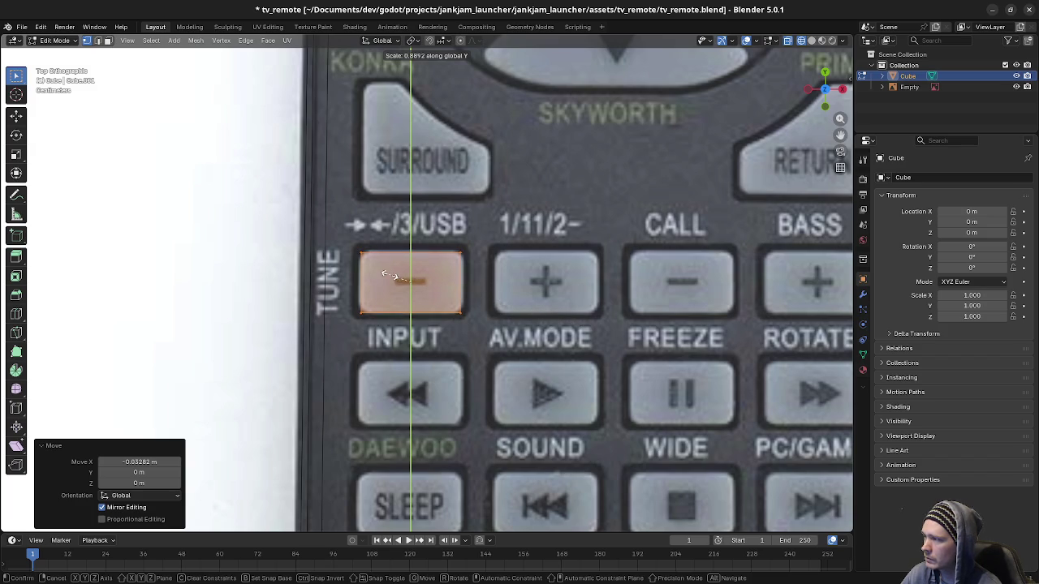
click(353, 270)
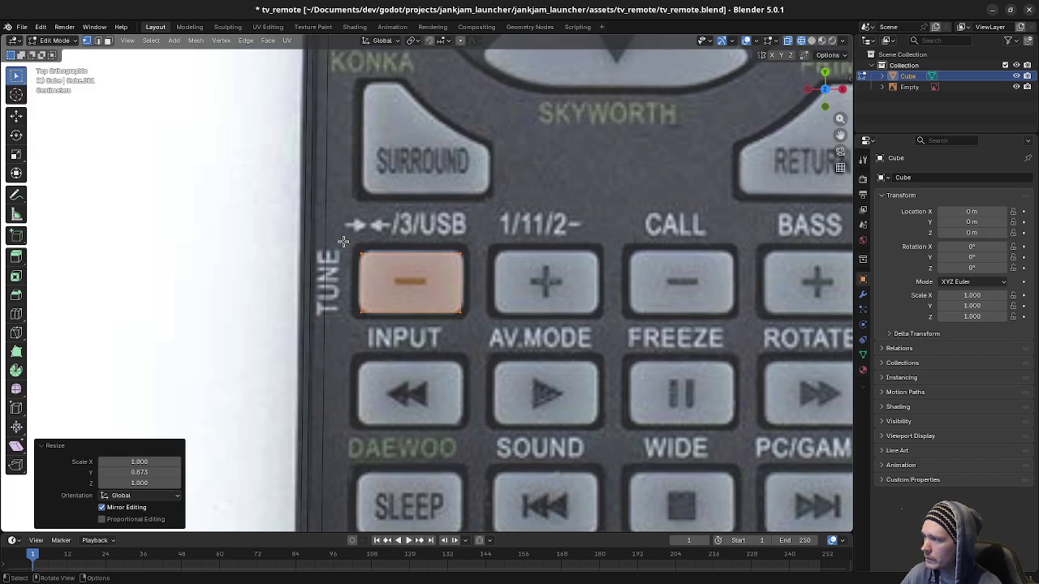
scroll(388, 341, right, 5)
- Copy the fitted button face sideways onto the CALL and BASS buttons to complete the TUNE row
key(g)
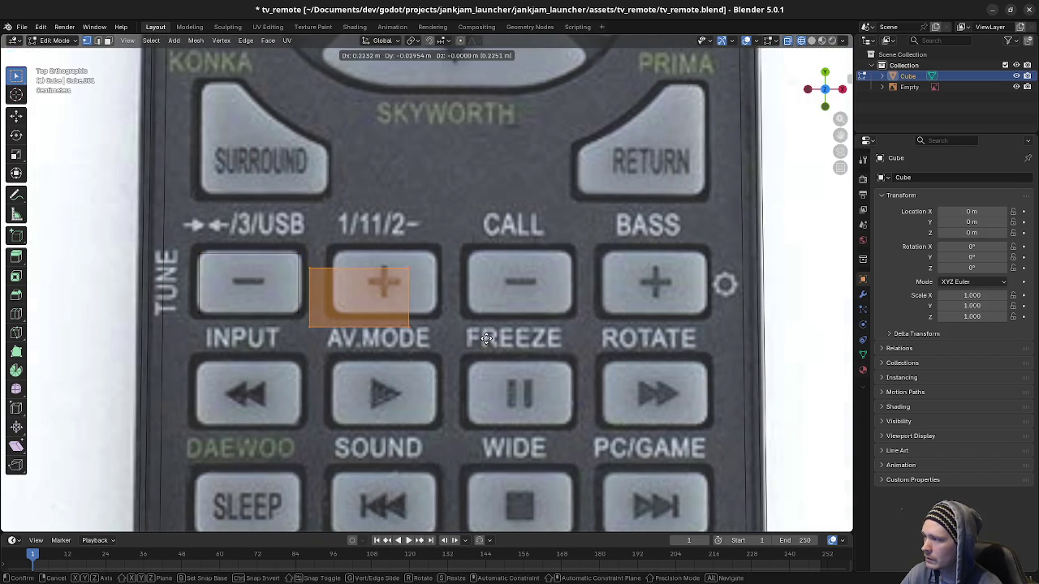
key(Escape)
key(g)
key(x)
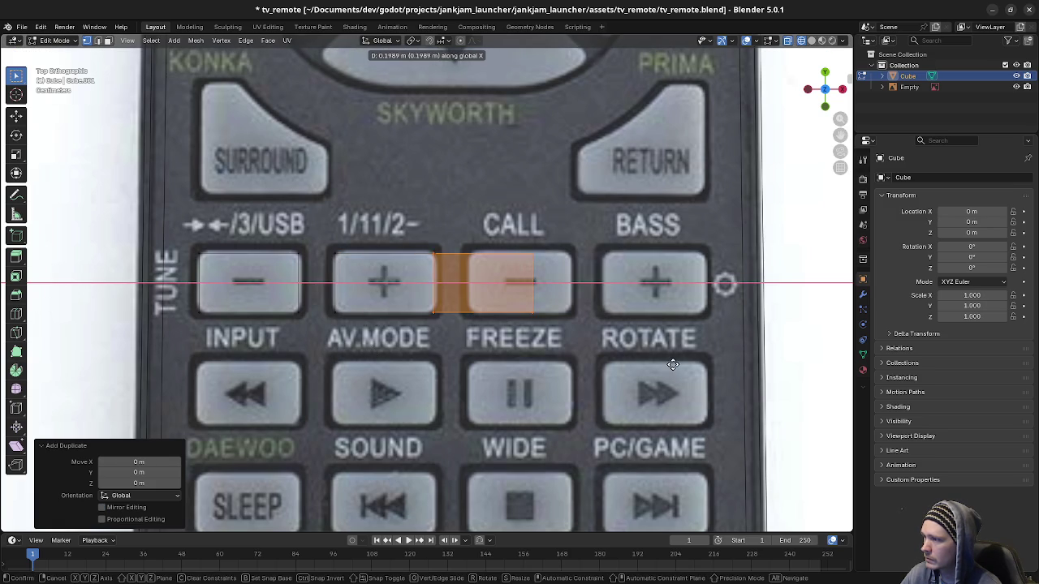
click(198, 341)
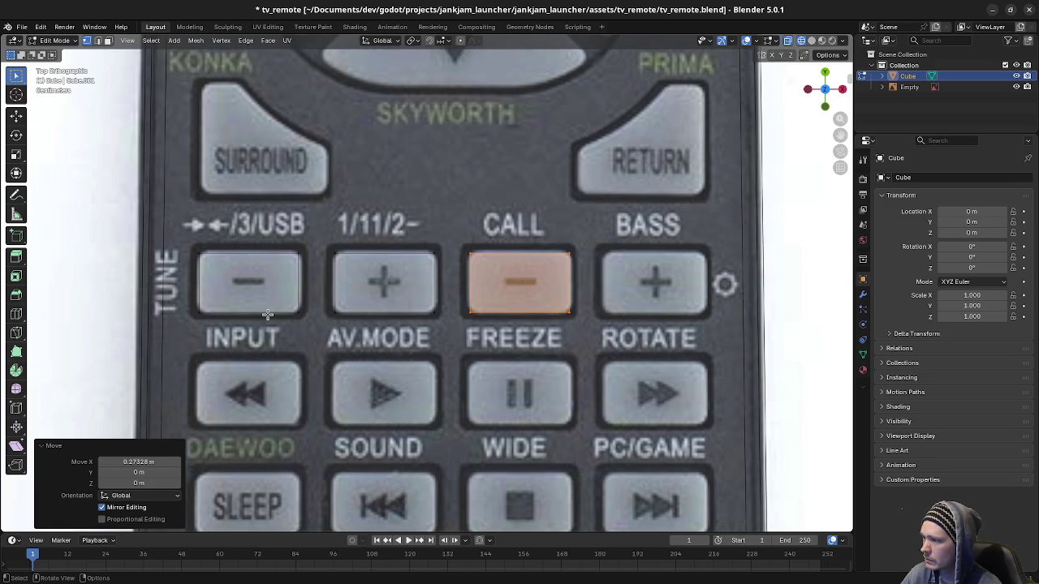
key(shift+d)
key(x)
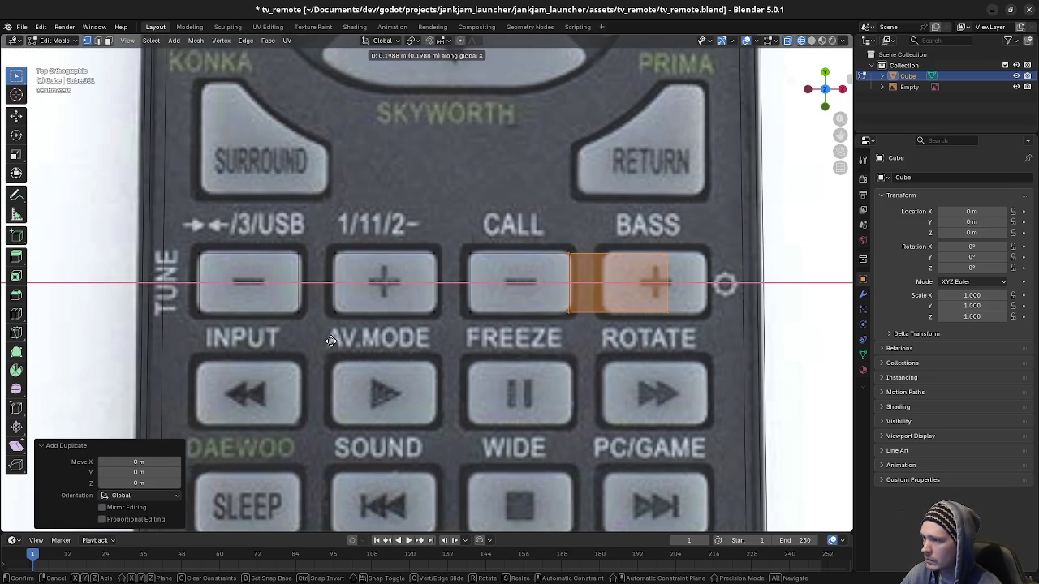
click(688, 404)
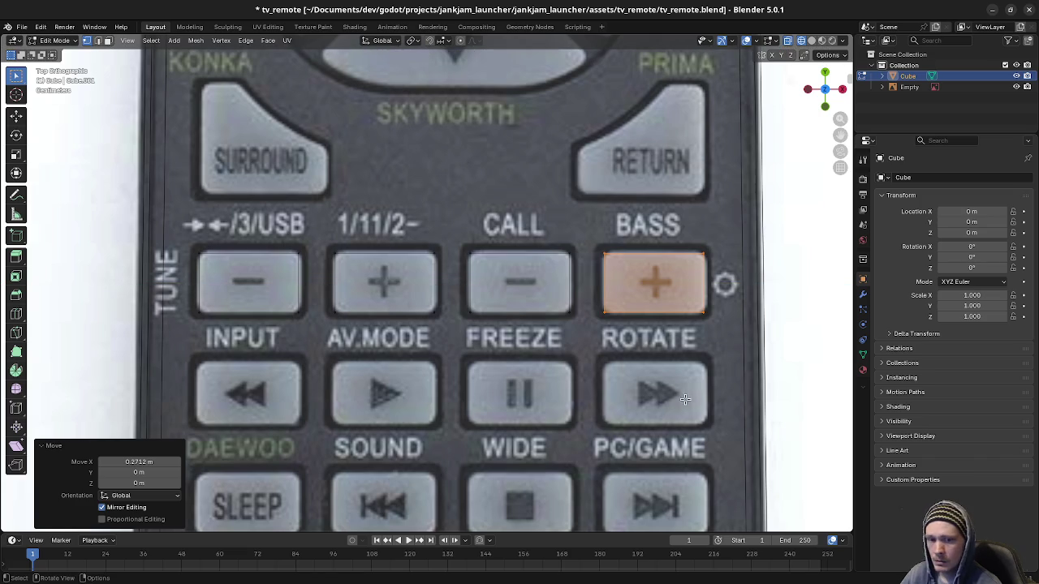
- Duplicate all four TUNE-row faces and start moving them down vertically
mouse_move(181, 232)
mouse_down()
mouse_move(260, 281)
mouse_move(767, 347)
mouse_move(734, 342)
mouse_up()
key(shift+d)
key(y)
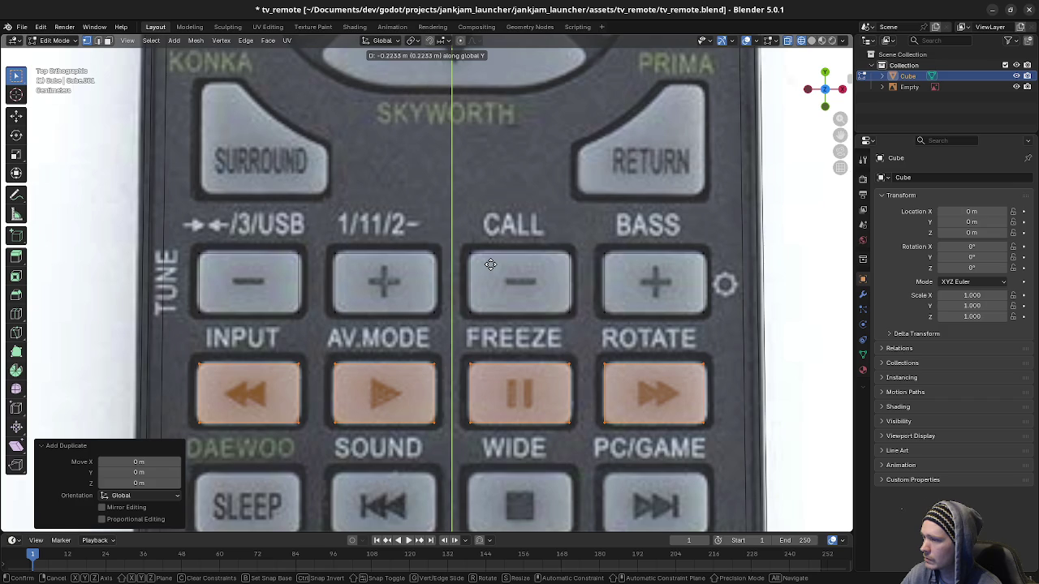
- Settle the copied faces over the rewind/play/pause/forward buttons
click(491, 265)
scroll(576, 205, down, 5)
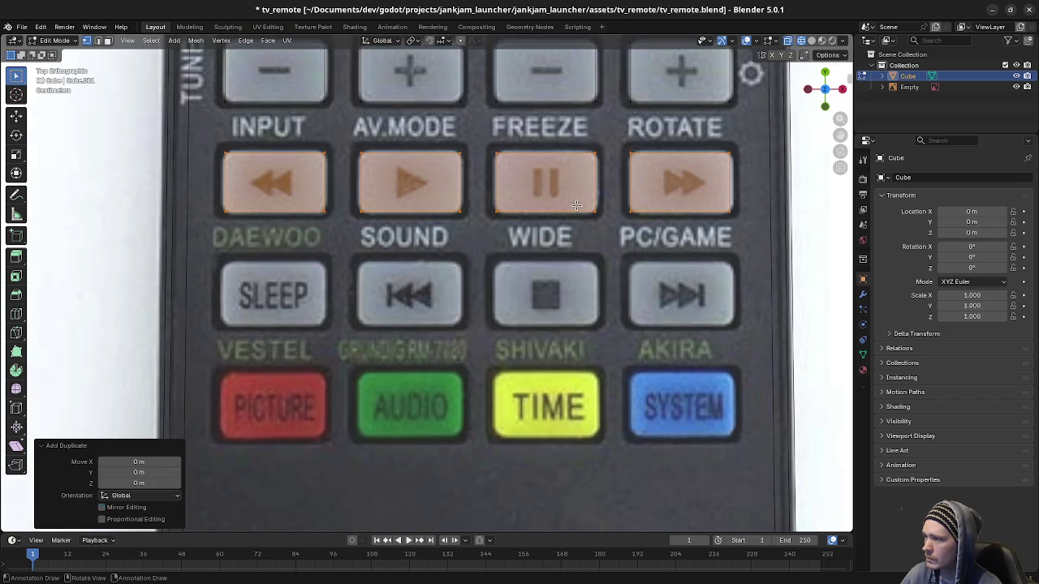
key(ctrl+z)
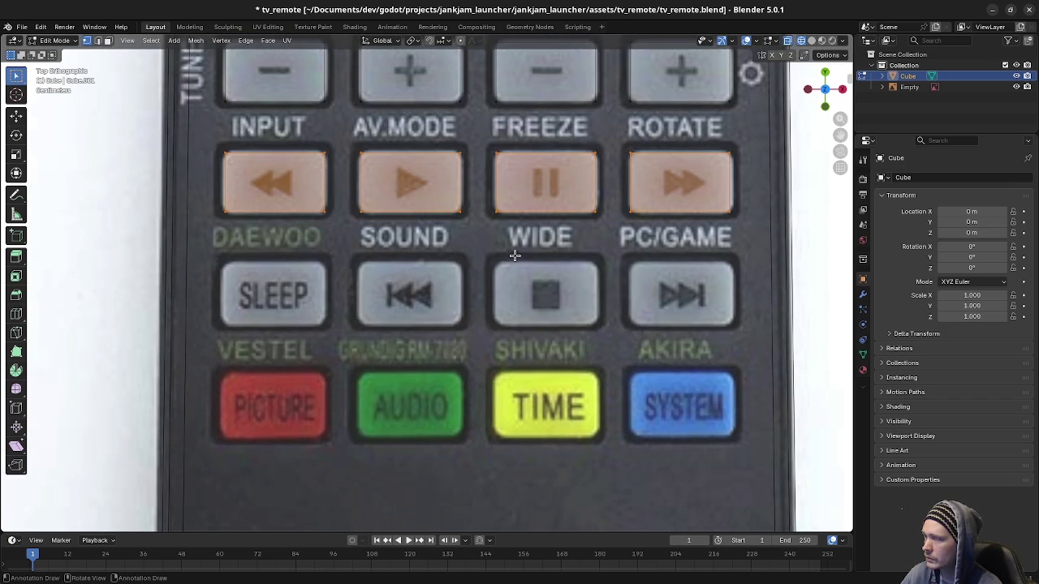
key(g)
key(y)
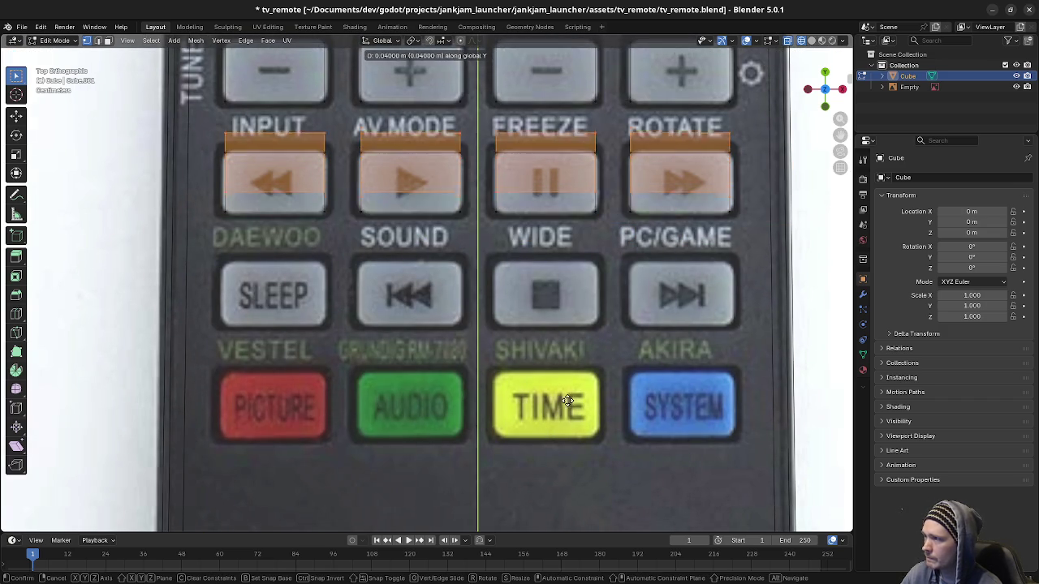
key(Escape)
key(ctrl+z)
key(ctrl+shift+z)
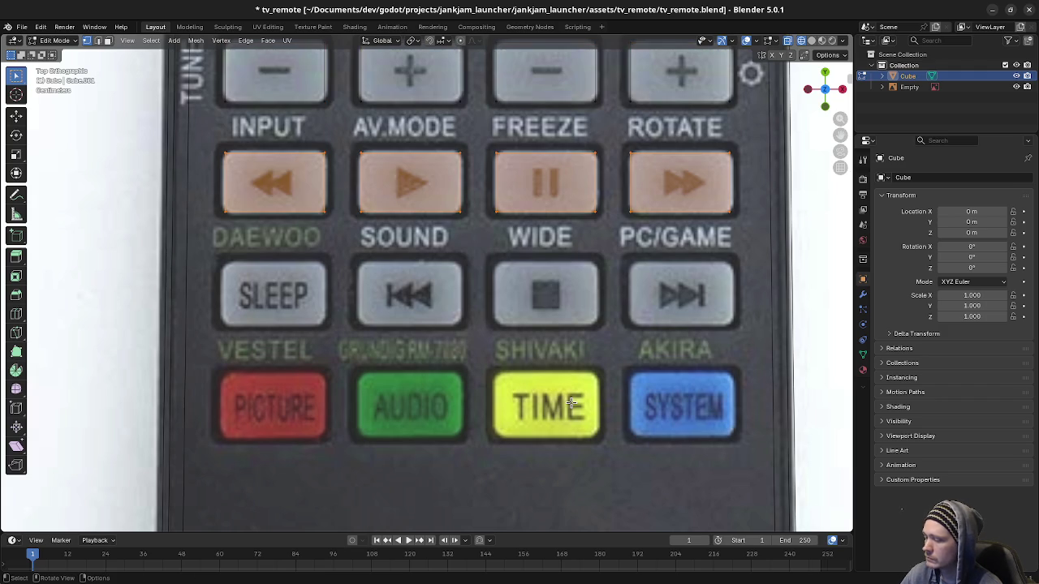
- Duplicate the transport-row faces straight down onto the SLEEP row
key(shift+d)
key(Escape)
key(g)
key(y)
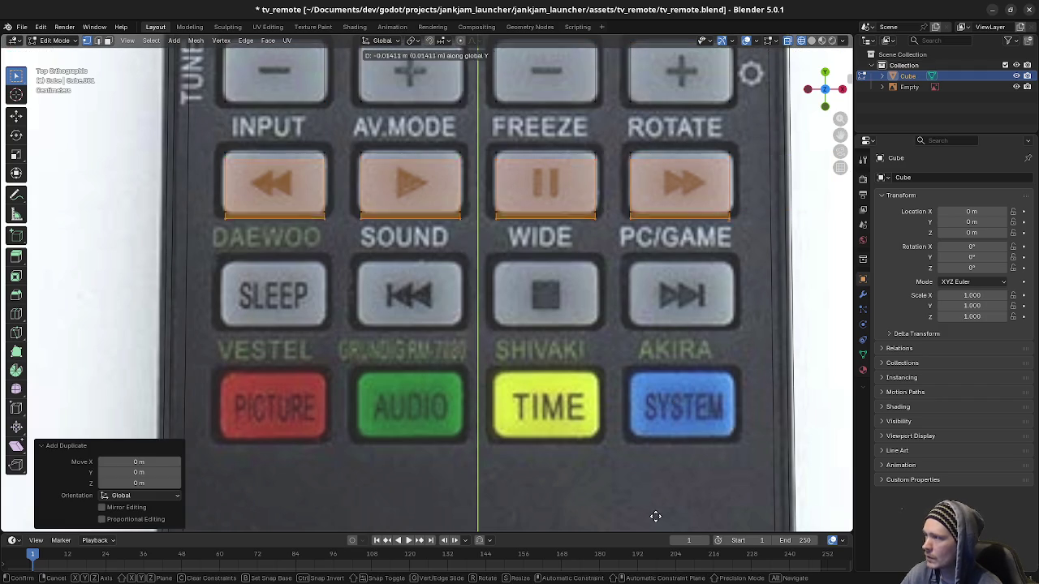
click(572, 52)
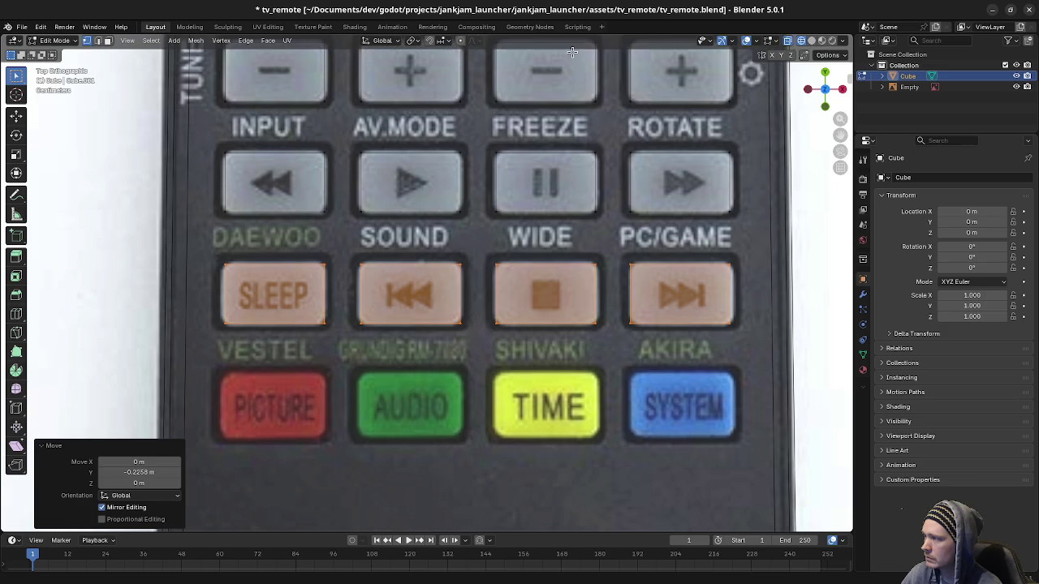
- Duplicate the SLEEP-row faces down onto the coloured PICTURE, AUDIO, TIME and SYSTEM row
key(shift+d)
key(Escape)
key(g)
key(y)
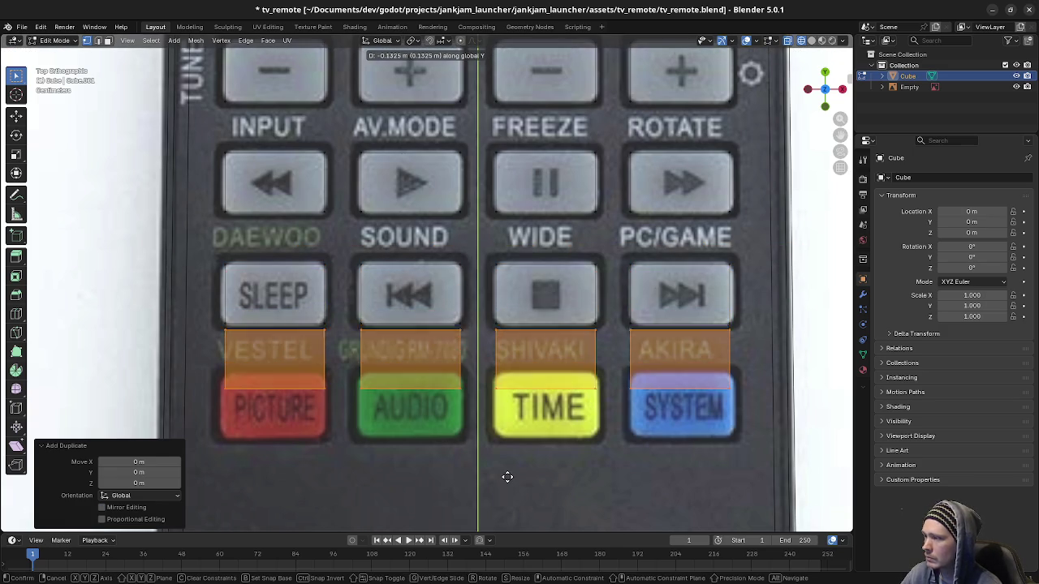
click(485, 391)
- Copy the DISPLAY button face straight down onto the D-pad's OK/PP centre button
scroll(461, 251, down, 6)
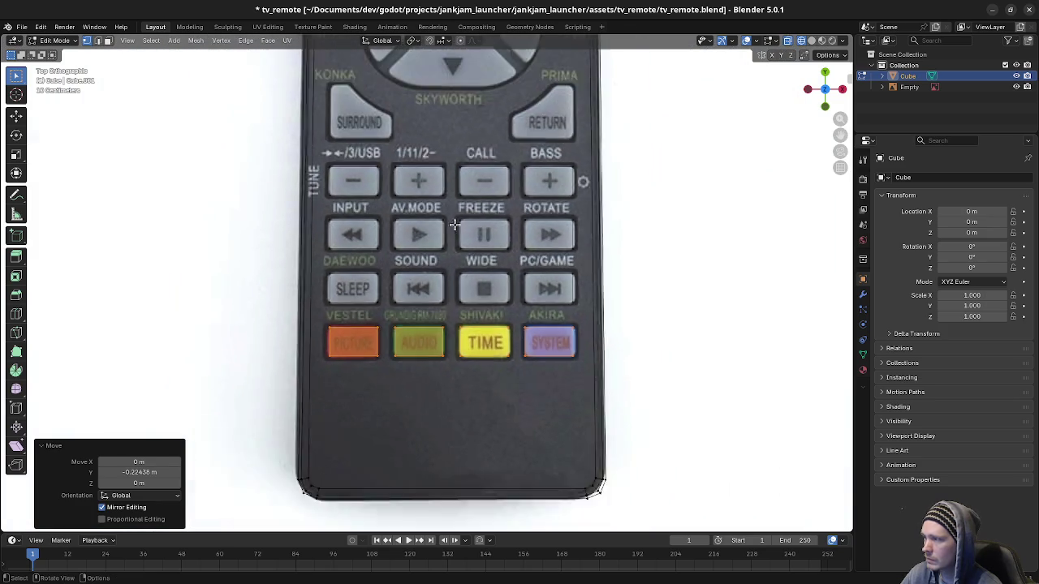
scroll(463, 177, up, 3)
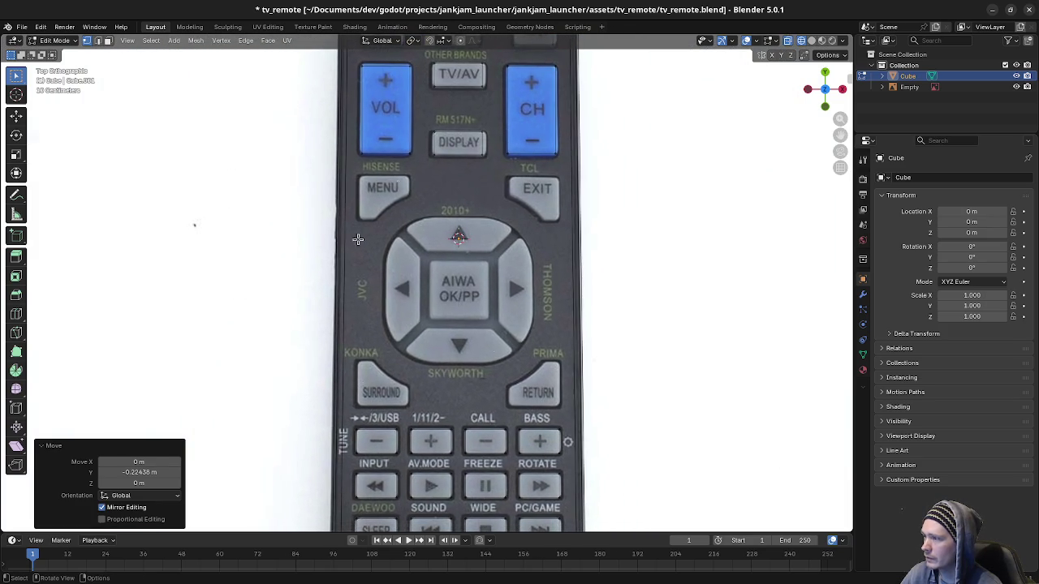
click(393, 465)
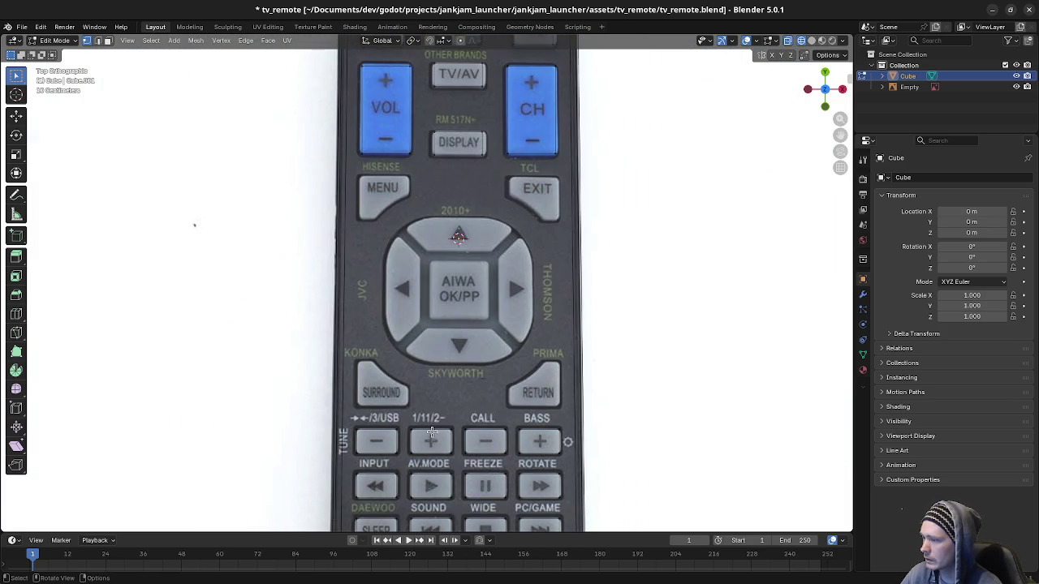
drag(425, 121, 493, 168)
key(shift+d)
key(y)
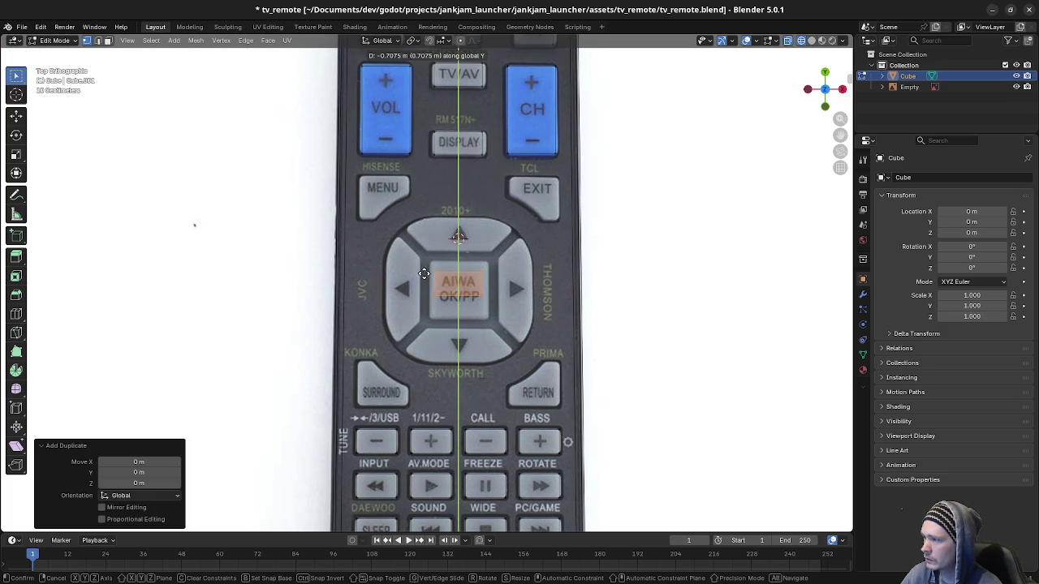
click(424, 301)
- Widen and nudge the centre face along X to match the OK button's width
scroll(439, 227, up, 4)
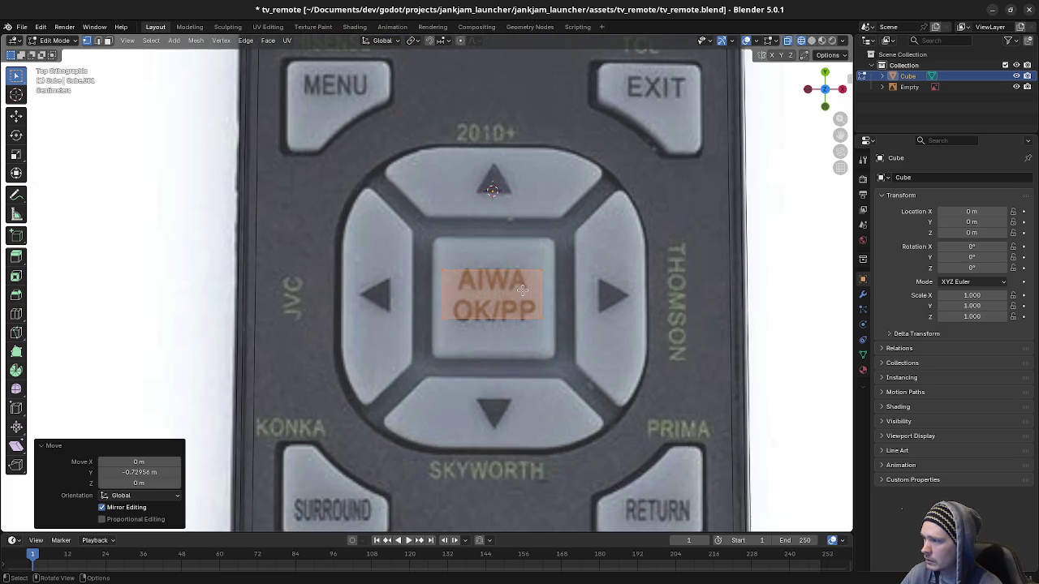
key(s)
key(x)
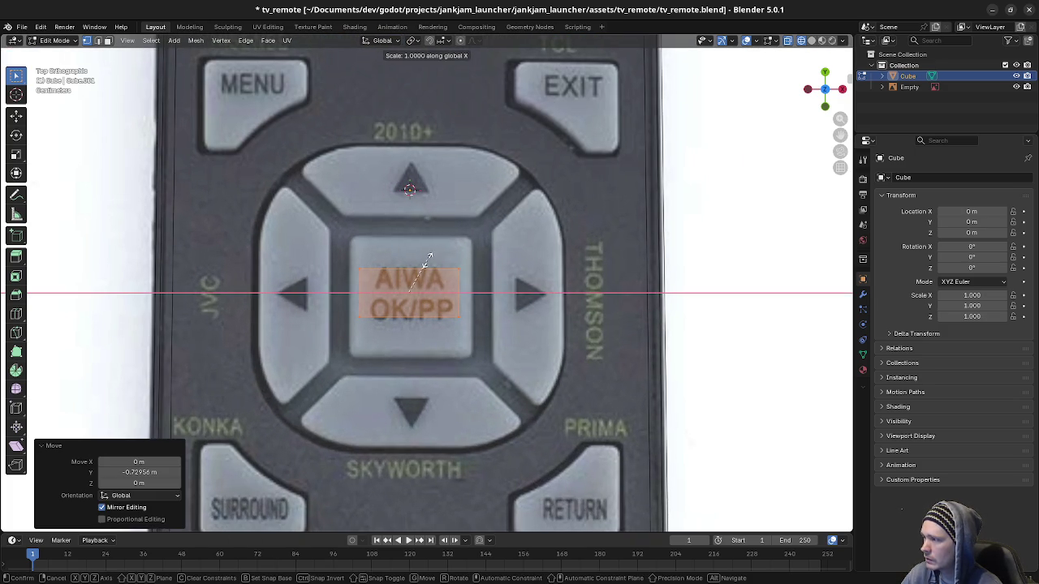
click(575, 292)
key(g)
key(x)
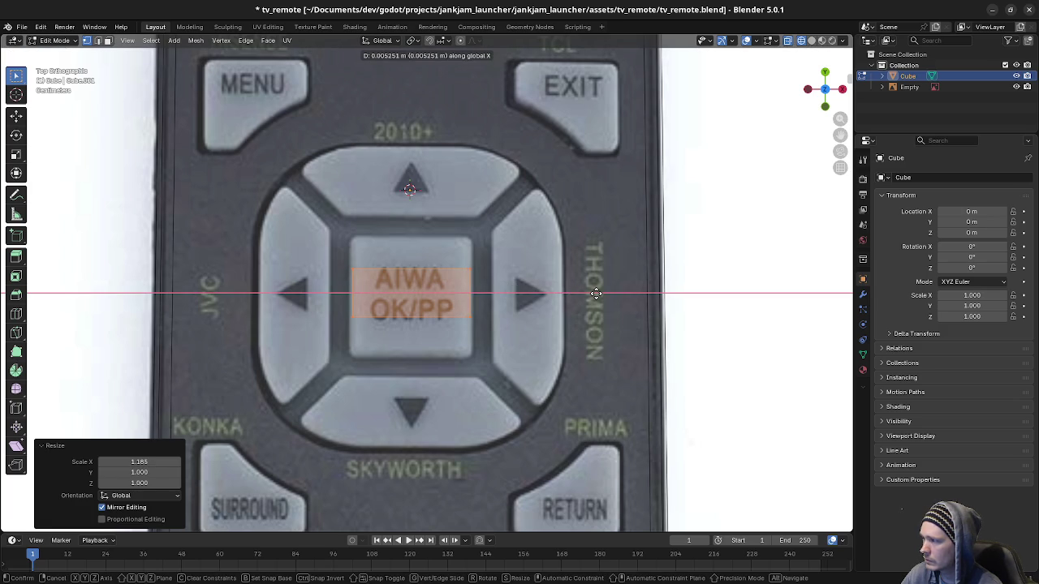
click(591, 294)
key(s)
key(x)
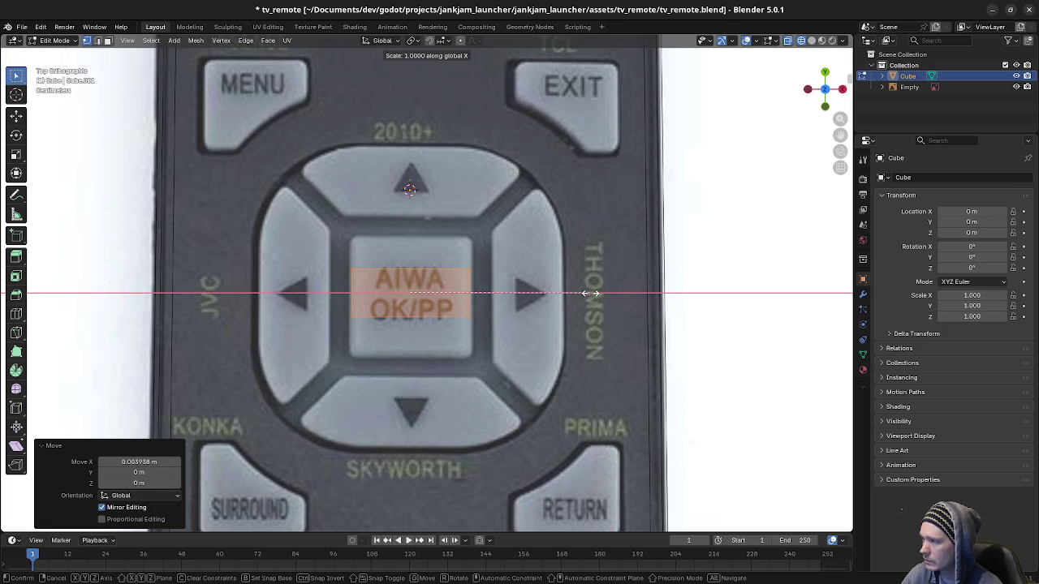
click(610, 295)
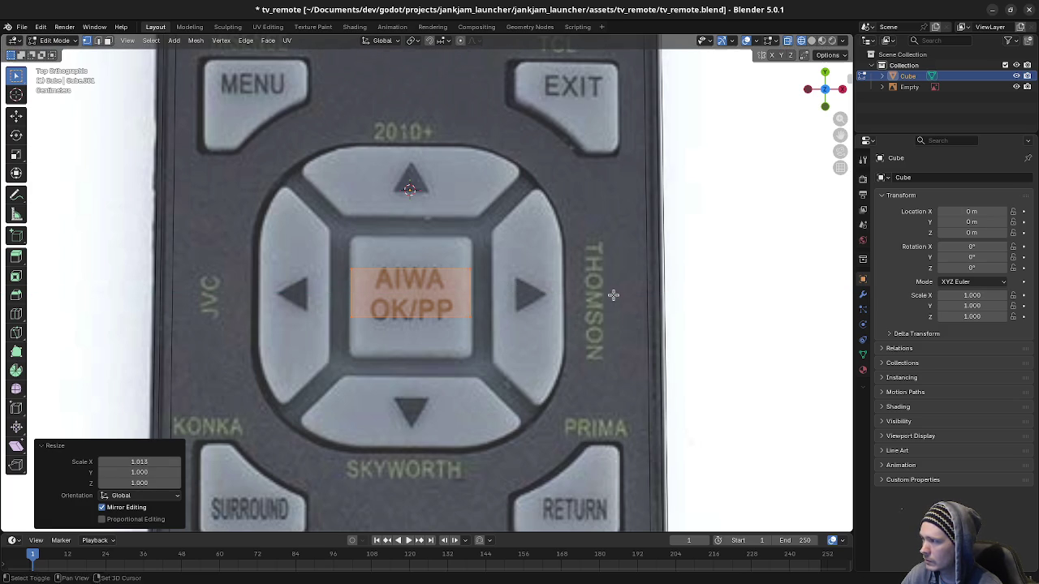
- Move the centre face's top and bottom edges onto the square button's borders
click(485, 281)
key(g)
key(y)
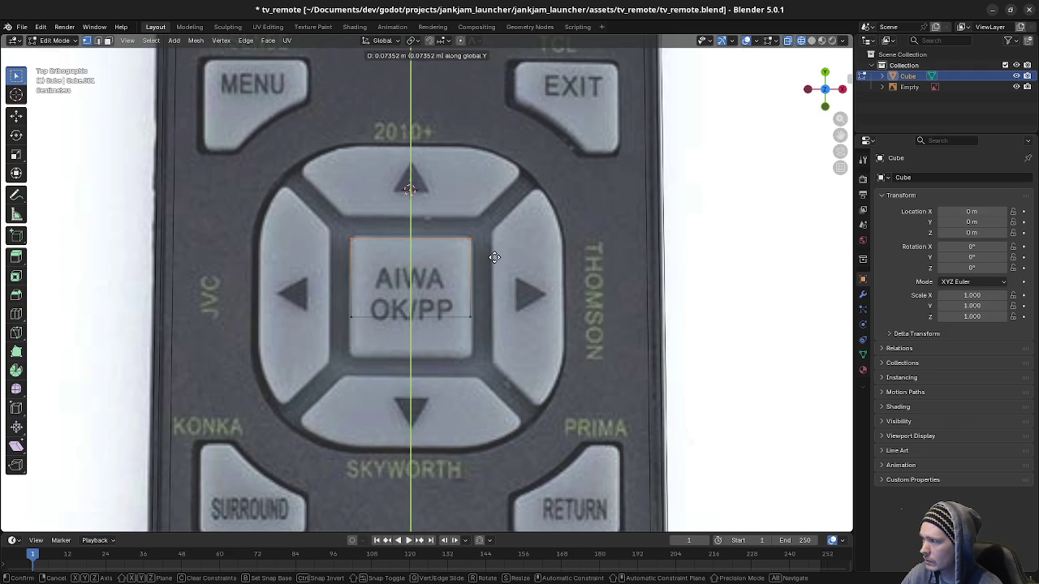
click(494, 258)
click(487, 324)
key(g)
key(y)
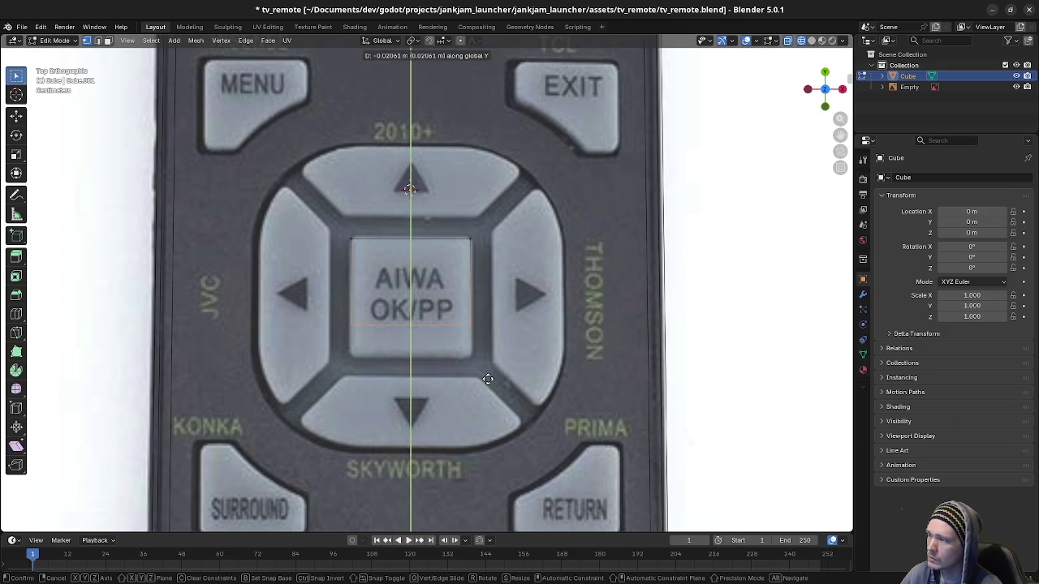
click(500, 166)
click(439, 341)
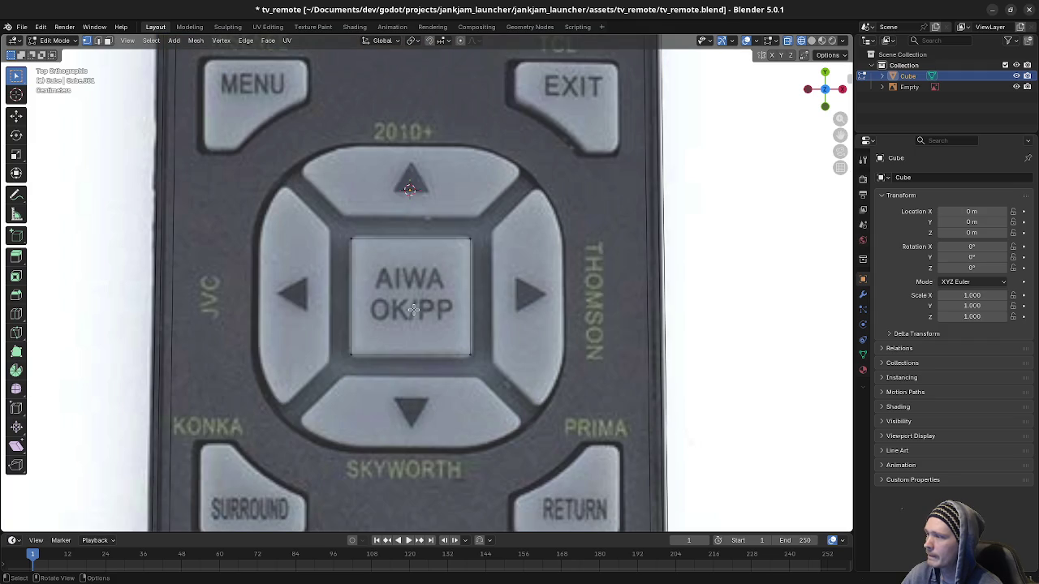
- Duplicate the finished centre square and start moving it up toward the up-arrow key
drag(327, 231, 509, 407)
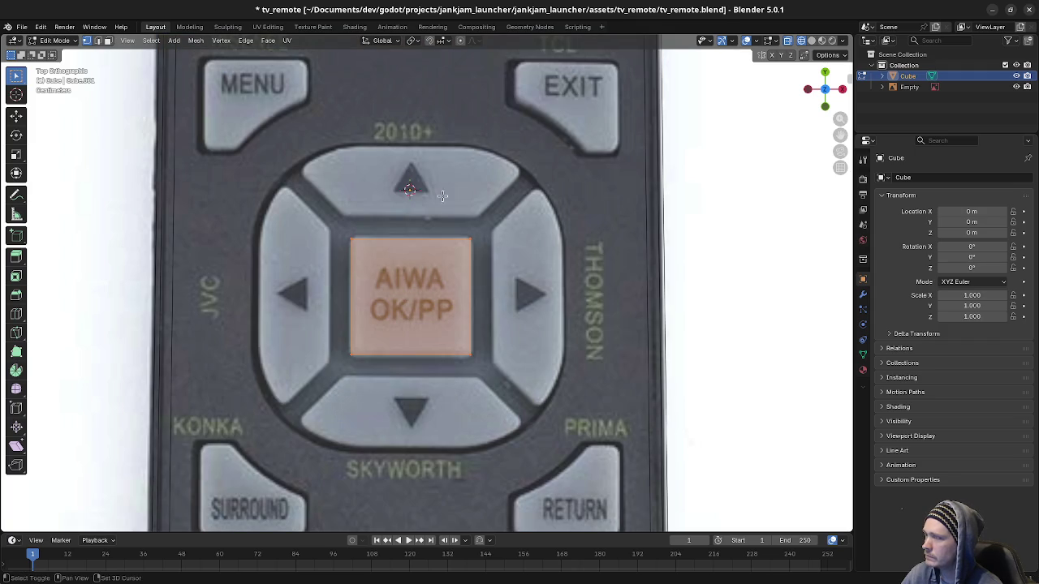
key(shift+d)
key(Escape)
key(g)
key(y)
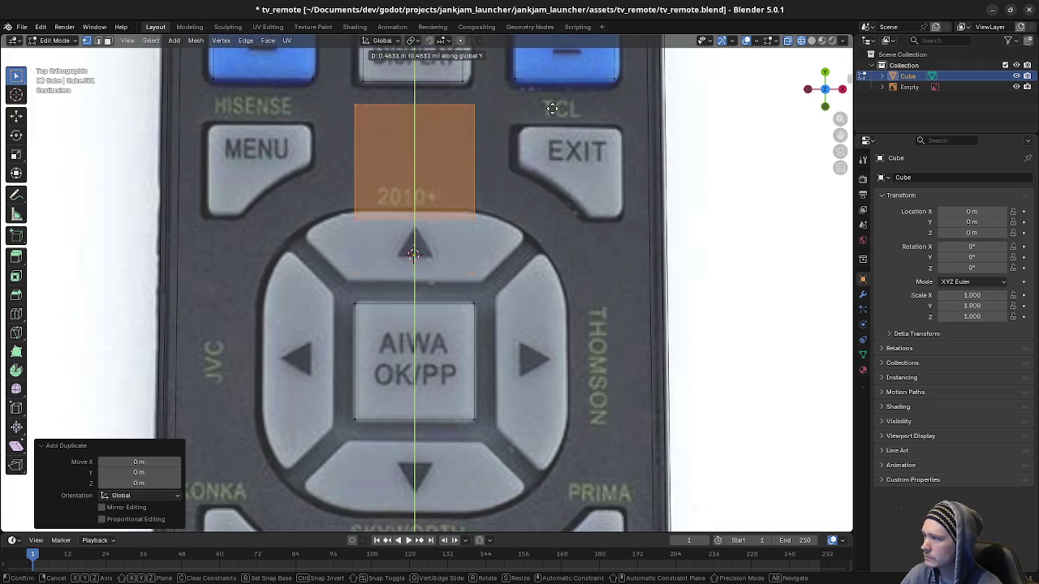
- Place the copy over the up-arrow button and widen it to 1.099 in X
click(544, 191)
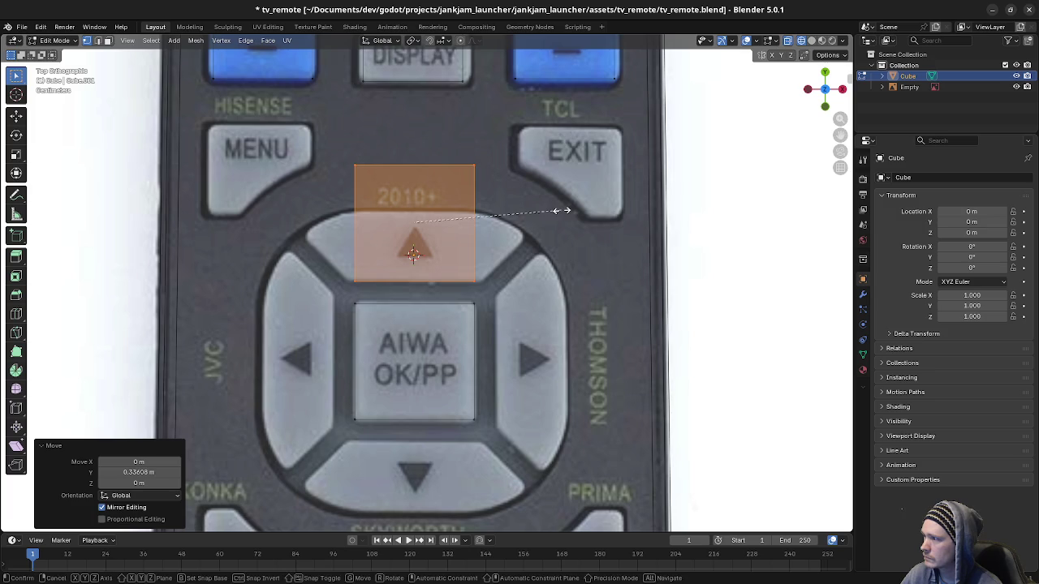
key(s)
key(x)
click(723, 227)
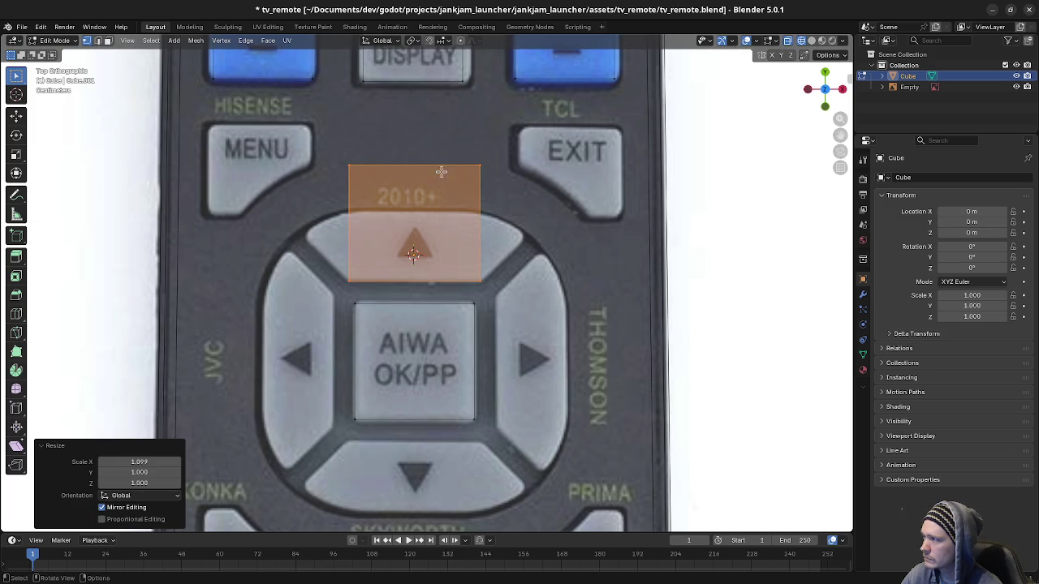
- Lower the copy's top edge about 0.119 m onto the up button's border
mouse_move(336, 148)
mouse_down()
mouse_move(405, 189)
mouse_move(494, 195)
mouse_up()
key(g)
key(y)
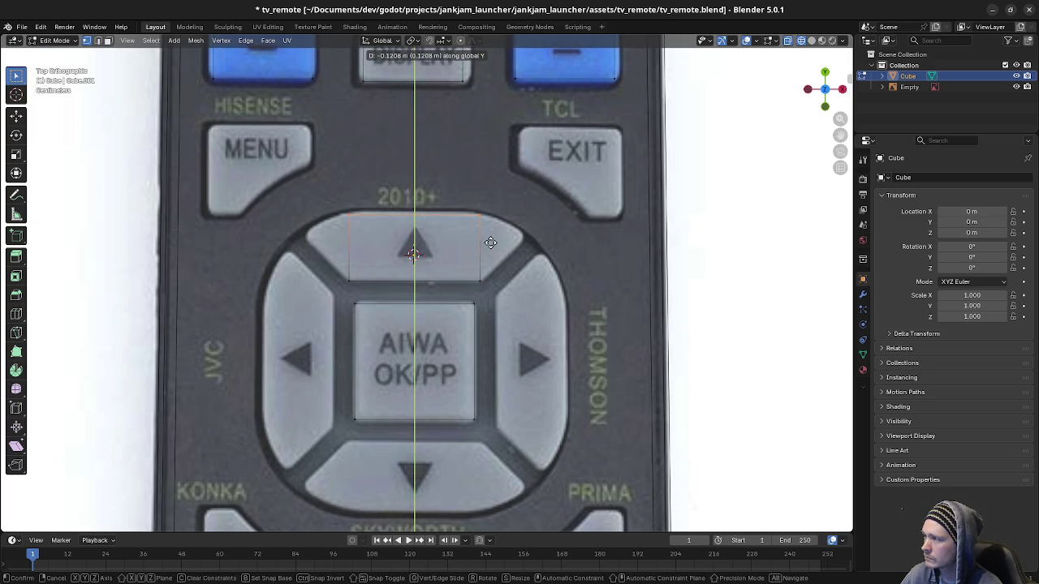
click(491, 242)
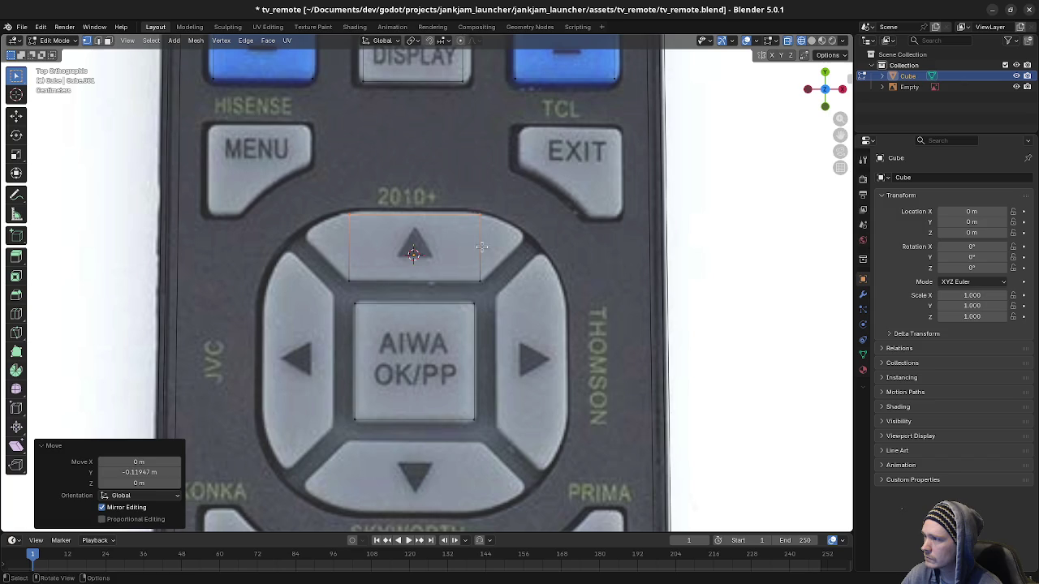
click(520, 262)
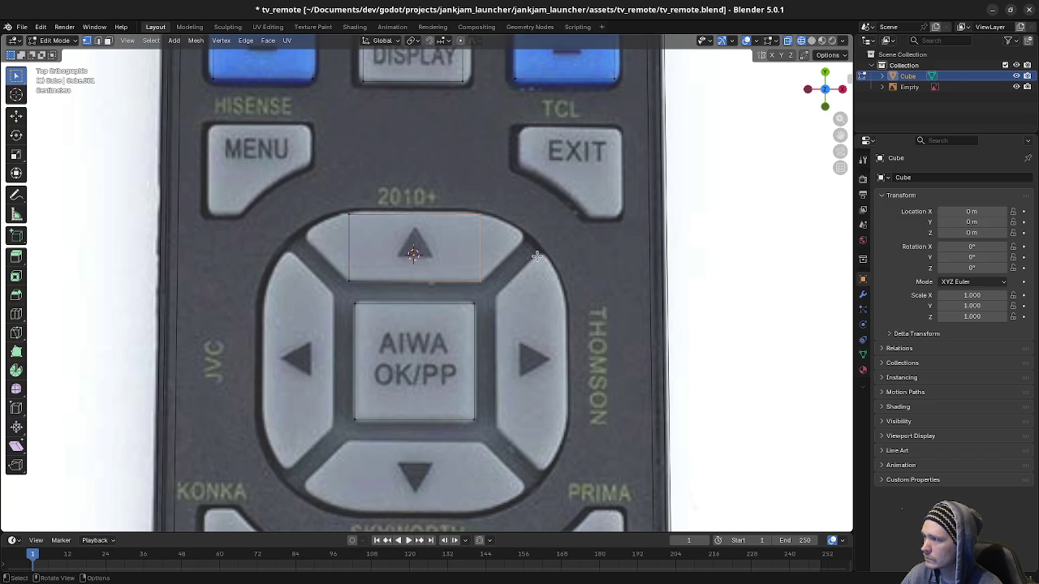